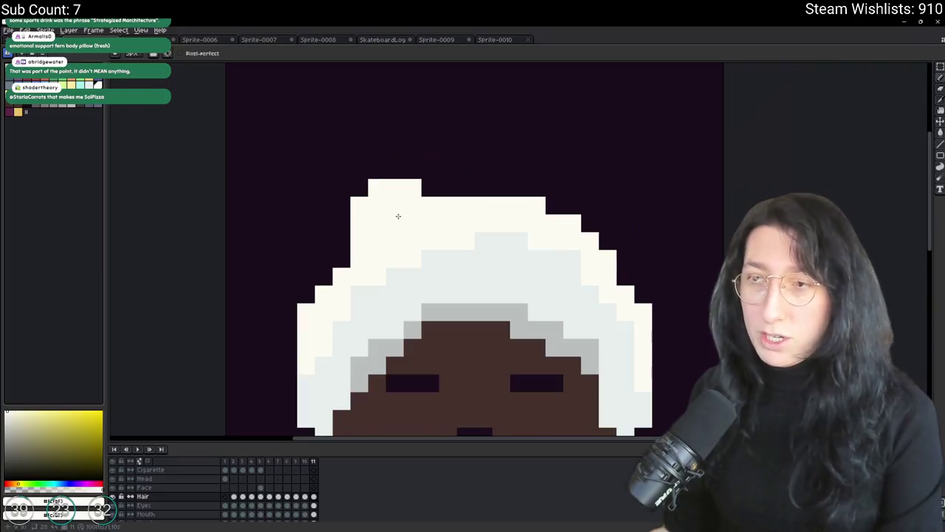
Redraw the hair's top and left edges with the Pencil, extending the left edge one pixel lower.
mouse_move(441, 204)
left_mouse_down()
mouse_move(569, 235)
mouse_move(586, 279)
left_mouse_up()
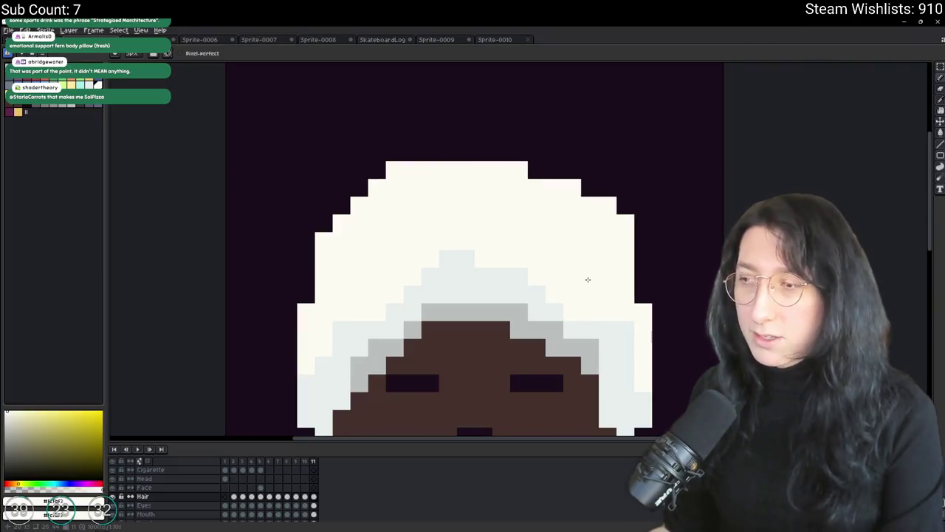
scroll(591, 275, "down", 1)
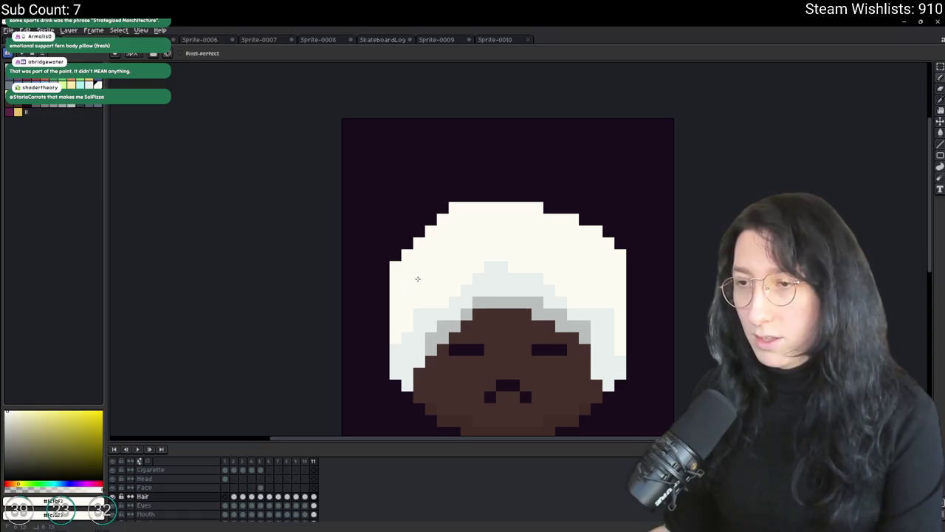
scroll(417, 279, "down", 3)
scroll(418, 278, "up", 2)
scroll(405, 285, "up", 3)
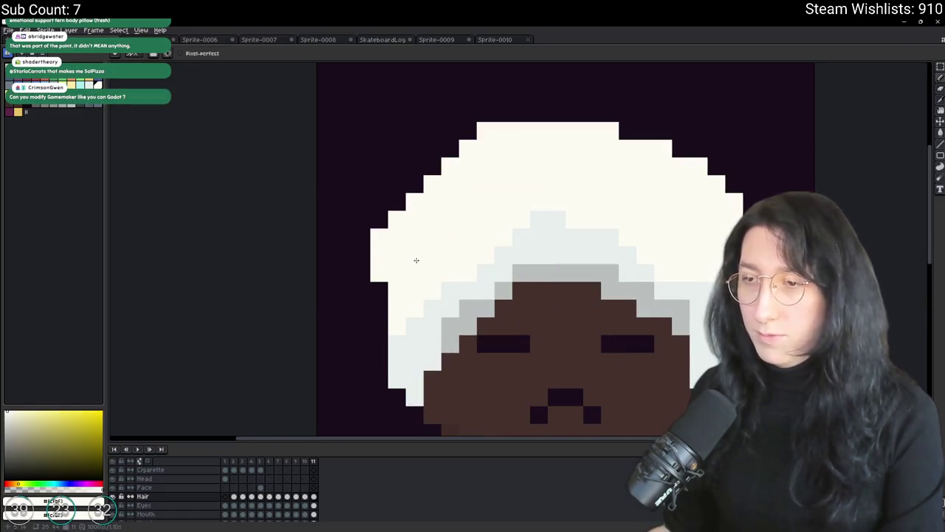
key("ctrl+z")
left_click_drag(379, 232, 379, 294)
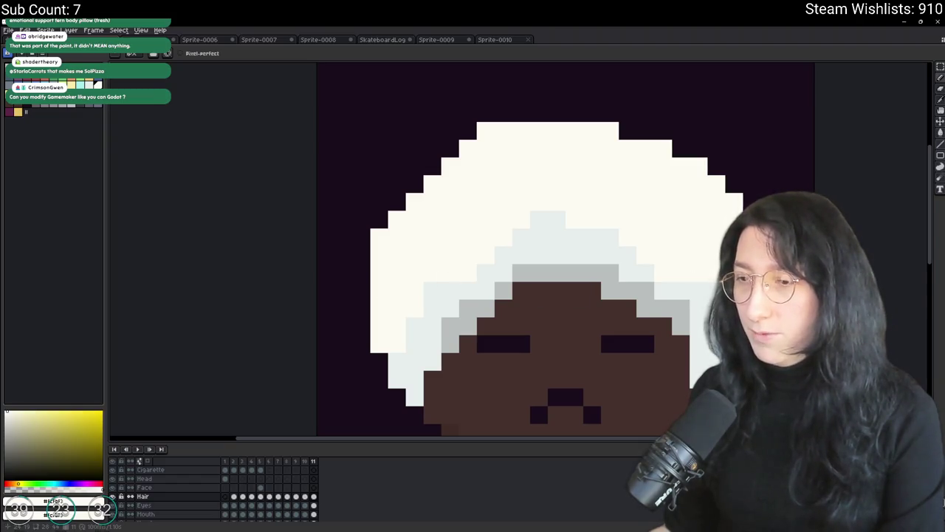
scroll(687, 332, "down", 4)
scroll(593, 283, "up", 2)
scroll(593, 283, "down", 2)
scroll(495, 247, "up", 4)
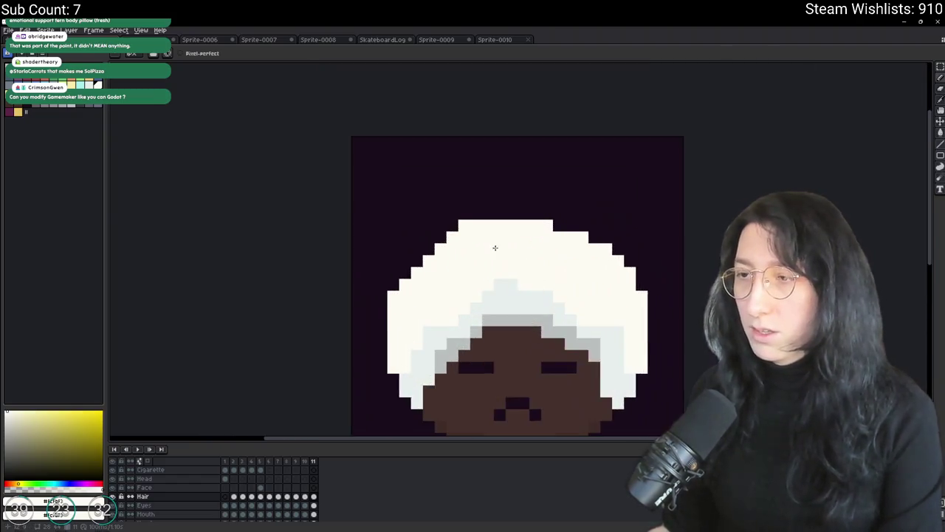
scroll(495, 247, "up", 1)
scroll(374, 312, "down", 6)
scroll(374, 312, "down", 2)
scroll(464, 239, "up", 3)
scroll(465, 239, "up", 4)
Select the right-hand part of the hair and shift it up and to the right.
key("m")
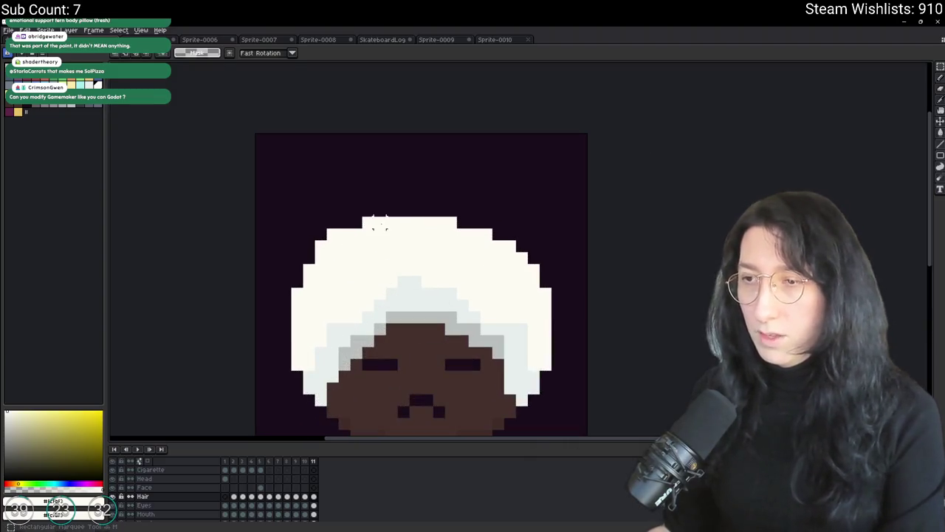
mouse_move(408, 205)
left_mouse_down()
mouse_move(244, 399)
mouse_move(289, 229)
left_mouse_up()
mouse_move(297, 297)
left_mouse_down()
mouse_move(367, 184)
mouse_move(373, 192)
left_mouse_up()
Look over the reshaped hair, then check it on the next animation frame.
key("b")
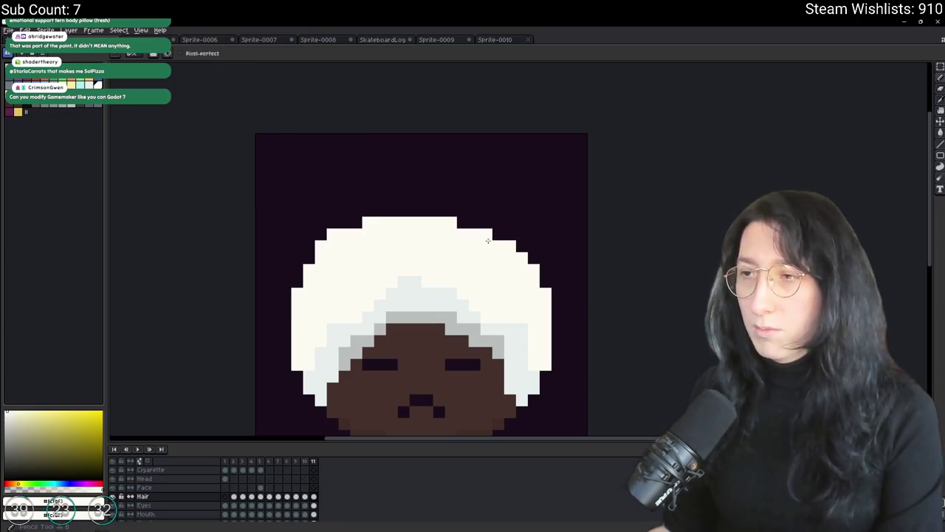
scroll(543, 287, "down", 5)
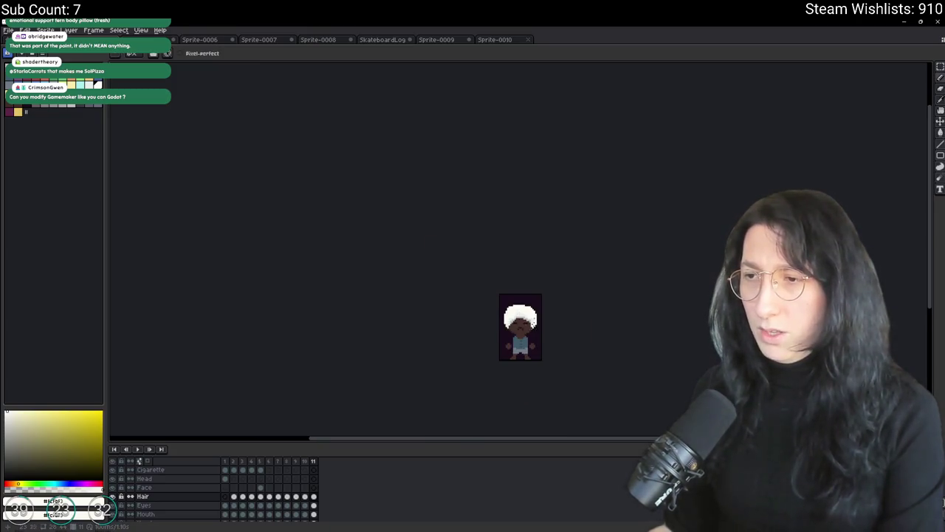
scroll(511, 295, "up", 3)
scroll(509, 296, "down", 1)
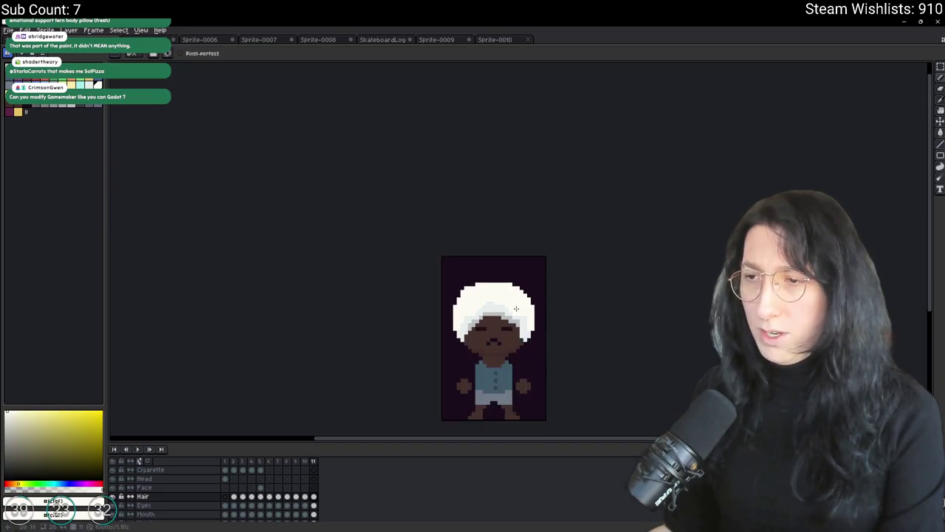
scroll(521, 336, "down", 1)
scroll(526, 338, "down", 1)
scroll(520, 327, "up", 3)
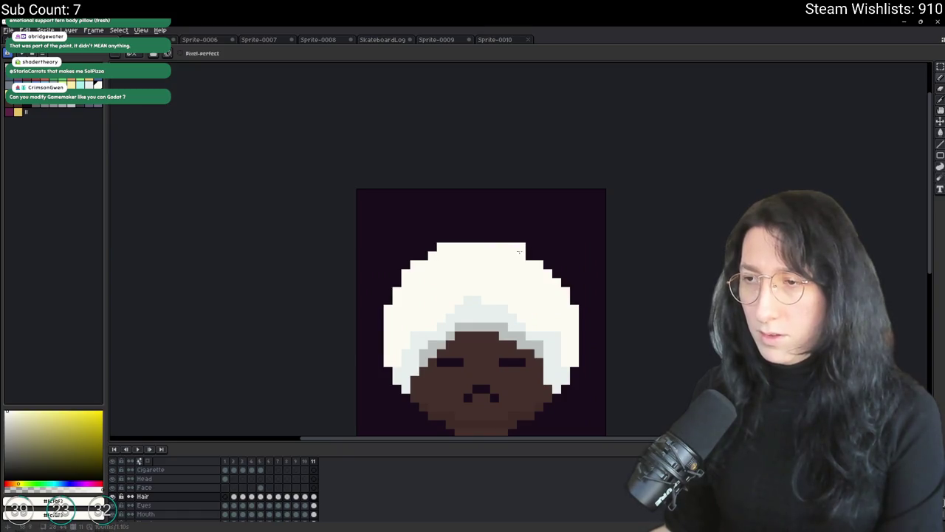
scroll(525, 246, "down", 2)
scroll(517, 255, "up", 1)
scroll(494, 272, "up", 2)
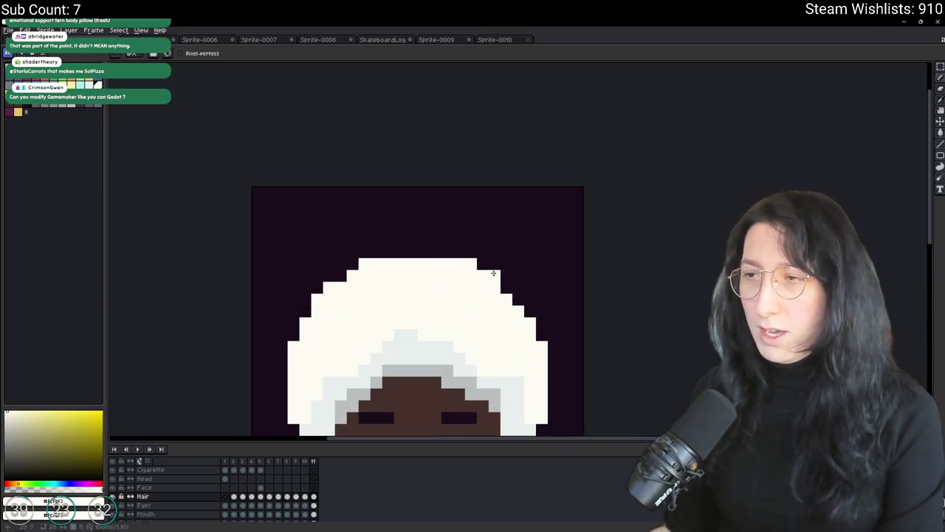
scroll(517, 325, "down", 3)
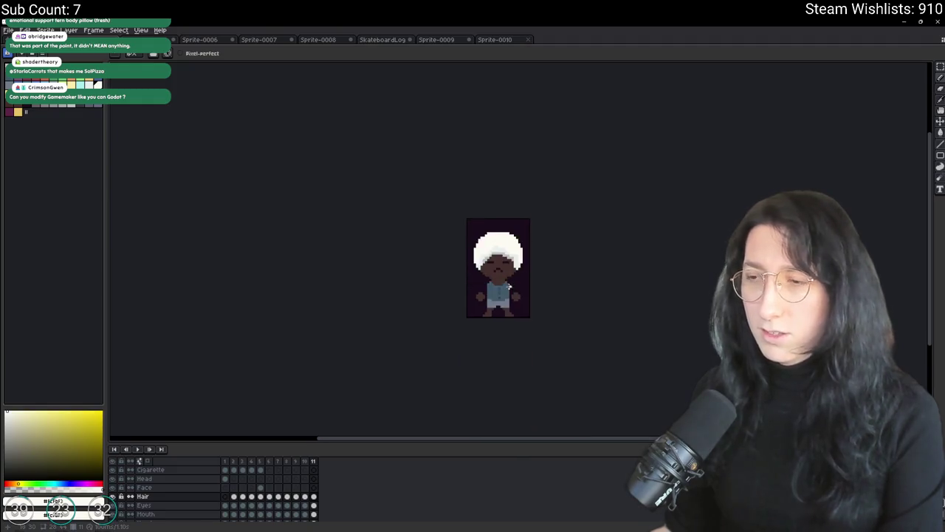
scroll(502, 236, "up", 1)
key("Right")
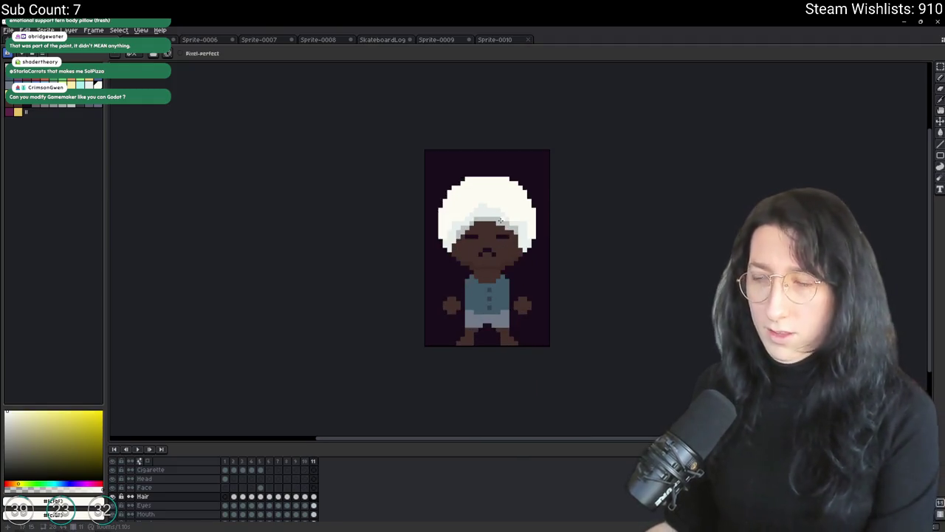
scroll(494, 221, "down", 1)
scroll(466, 245, "up", 3)
scroll(453, 271, "up", 1)
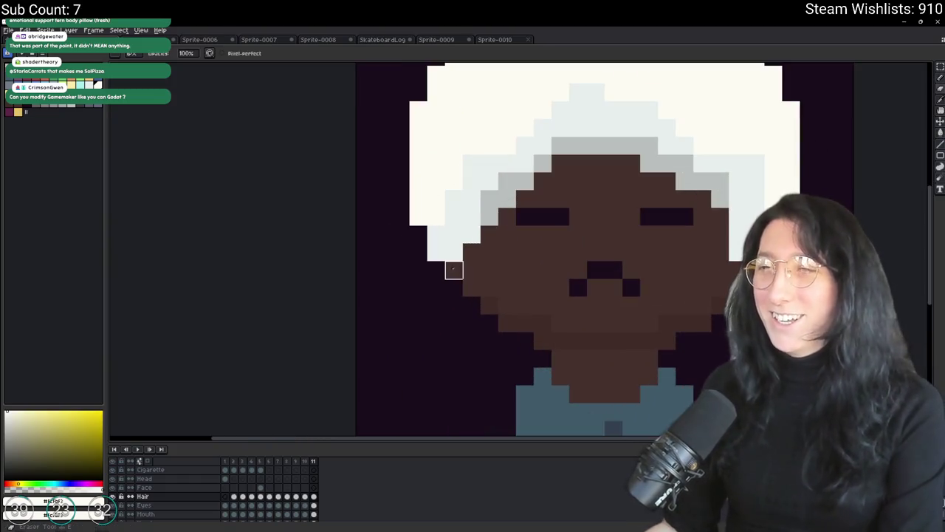
scroll(724, 272, "down", 1)
scroll(709, 274, "down", 2)
scroll(694, 275, "up", 1)
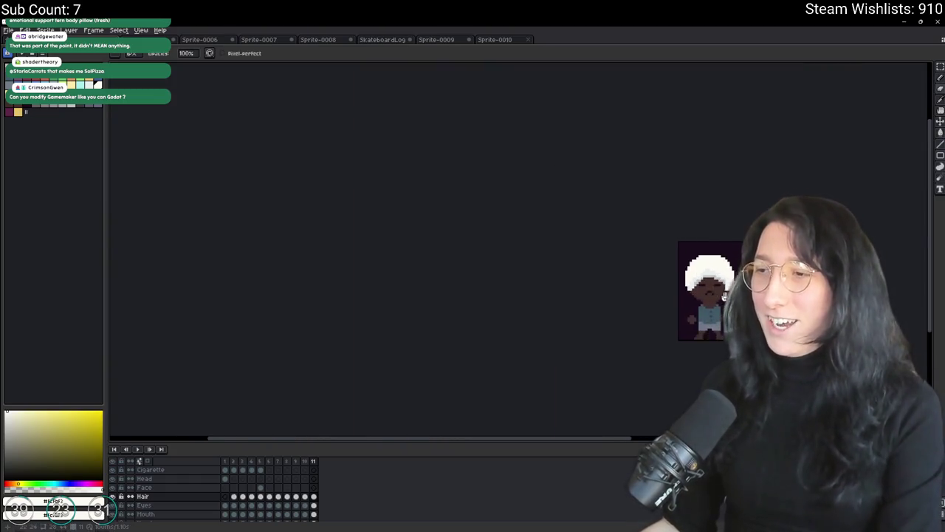
scroll(685, 276, "up", 3)
scroll(684, 276, "down", 1)
scroll(664, 311, "down", 3)
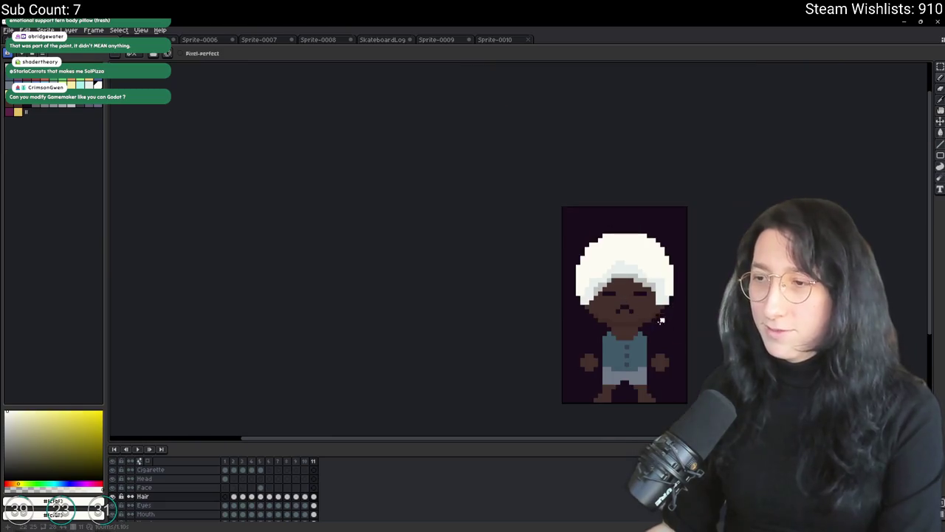
key("ctrl")
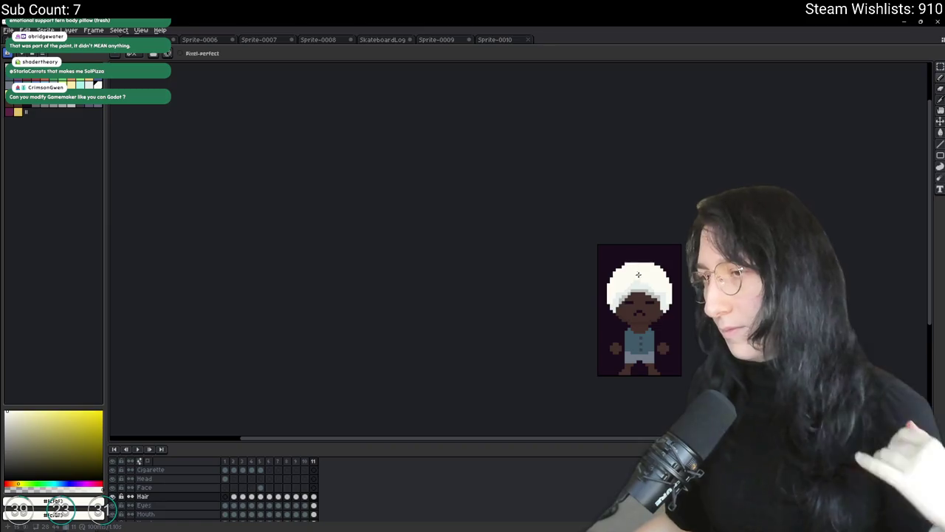
scroll(457, 306, "up", 1)
Paint a white column along the left side of the hair.
scroll(456, 306, "up", 1)
left_click_drag(457, 307, 455, 281)
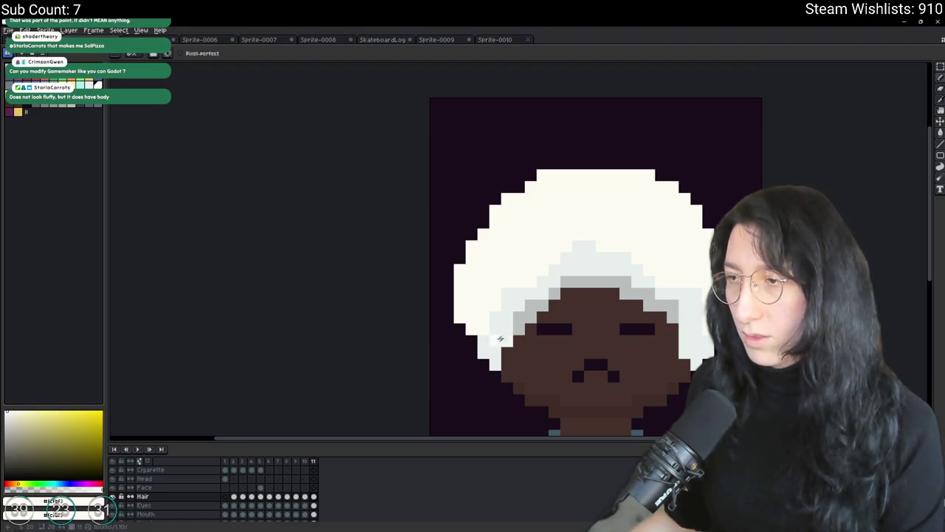
scroll(500, 338, "down", 3)
scroll(588, 328, "down", 1)
scroll(613, 294, "up", 2)
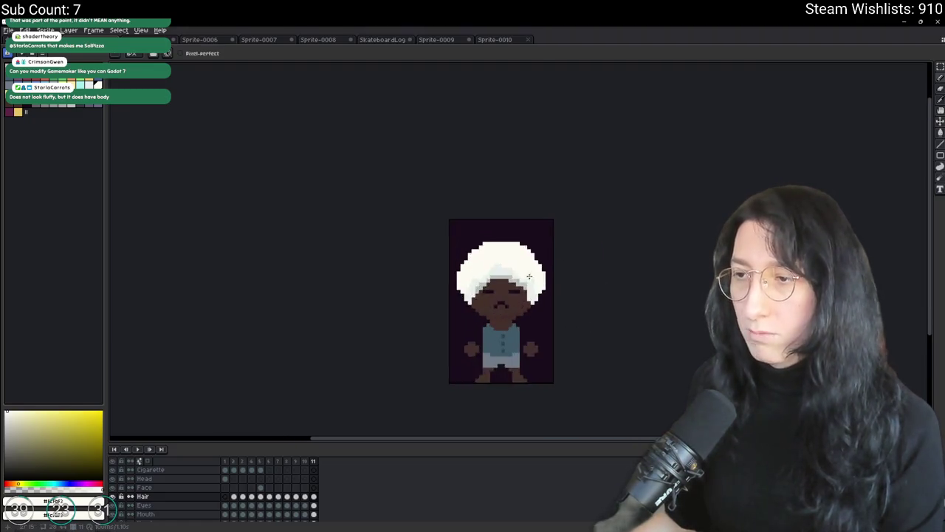
scroll(473, 278, "up", 2)
Repaint the white strip above the forehead in the hair's grey.
left_click(515, 266, "alt")
left_click_drag(458, 278, 526, 278)
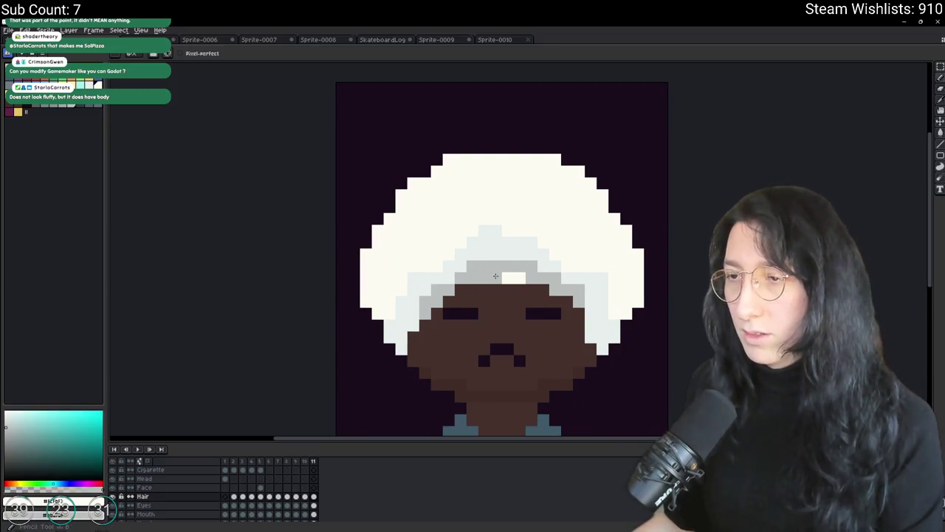
scroll(526, 256, "down", 2)
scroll(503, 274, "down", 1)
scroll(482, 281, "up", 2)
scroll(481, 280, "up", 1)
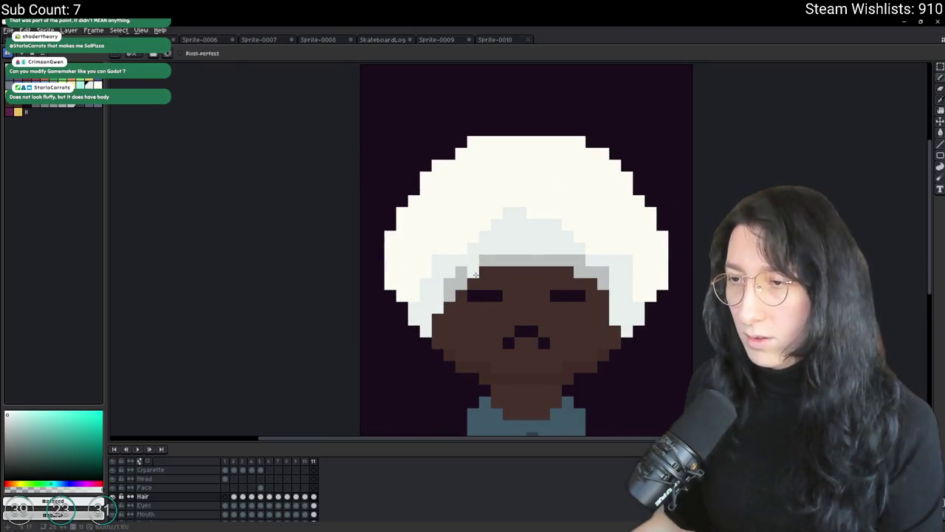
Tidy the hair with the Eraser, comparing the earlier shape via undo and redo.
key("alt")
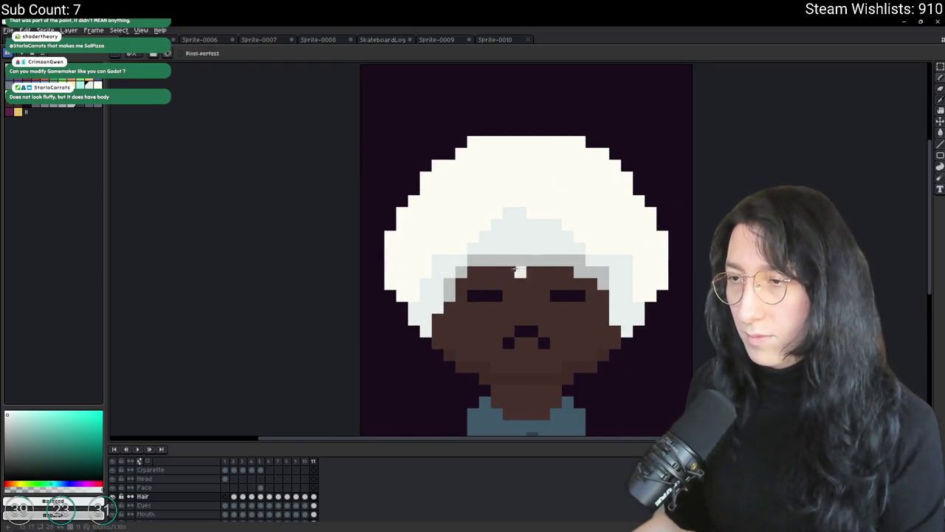
scroll(519, 272, "right", 2)
key("e")
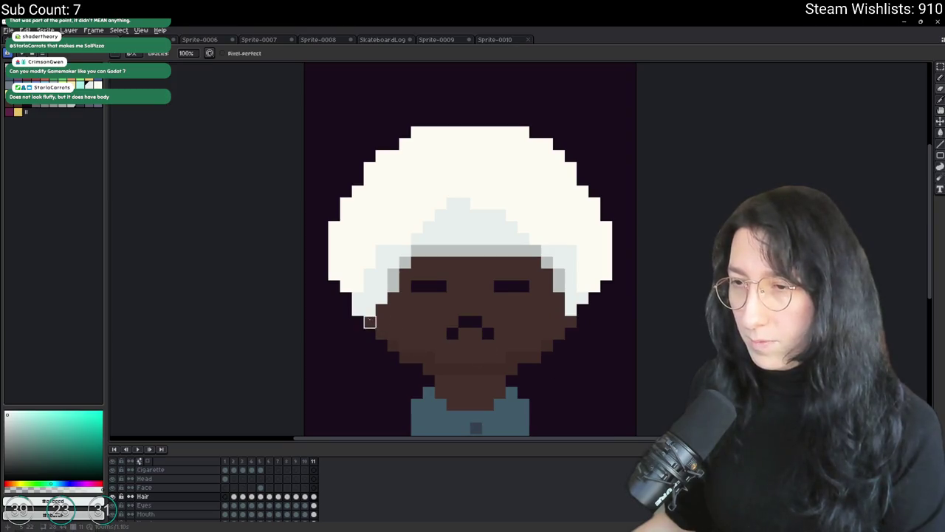
scroll(357, 310, "down", 3)
scroll(391, 325, "down", 2)
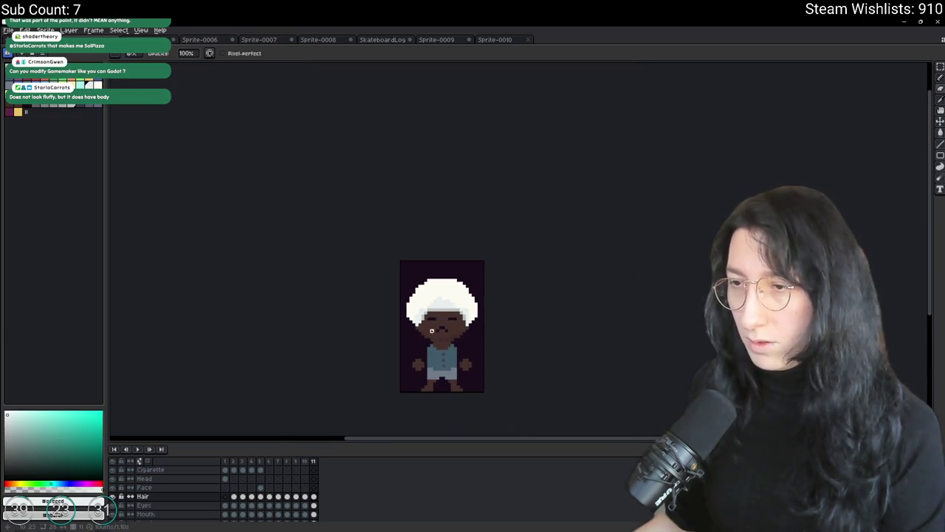
scroll(425, 344, "down", 2)
scroll(426, 344, "up", 3)
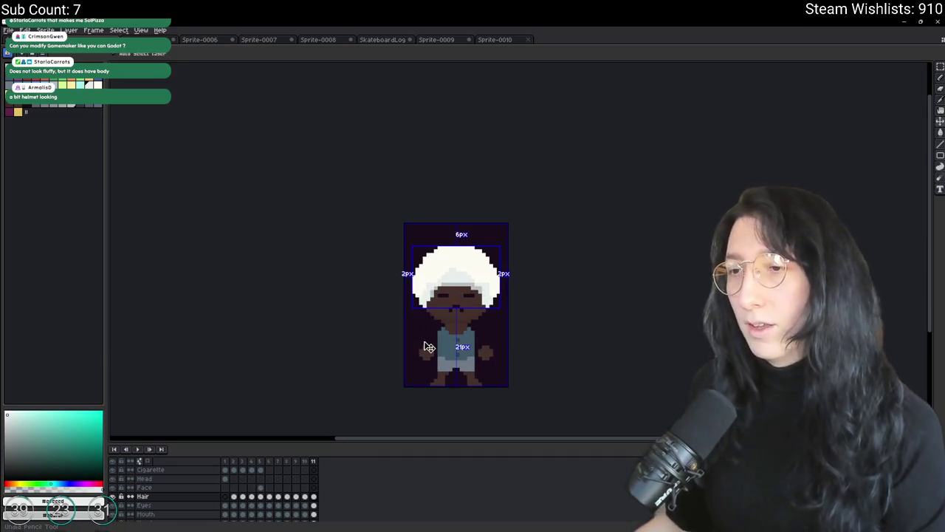
scroll(426, 345, "down", 3)
scroll(425, 343, "up", 2)
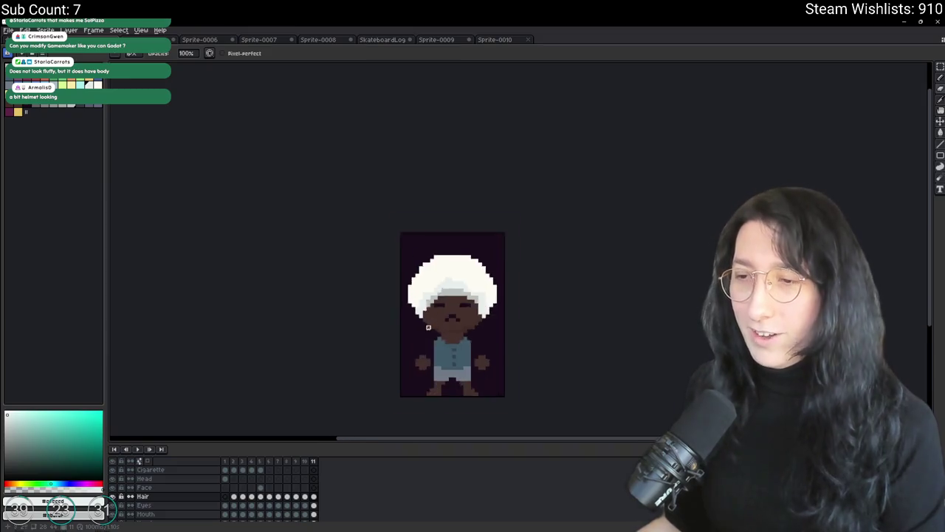
scroll(456, 278, "up", 2)
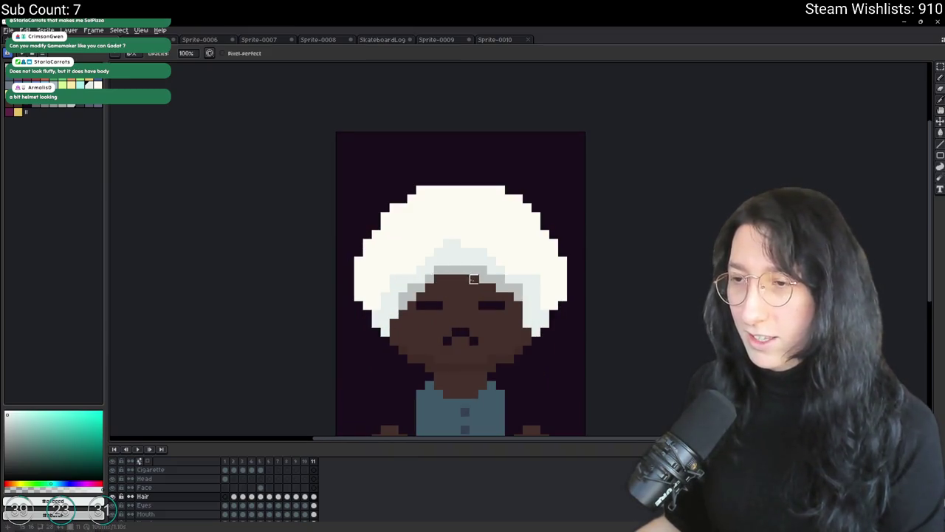
scroll(474, 278, "down", 3)
scroll(475, 344, "down", 1)
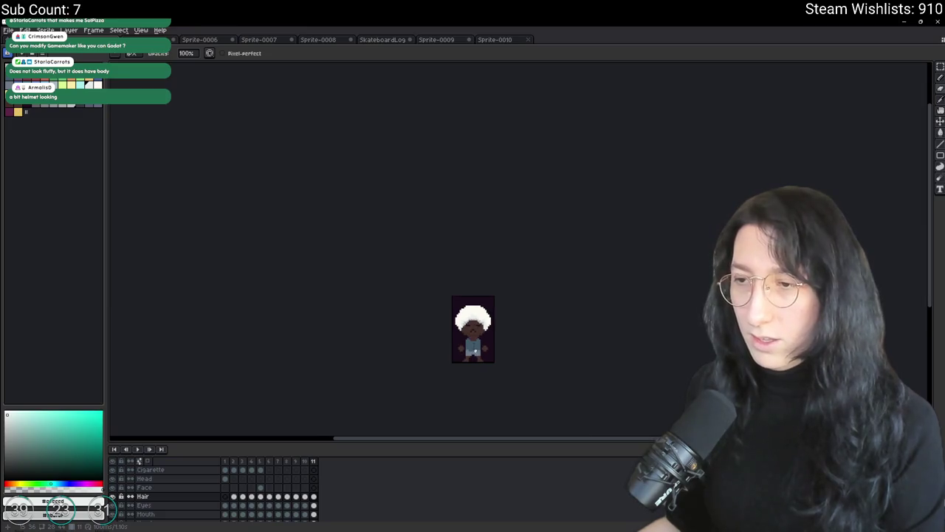
scroll(476, 327, "up", 3)
key("ctrl+z")
key("ctrl+y")
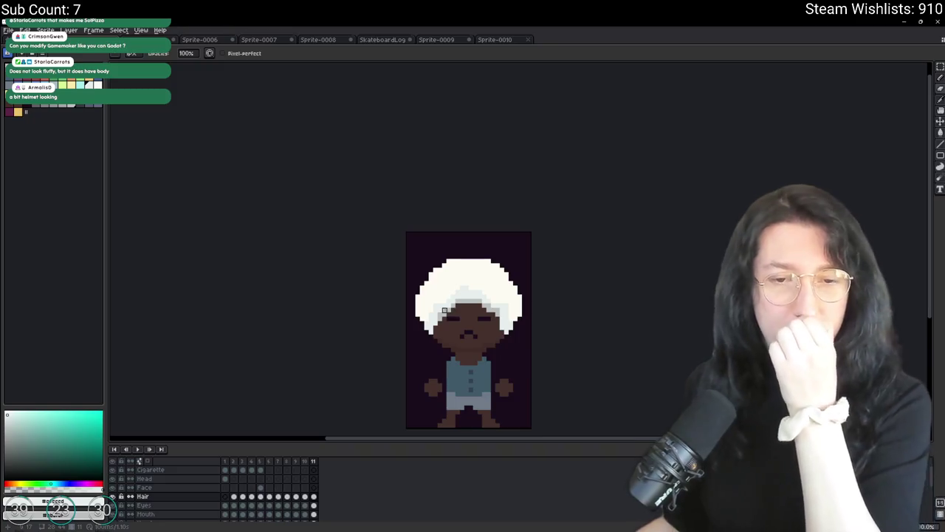
scroll(452, 314, "down", 3)
scroll(439, 319, "down", 2)
scroll(436, 319, "up", 3)
key("i")
scroll(436, 319, "up", 1)
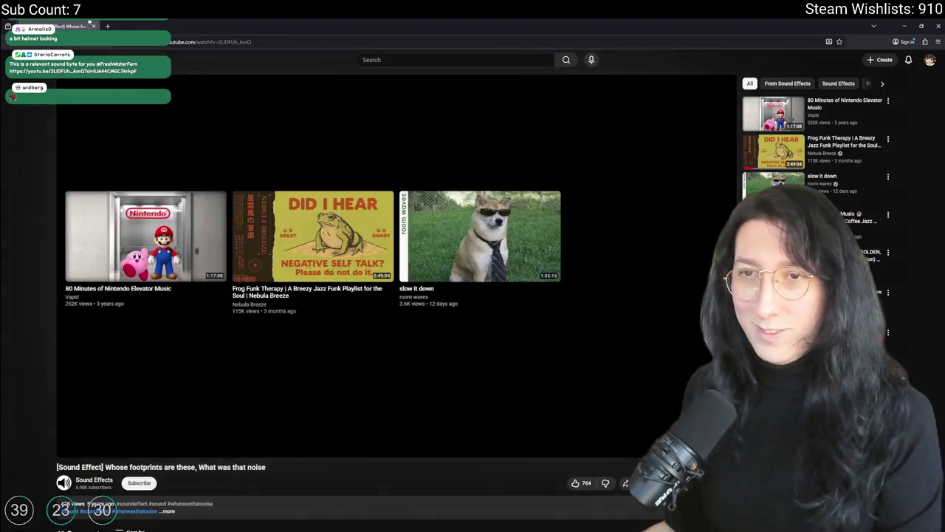
Close the browser tab once the sound-effect clip ends to get back to Aseprite.
key("ctrl+w")
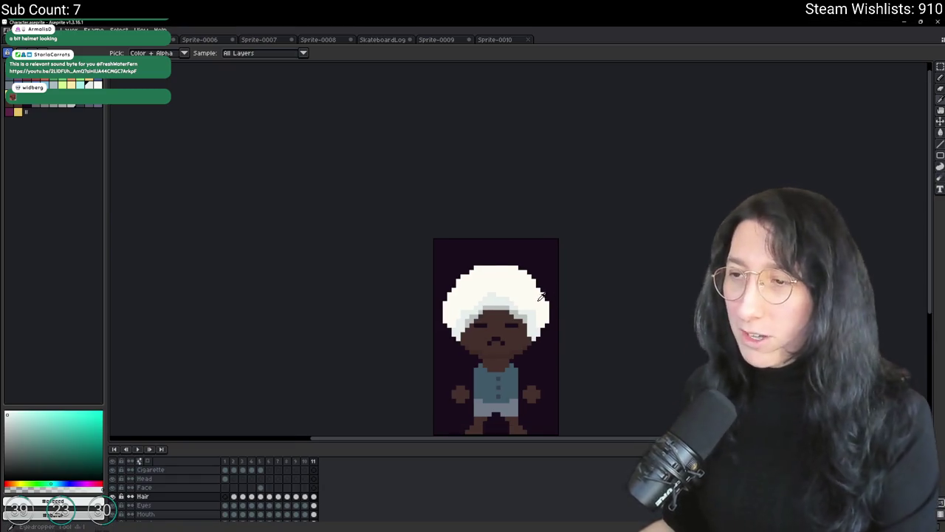
Sample the hair's white, then choose a pale grey-white painting colour.
scroll(544, 269, "up", 2)
left_click(544, 270, "alt")
scroll(543, 270, "down", 2)
scroll(500, 285, "up", 1)
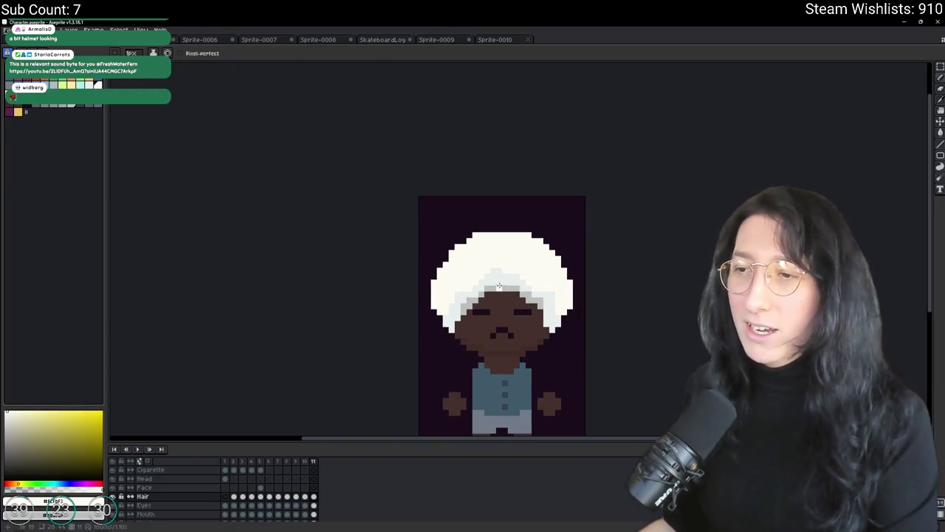
left_click(498, 280, "alt")
Shade the hair's upper-left area and upper edge light grey, then bucket-fill its interior.
scroll(473, 270, "up", 1)
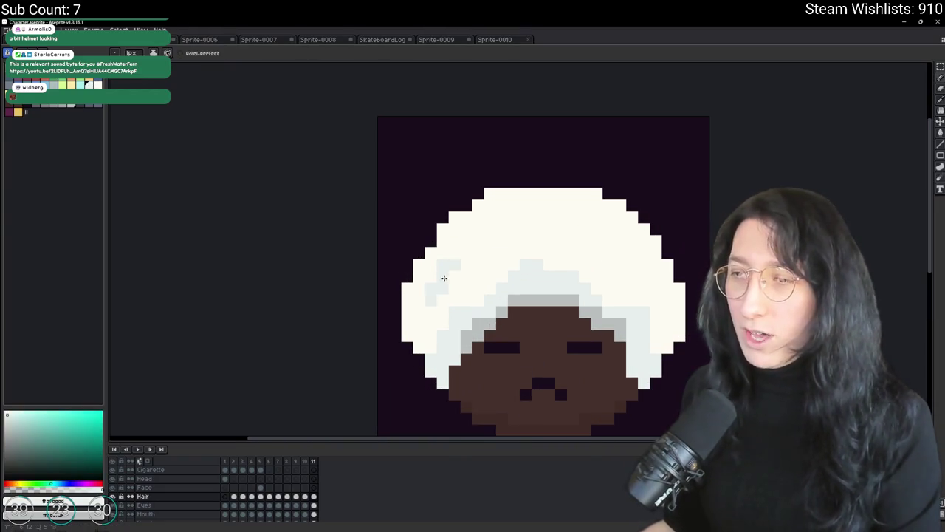
left_click_drag(451, 281, 415, 289)
scroll(415, 290, "up", 1)
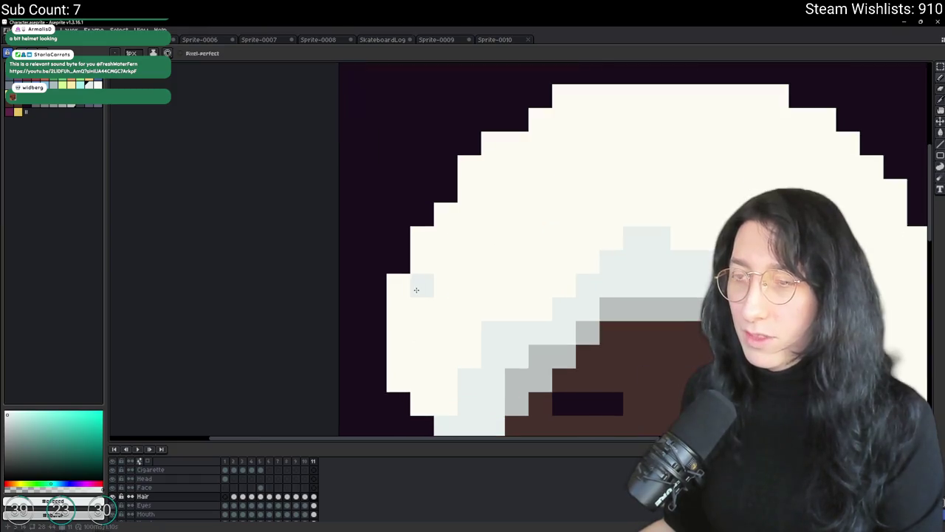
left_click_drag(506, 193, 399, 332)
scroll(419, 330, "down", 1)
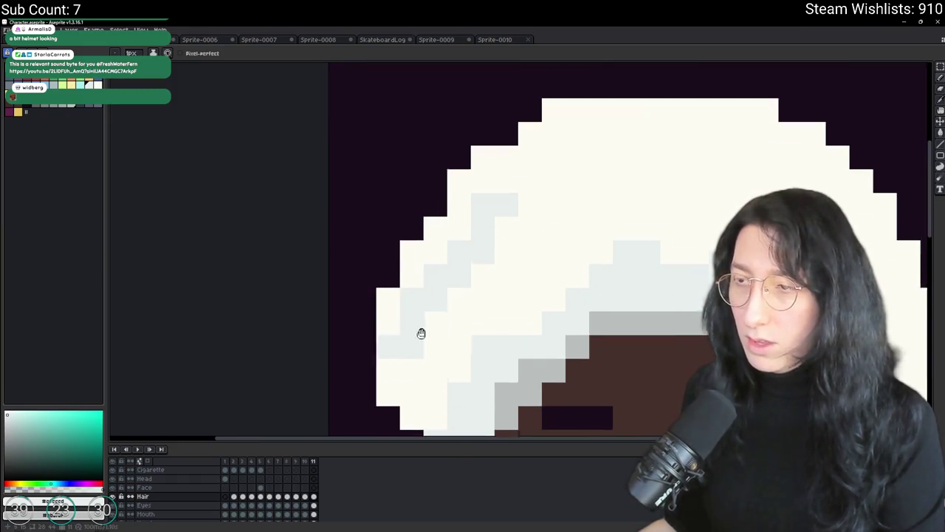
scroll(425, 311, "down", 1)
mouse_move(426, 292)
left_mouse_down()
mouse_move(570, 285)
mouse_move(631, 378)
left_mouse_up()
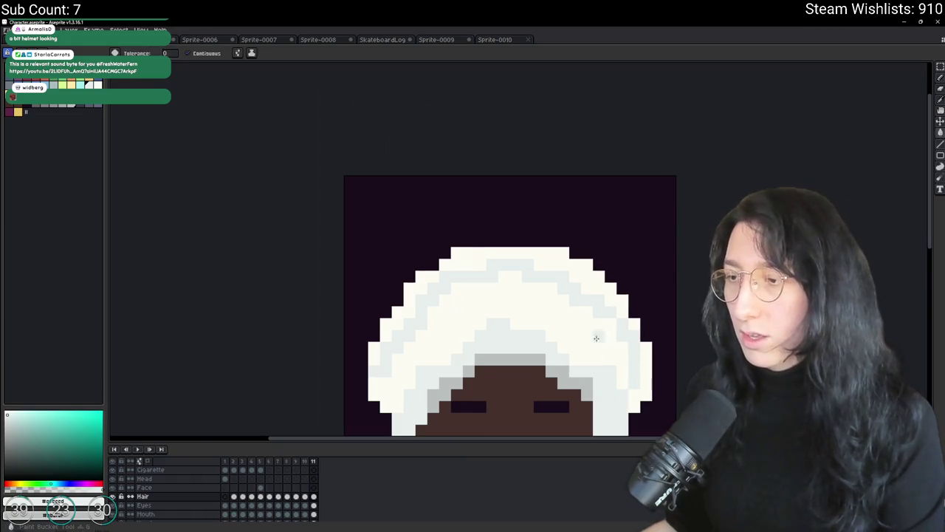
left_click(596, 338)
scroll(596, 338, "down", 3)
scroll(595, 328, "down", 1)
scroll(595, 328, "up", 2)
scroll(494, 249, "up", 2)
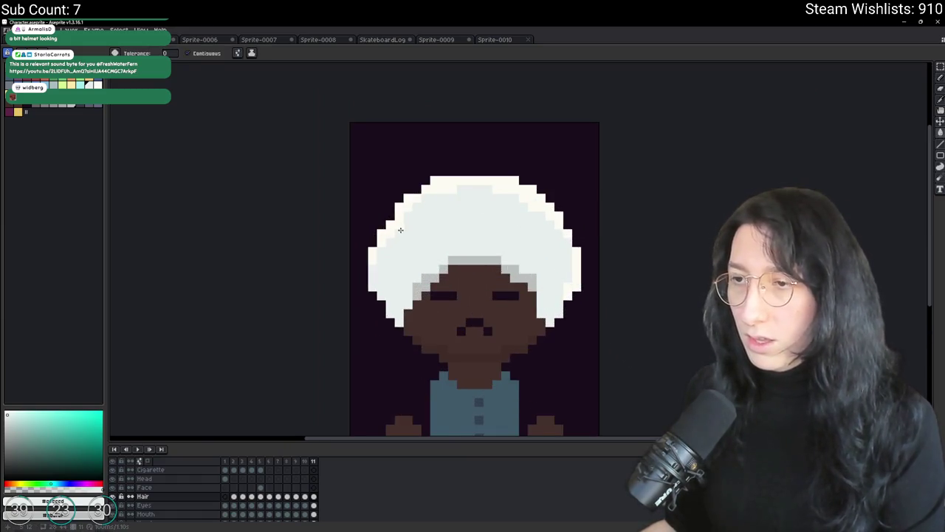
scroll(400, 230, "up", 1)
Repaint the hair's upper-left outline and the grey patch at its top in cream.
key("b")
mouse_move(359, 294)
left_mouse_down()
mouse_move(495, 157)
mouse_move(643, 178)
left_mouse_up()
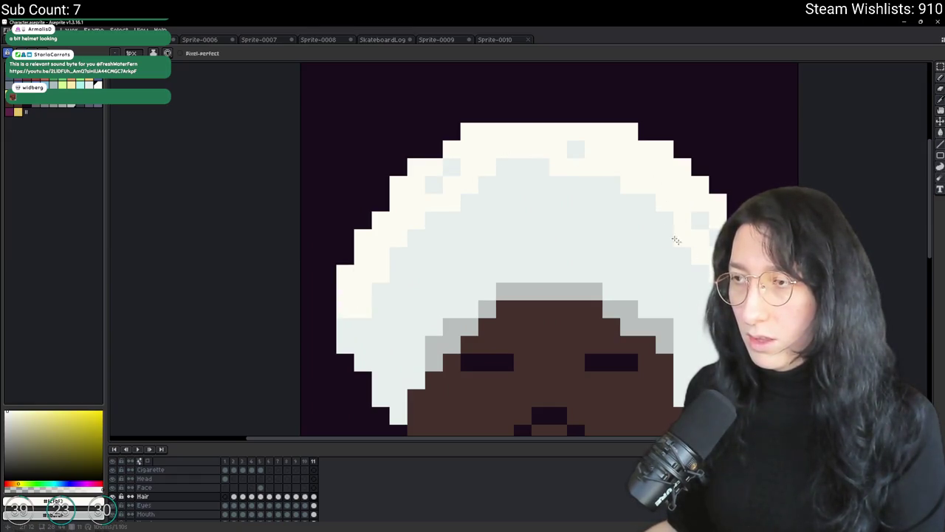
left_click_drag(554, 164, 497, 164)
scroll(498, 164, "down", 5)
scroll(496, 200, "up", 2)
scroll(496, 200, "down", 1)
scroll(496, 200, "up", 2)
scroll(487, 222, "down", 3)
scroll(475, 246, "up", 2)
scroll(475, 246, "down", 3)
scroll(477, 246, "down", 1)
scroll(480, 247, "up", 3)
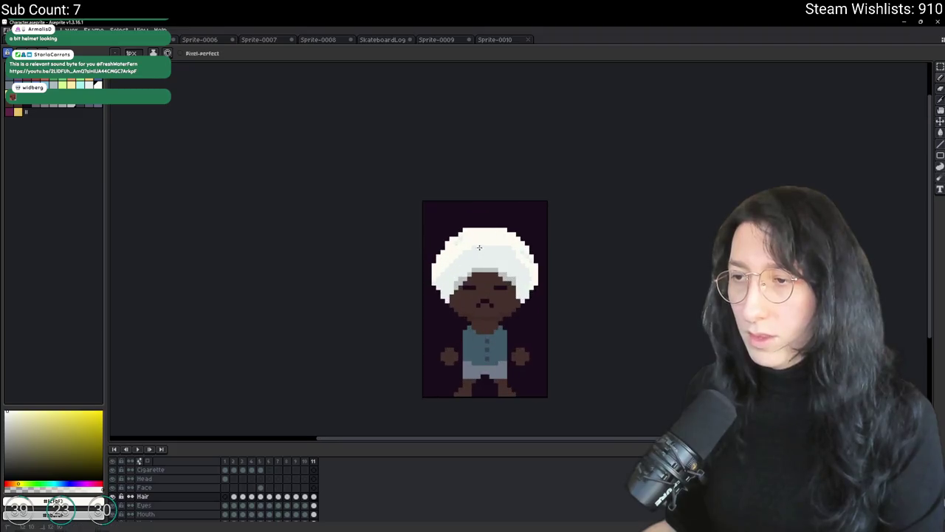
scroll(514, 255, "down", 1)
scroll(495, 251, "down", 1)
scroll(473, 246, "up", 2)
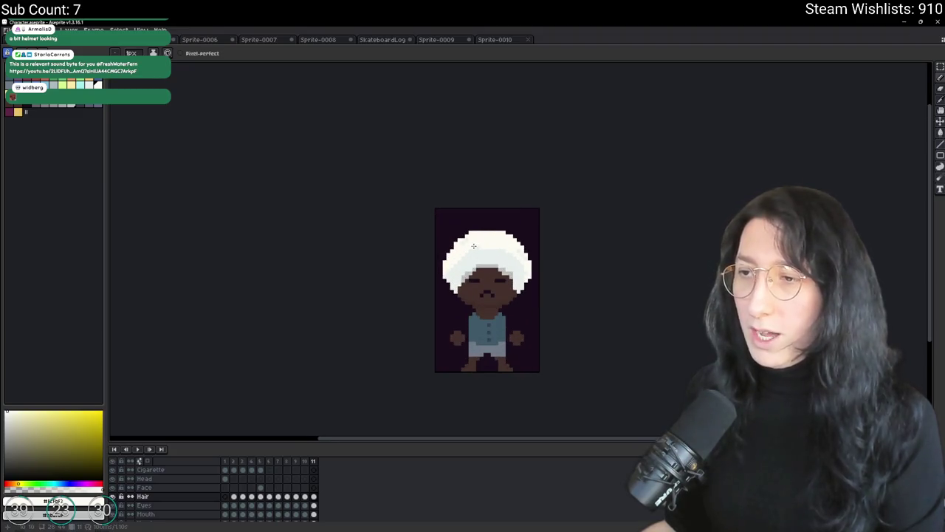
key("ctrl")
key("ctrl")
scroll(528, 248, "up", 2)
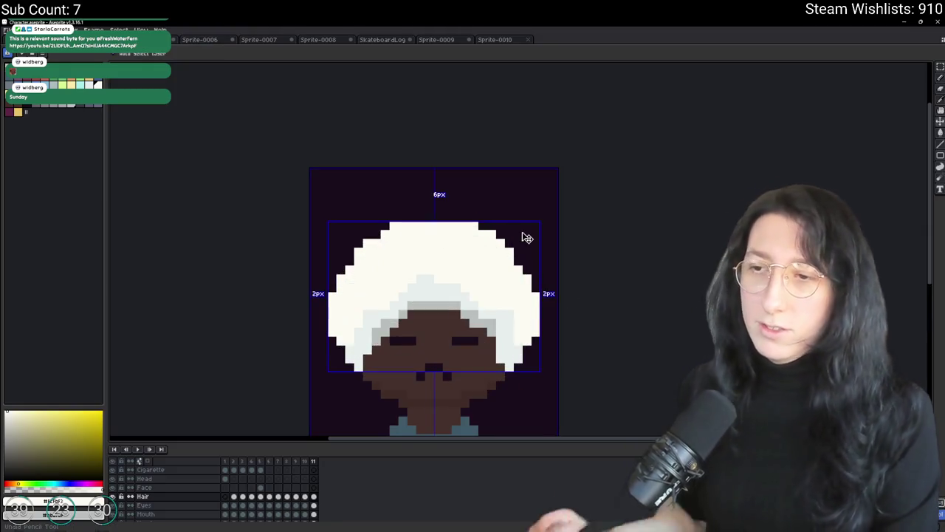
key("ctrl")
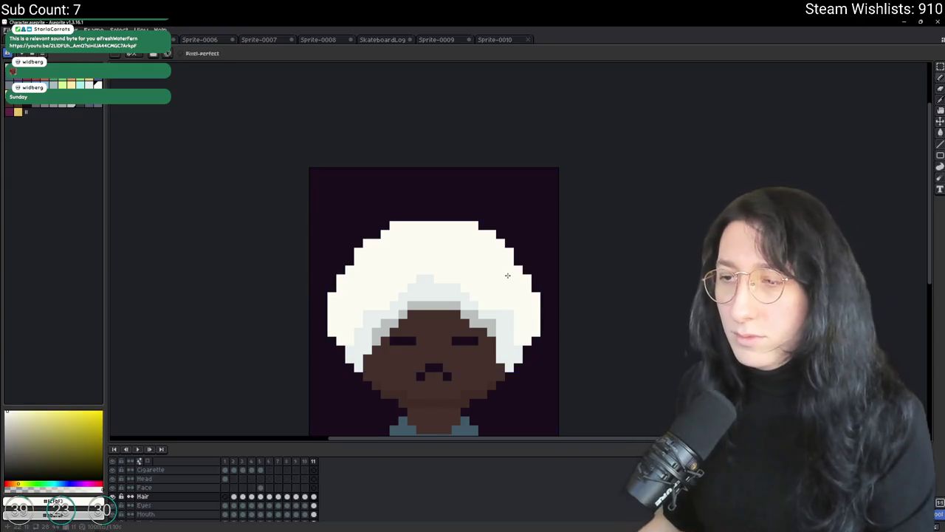
Add a single white pixel above the hair's top edge with the Pencil.
key("e")
key("b")
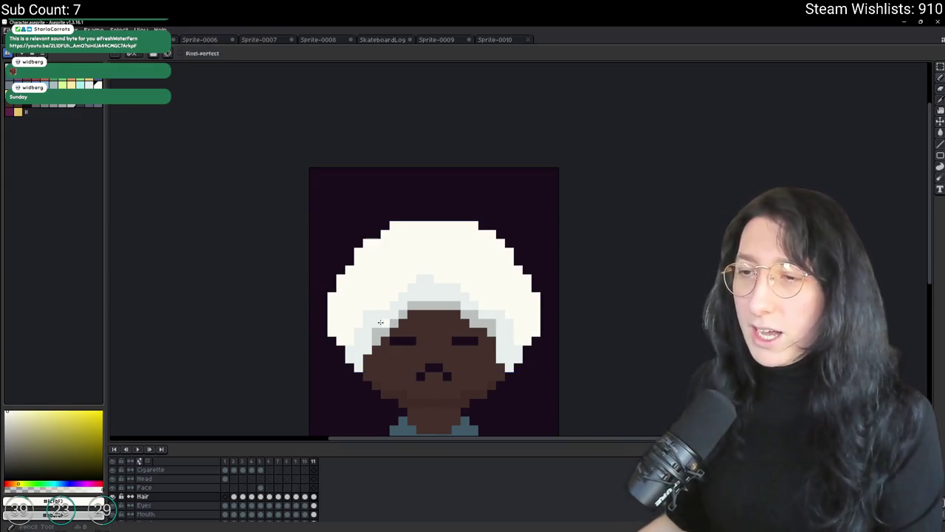
scroll(369, 315, "down", 3)
scroll(422, 306, "up", 3)
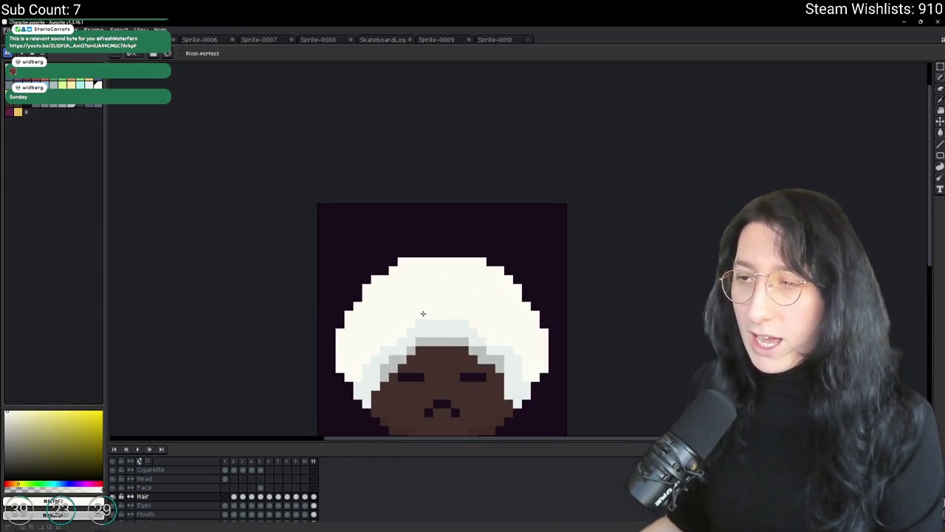
scroll(423, 313, "down", 3)
scroll(420, 313, "up", 3)
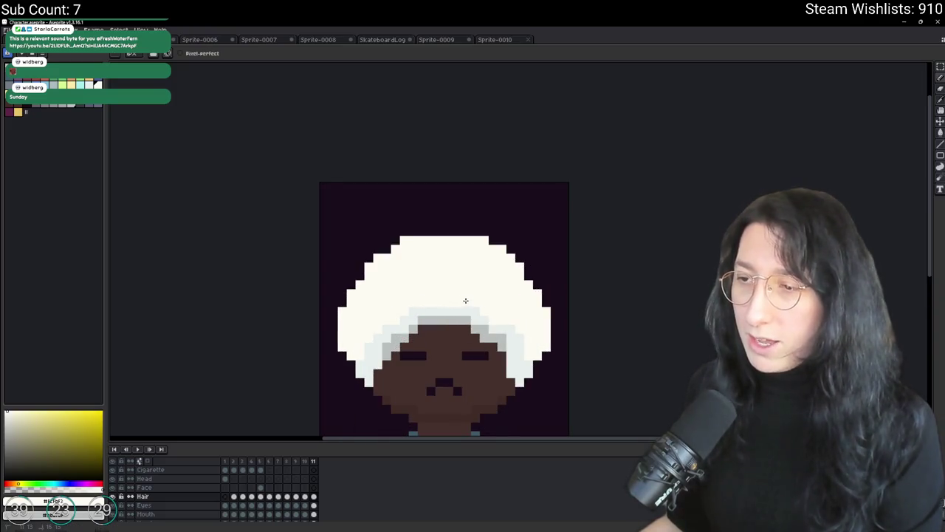
scroll(466, 301, "down", 3)
scroll(465, 300, "up", 4)
left_click(508, 236)
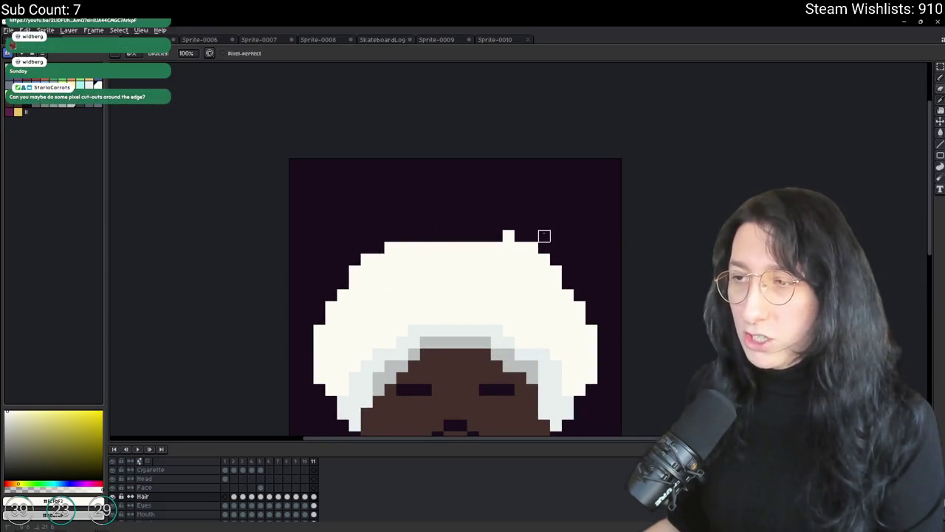
scroll(510, 243, "down", 1)
scroll(517, 277, "down", 1)
scroll(543, 347, "down", 1)
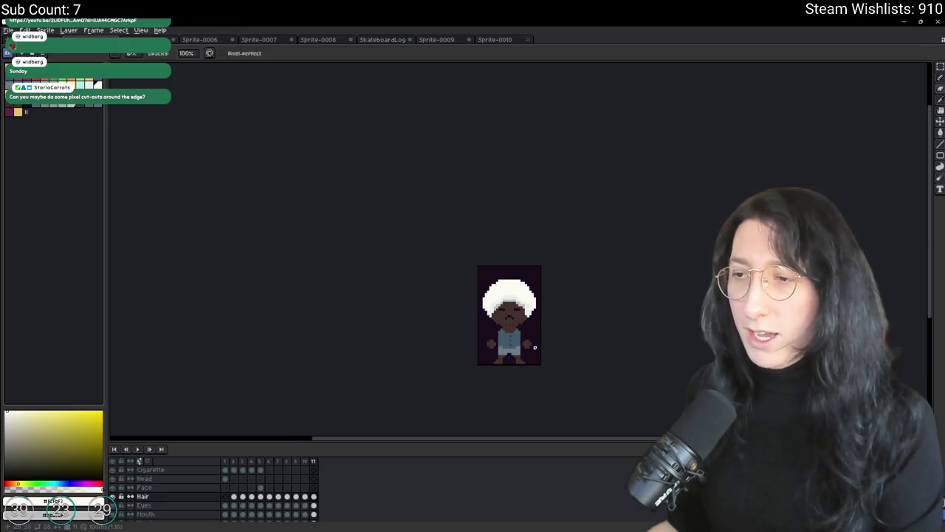
scroll(487, 300, "up", 2)
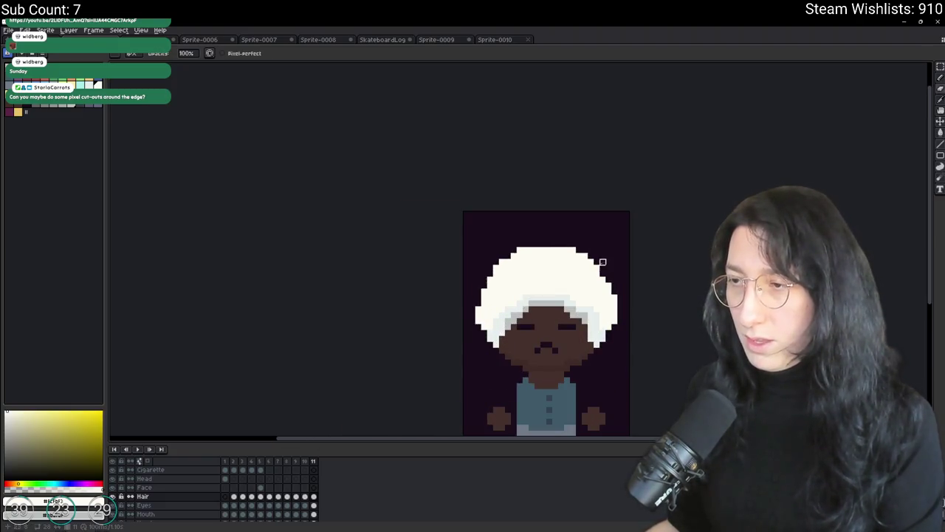
scroll(638, 368, "down", 1)
scroll(570, 310, "down", 1)
scroll(517, 281, "up", 1)
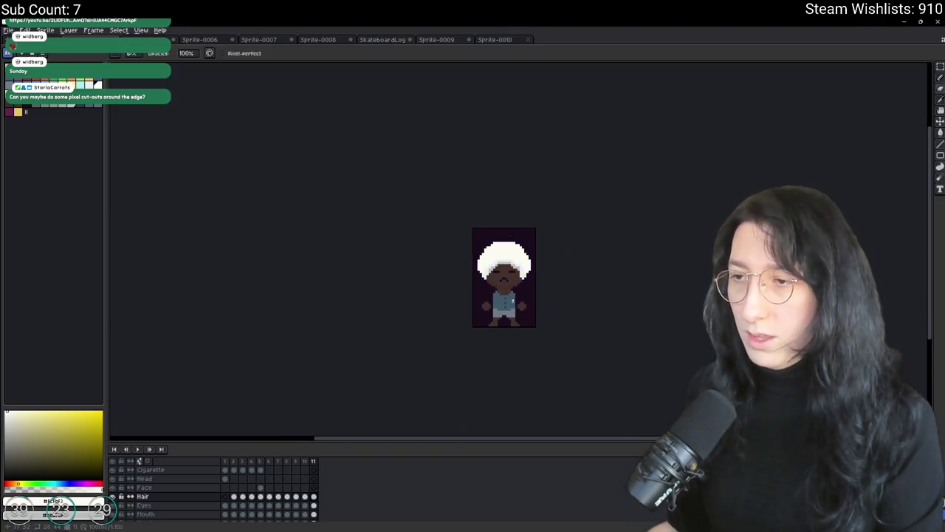
scroll(492, 240, "up", 1)
Reframe the view around the face and hair, ending back on the Pencil tool.
key("i")
scroll(493, 239, "up", 1)
left_click_drag(490, 239, 441, 237)
key("b")
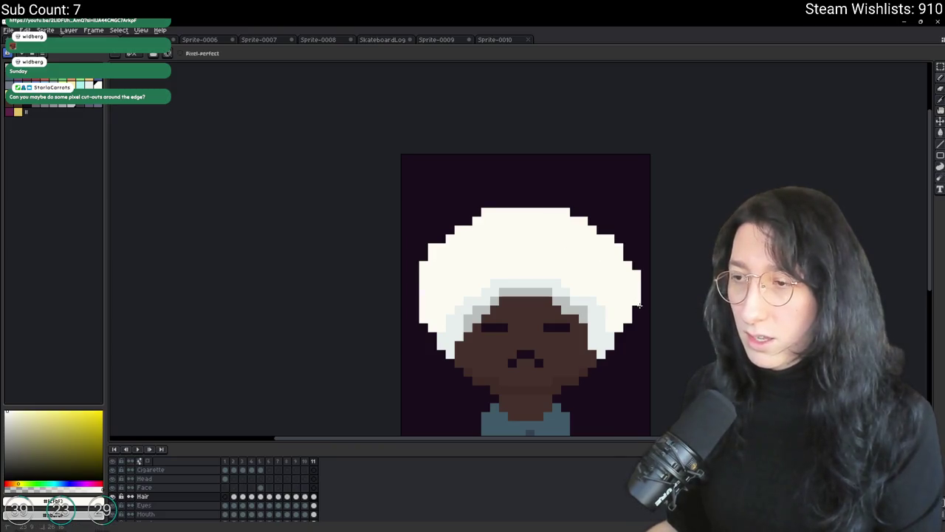
scroll(630, 264, "down", 2)
scroll(665, 295, "down", 2)
left_click_drag(667, 296, 593, 295)
scroll(591, 295, "down", 2)
key("m")
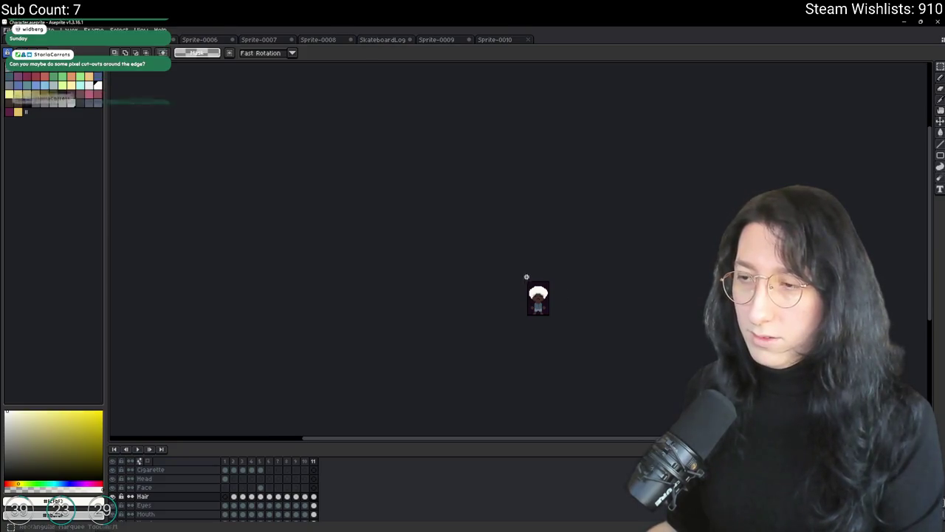
scroll(528, 275, "up", 2)
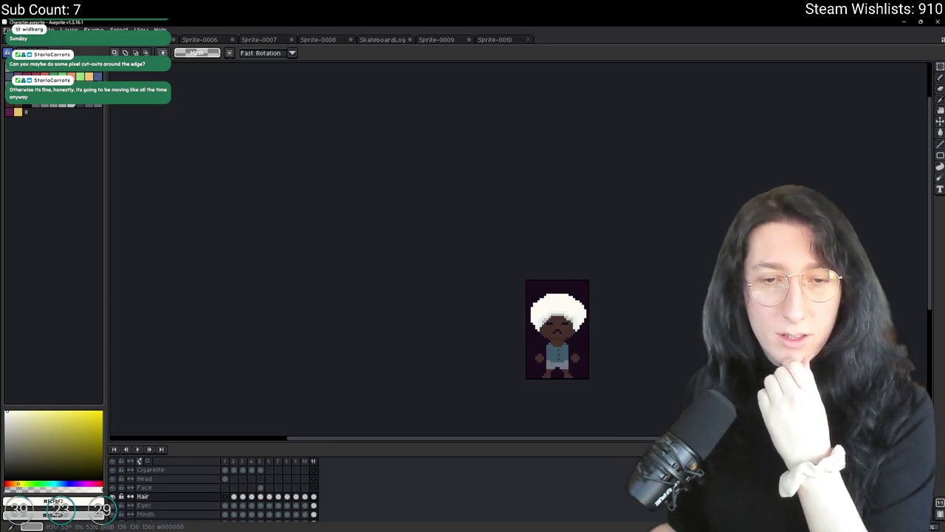
left_click_drag(510, 289, 393, 235)
scroll(416, 239, "up", 1)
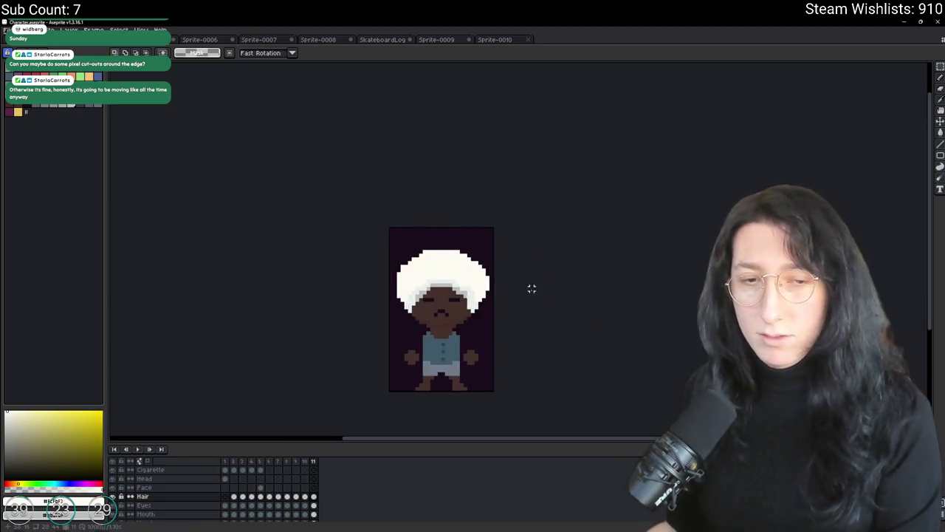
scroll(532, 287, "up", 1)
key("b")
scroll(416, 209, "up", 2)
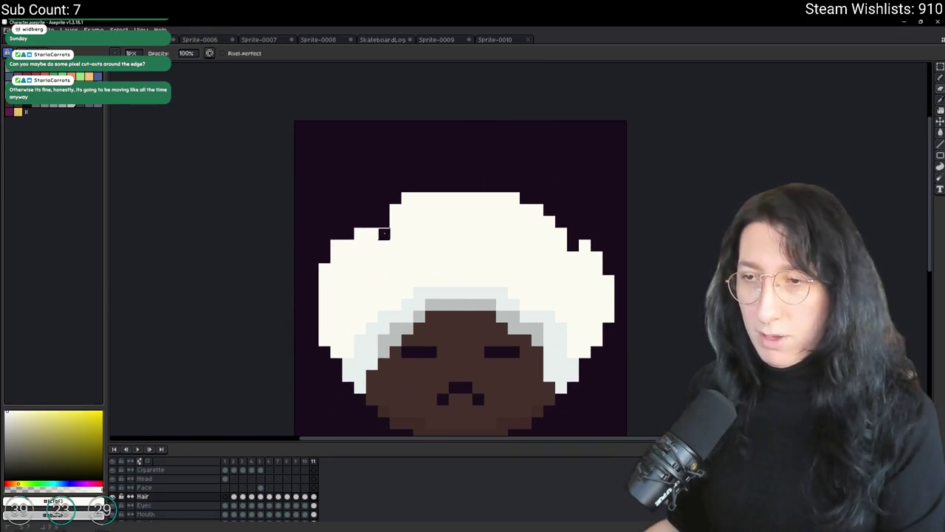
scroll(479, 234, "down", 5)
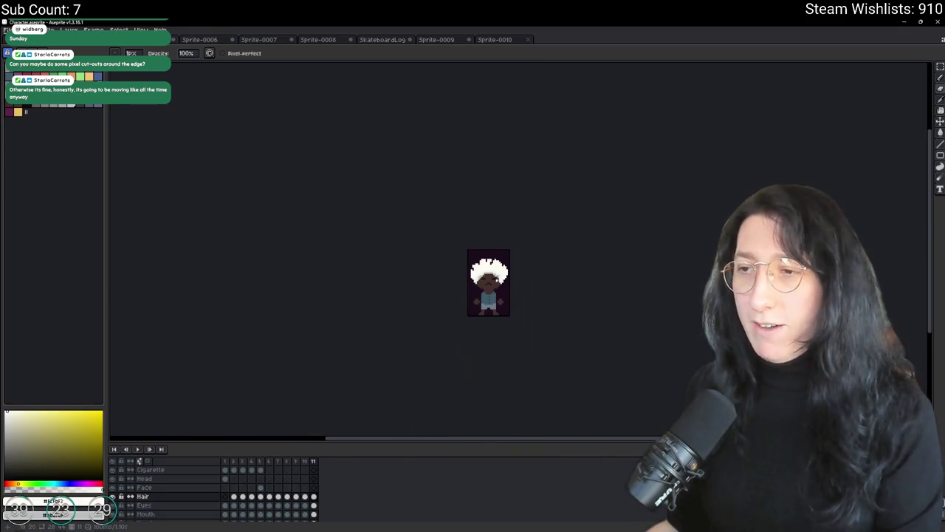
scroll(495, 278, "up", 2)
key("v")
key("b")
scroll(441, 255, "up", 2)
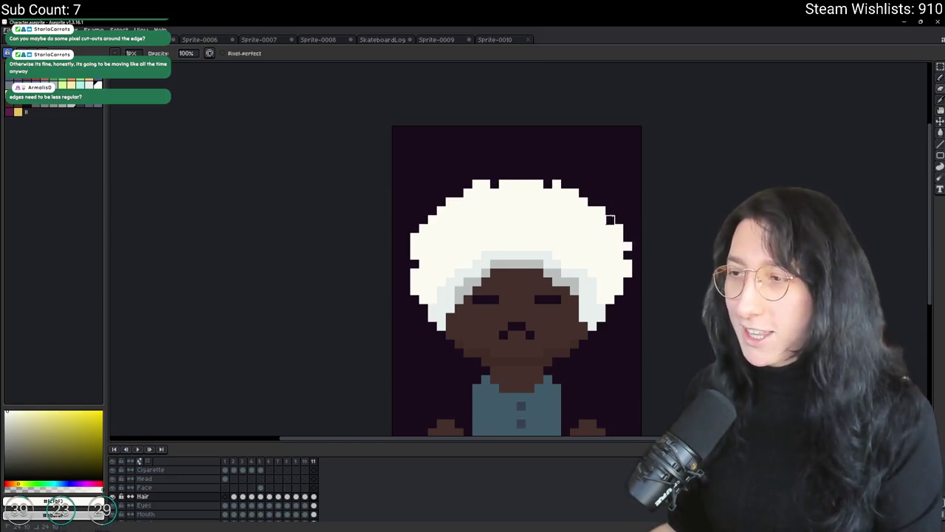
scroll(625, 290, "down", 2)
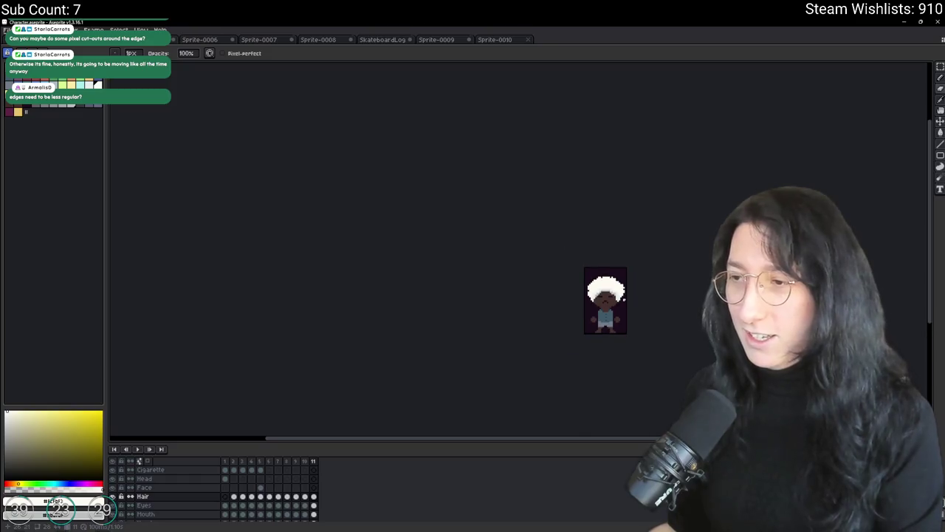
scroll(580, 294, "up", 3)
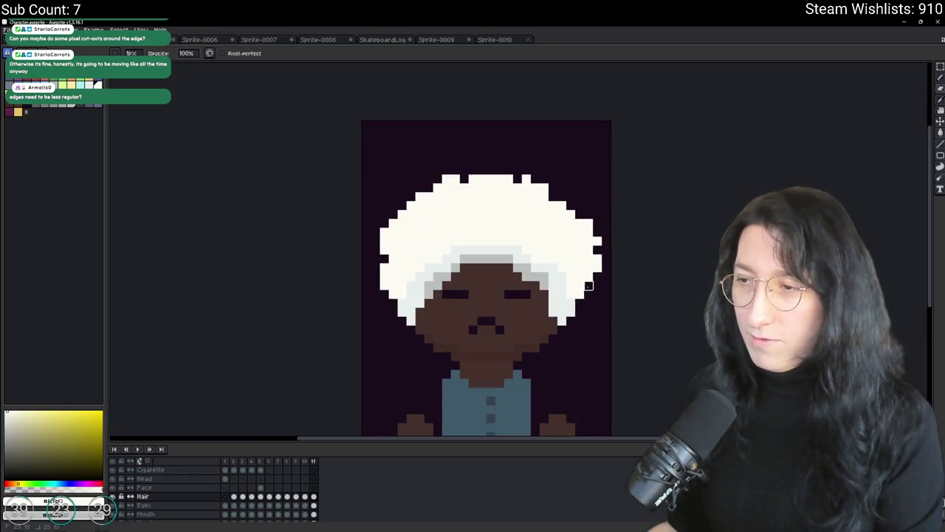
scroll(384, 286, "down", 2)
scroll(388, 311, "down", 2)
scroll(391, 329, "up", 2)
scroll(417, 310, "up", 1)
scroll(418, 310, "up", 1)
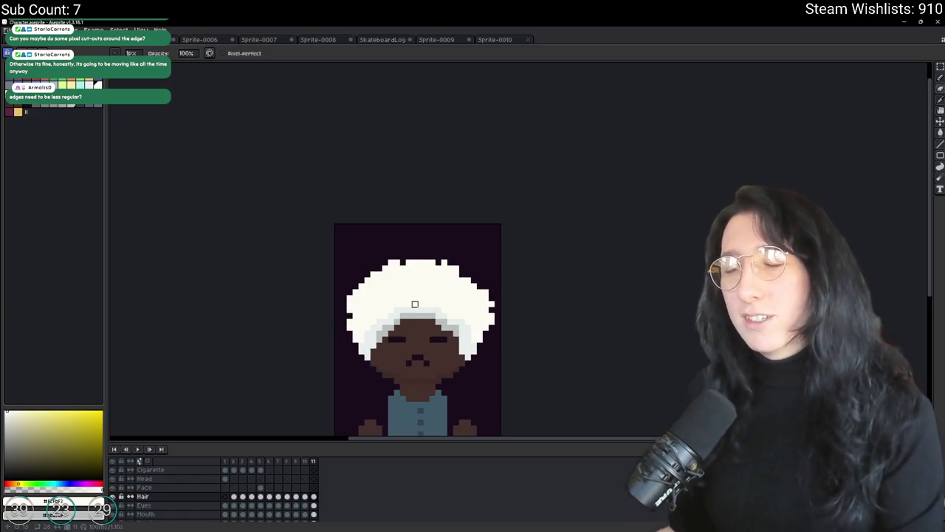
scroll(418, 310, "down", 3)
scroll(421, 303, "up", 2)
key("v")
key("b")
scroll(410, 303, "up", 1)
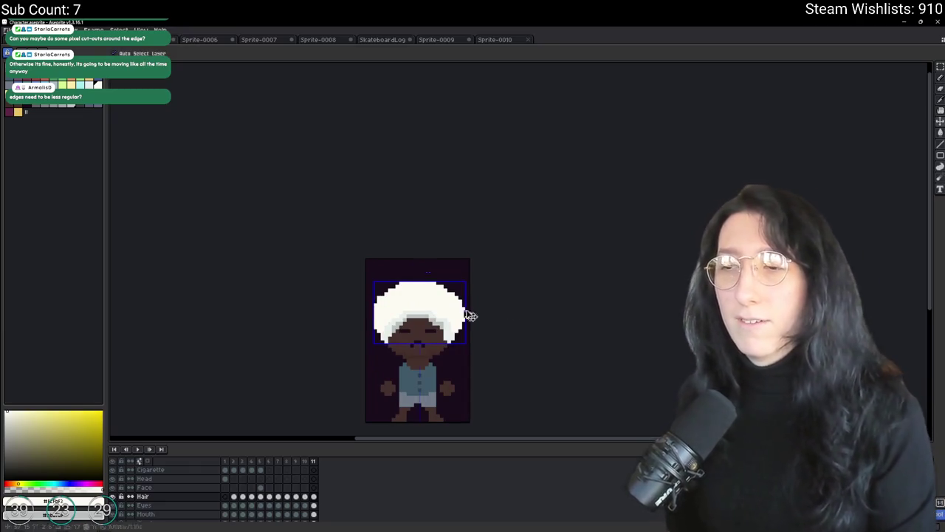
key("b")
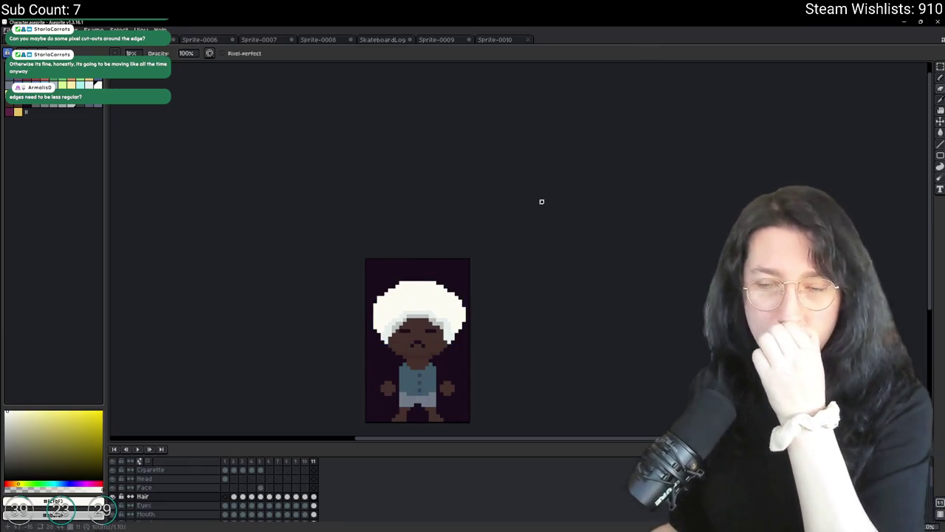
scroll(380, 302, "up", 2)
scroll(377, 344, "up", 1)
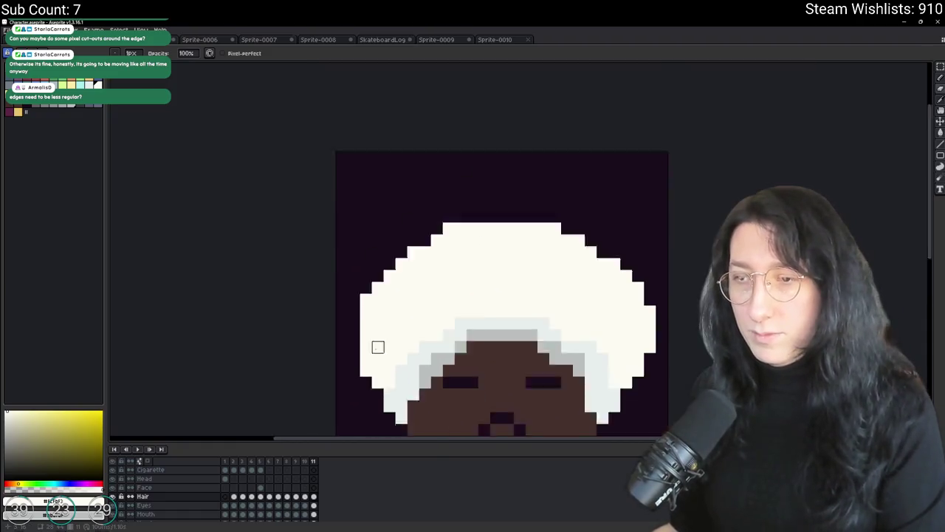
scroll(391, 311, "up", 1)
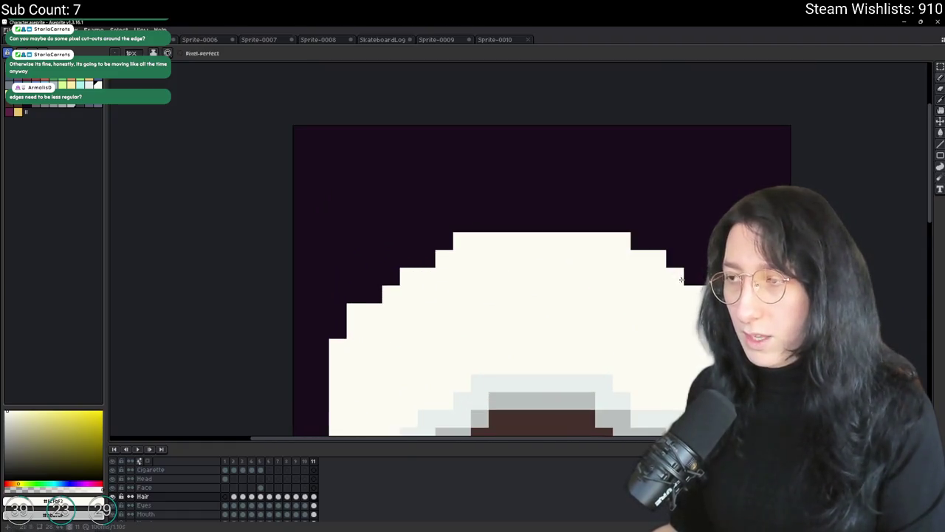
scroll(681, 280, "down", 3)
scroll(664, 295, "down", 1)
scroll(606, 295, "up", 2)
scroll(560, 288, "up", 1)
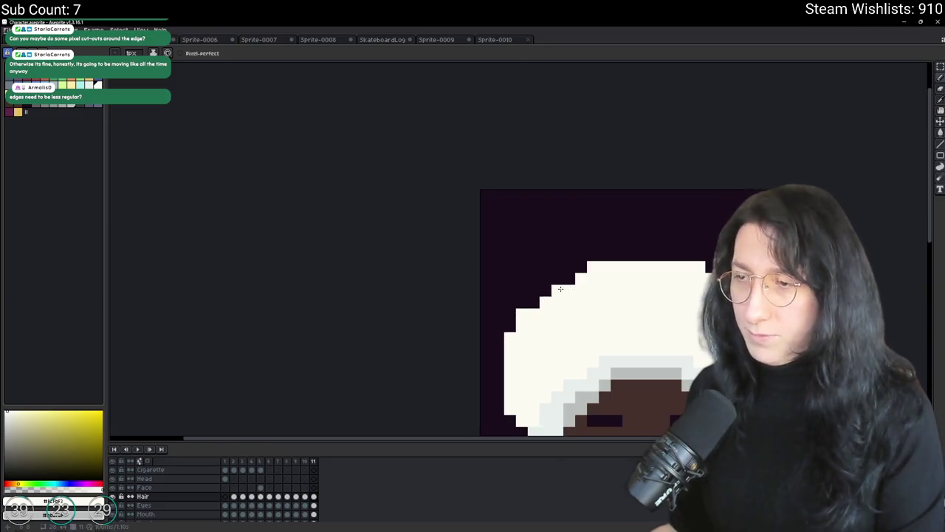
scroll(551, 296, "down", 1)
scroll(565, 347, "down", 2)
scroll(571, 386, "down", 1)
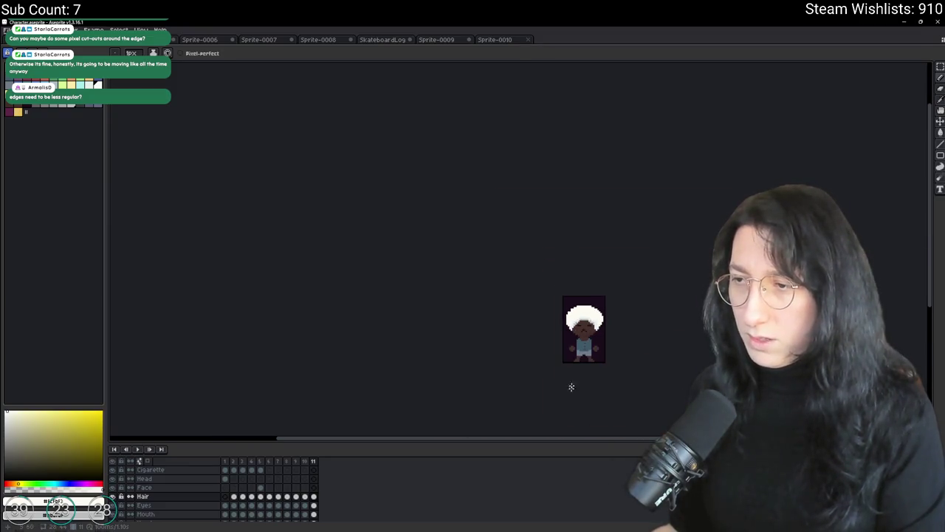
scroll(600, 316, "up", 2)
scroll(606, 311, "up", 1)
key("e")
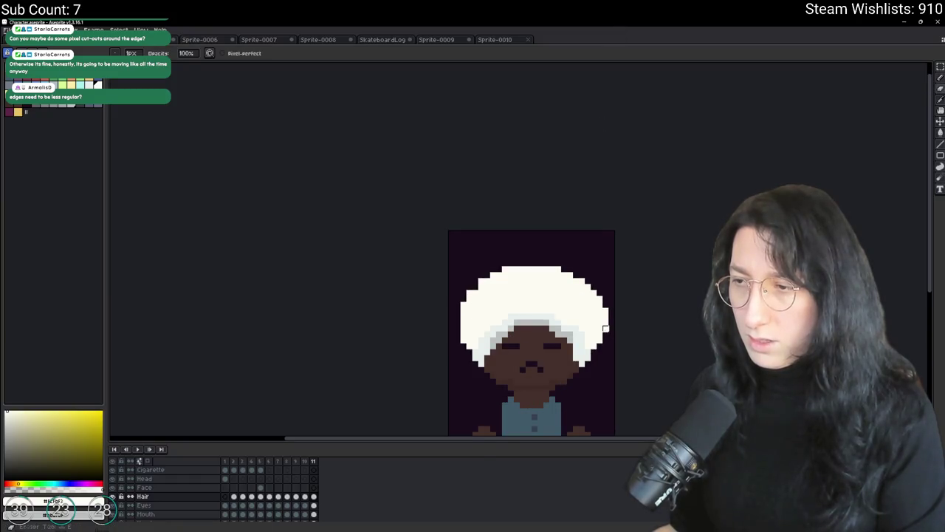
scroll(605, 348, "down", 2)
scroll(543, 344, "up", 2)
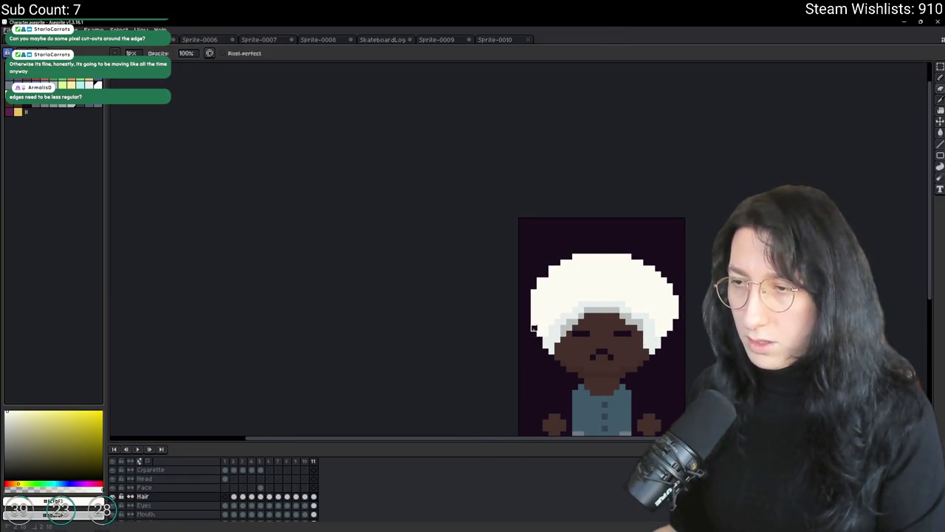
scroll(522, 310, "down", 3)
scroll(520, 319, "up", 2)
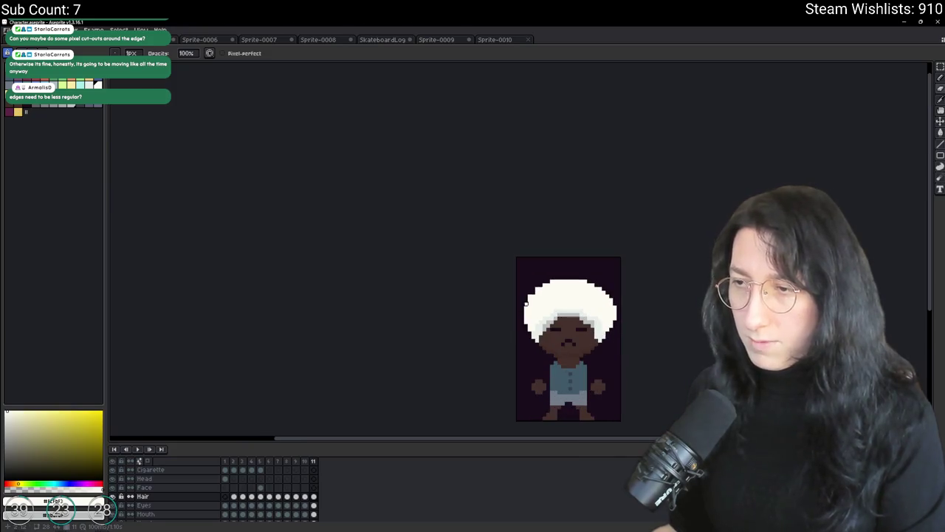
scroll(518, 351, "down", 3)
left_click_drag(468, 417, 494, 405)
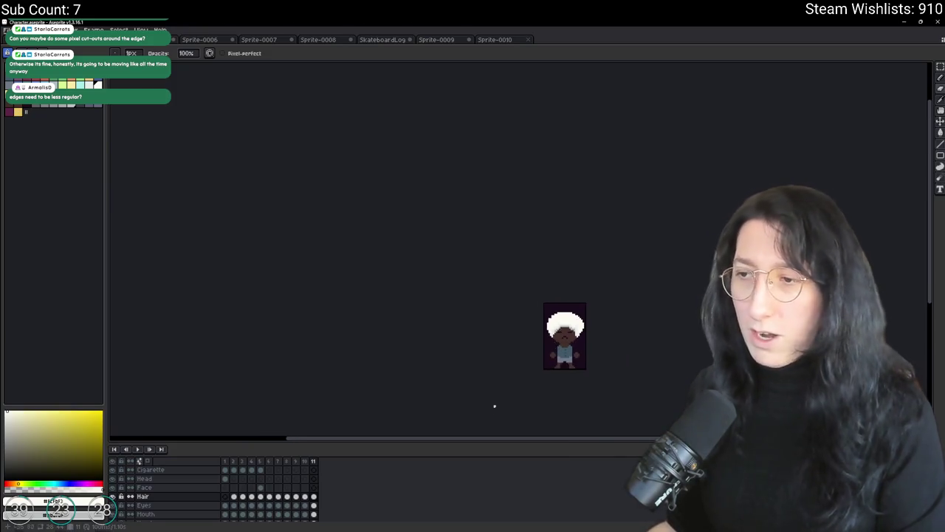
On frame 1, hide all layers except Hair, select its cel, and open Export File.
left_click(115, 450)
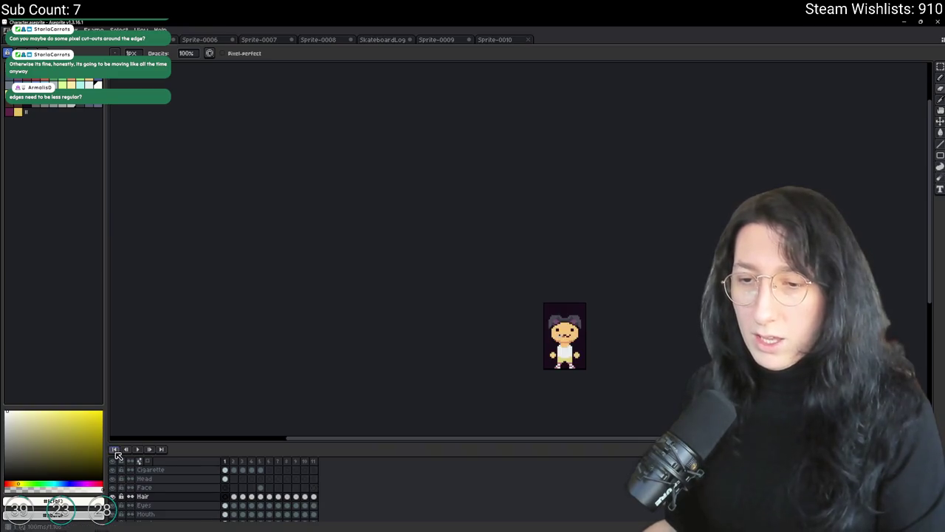
left_click(117, 463)
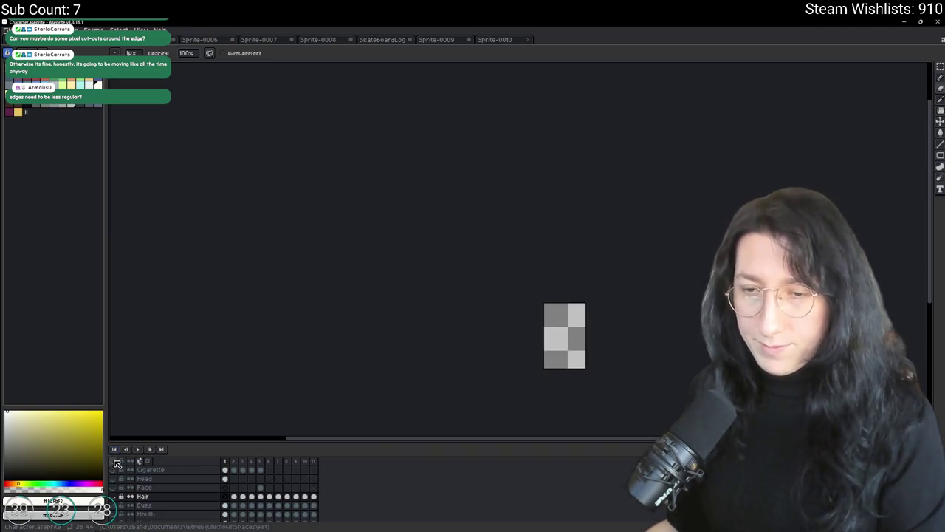
scroll(122, 502, "down", 3)
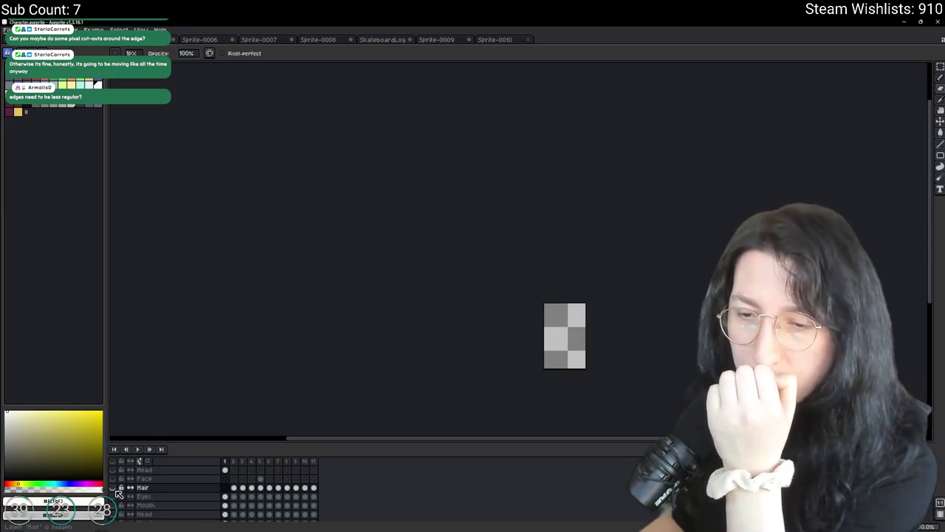
left_click_drag(316, 490, 308, 491)
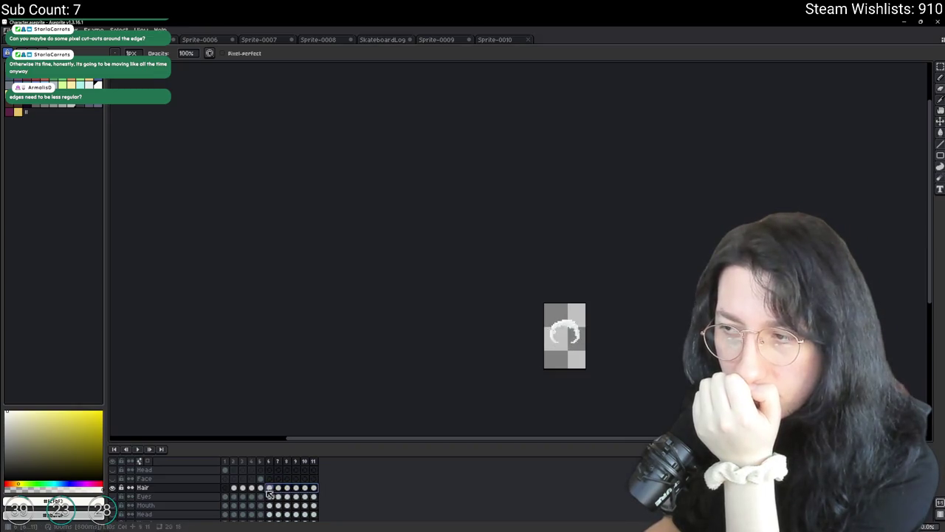
left_click(225, 488)
left_click_drag(352, 297, 311, 274)
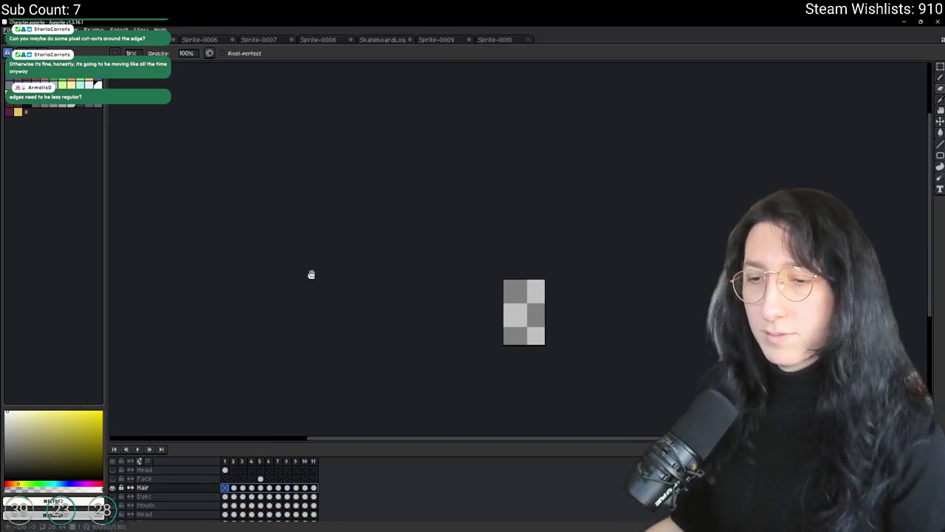
key("ctrl+alt+shift+s")
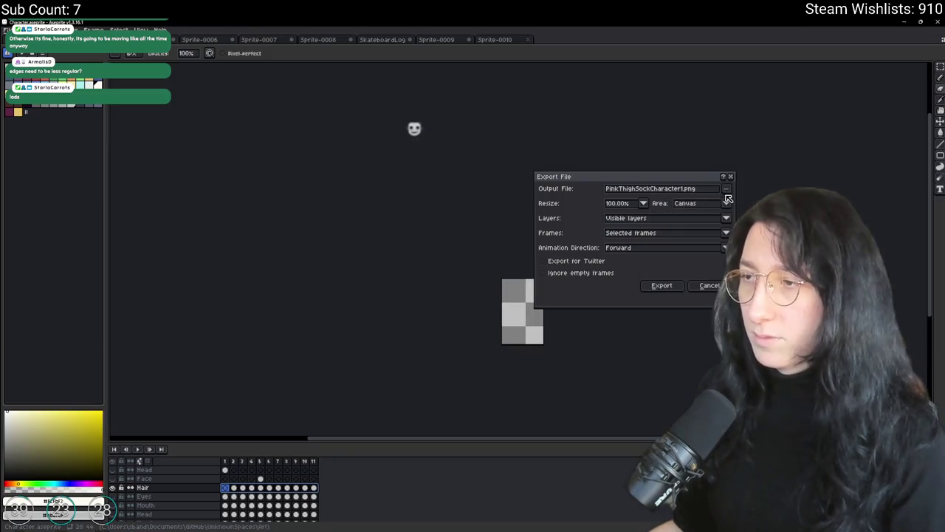
Export to Art\Character\Hair.gif, replacing the existing file.
left_click(727, 191)
left_click(727, 201)
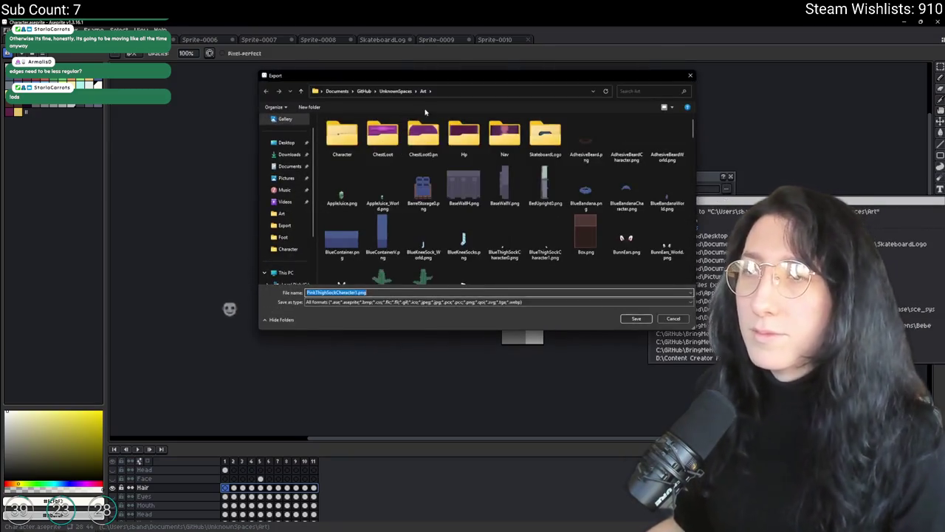
double_click(343, 140)
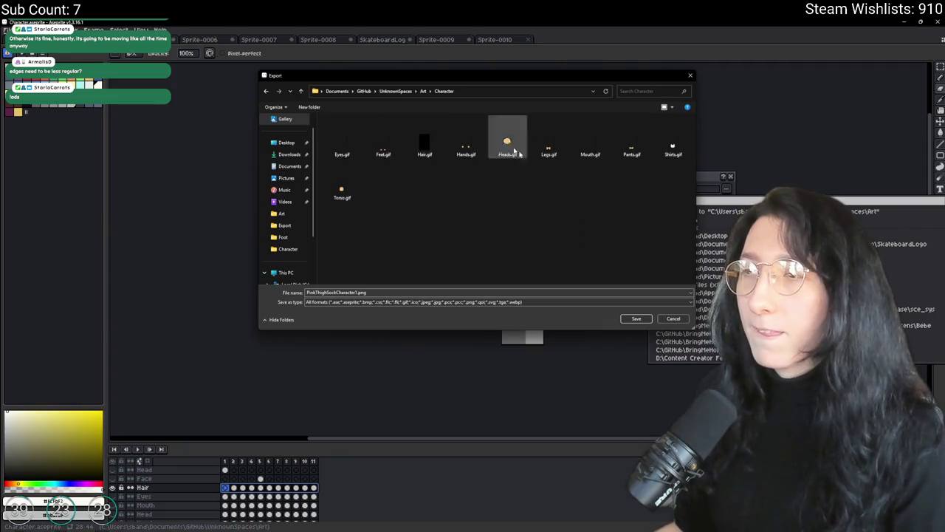
left_click(425, 142)
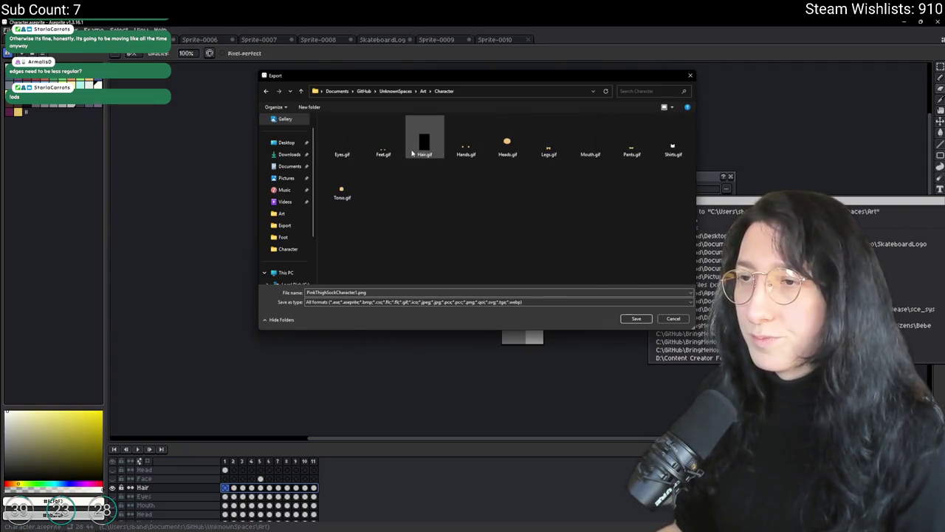
left_click(636, 318)
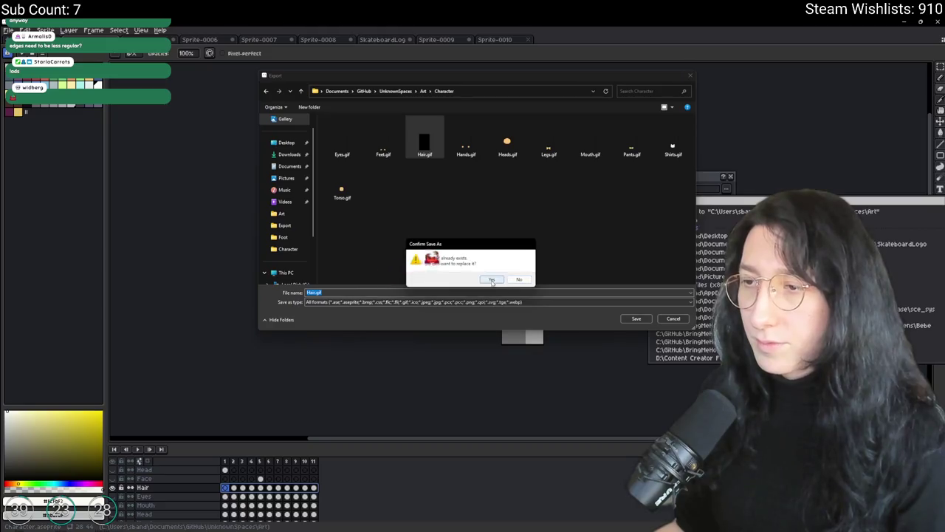
left_click(493, 280)
left_click(663, 287)
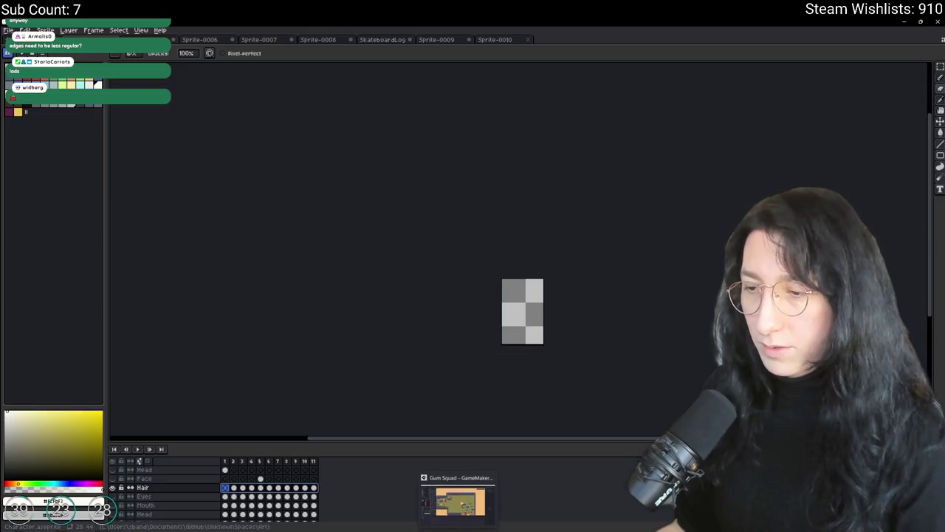
In GameMaker, search the Asset Browser for 'hair' and open spr_character_hair.
left_click(480, 528)
left_click(835, 55)
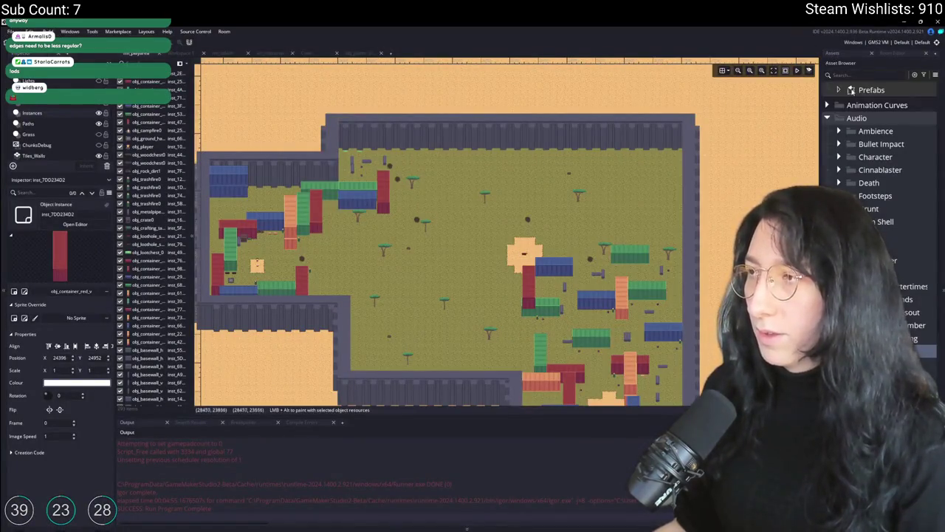
type("hair")
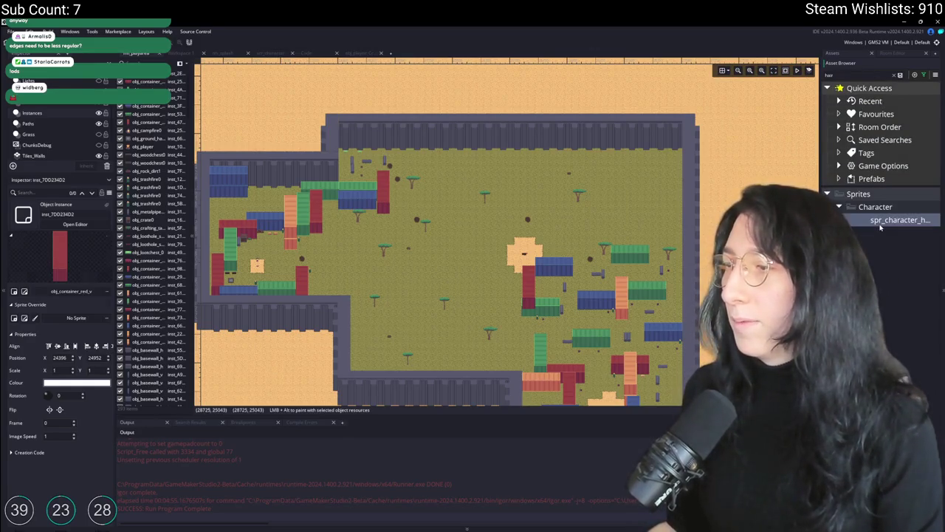
double_click(881, 227)
Import Art\Character\Hair.gif into the sprite, replacing its frames, and run the game.
left_click(388, 164)
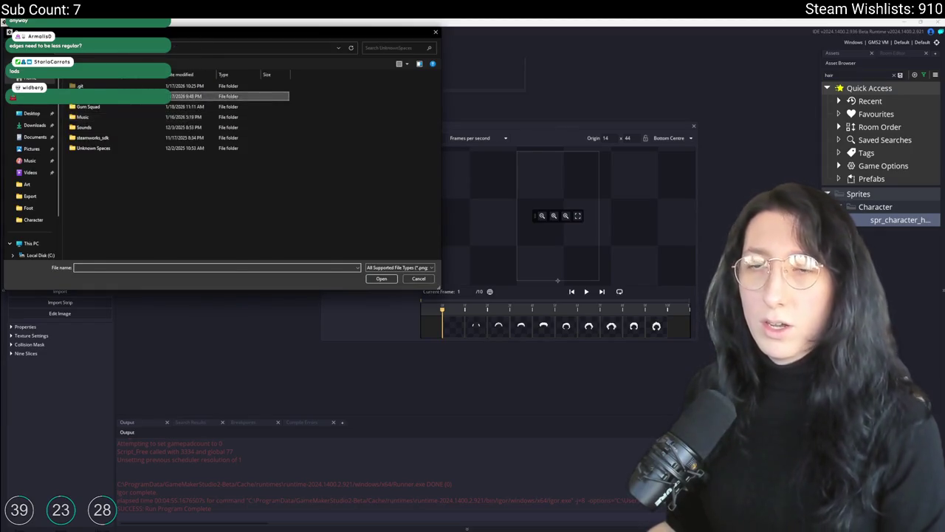
double_click(118, 118)
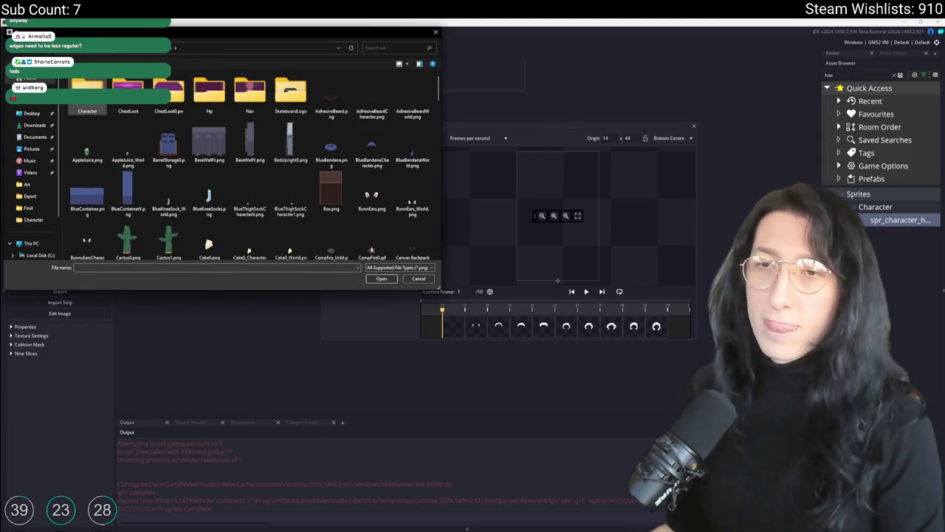
double_click(87, 95)
double_click(170, 96)
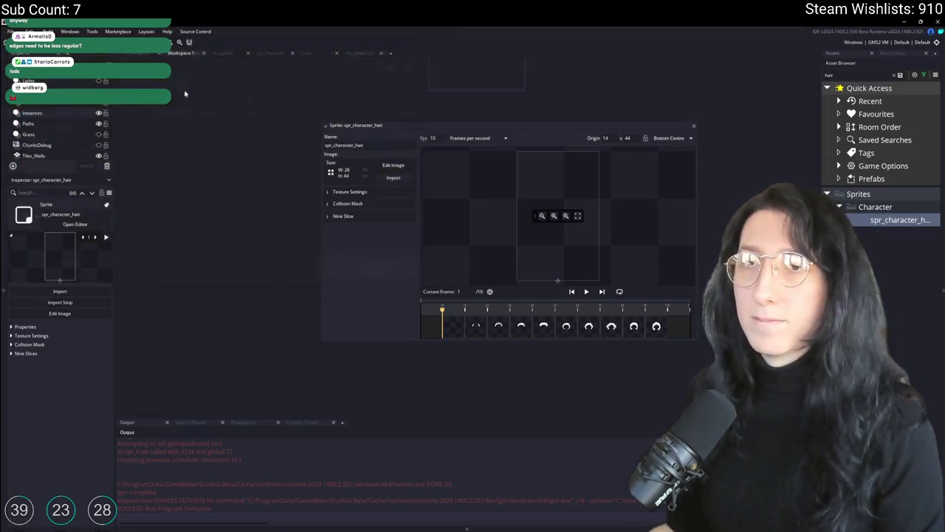
left_click(505, 291)
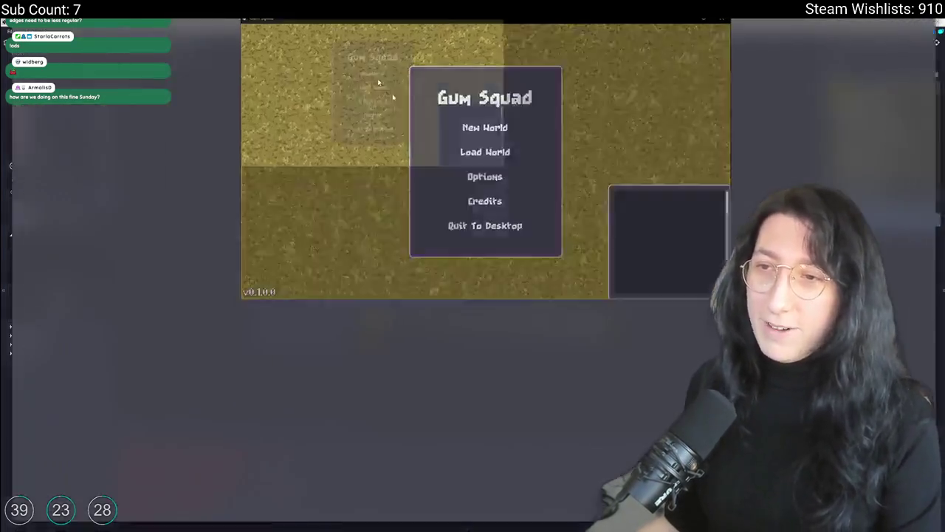
left_click(472, 199)
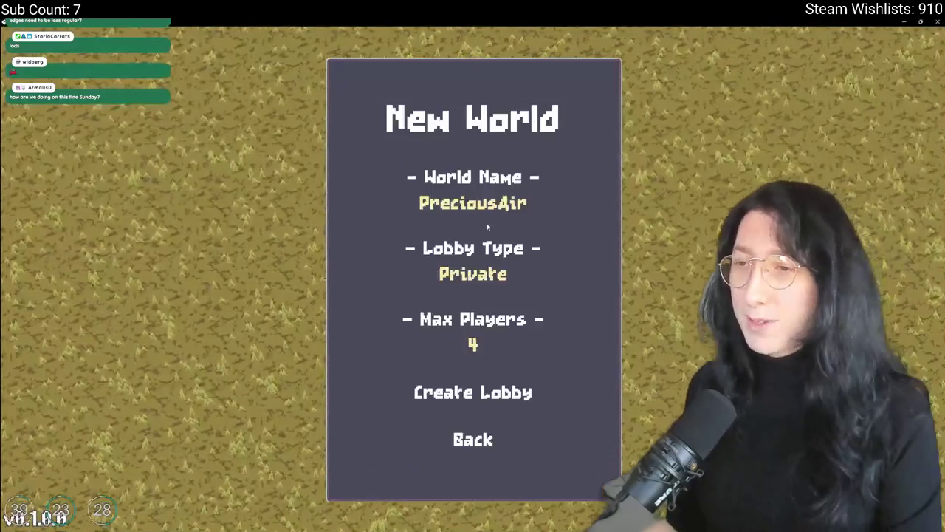
Create a lobby, then check the inventory and character customization panel before closing them.
left_click(469, 391)
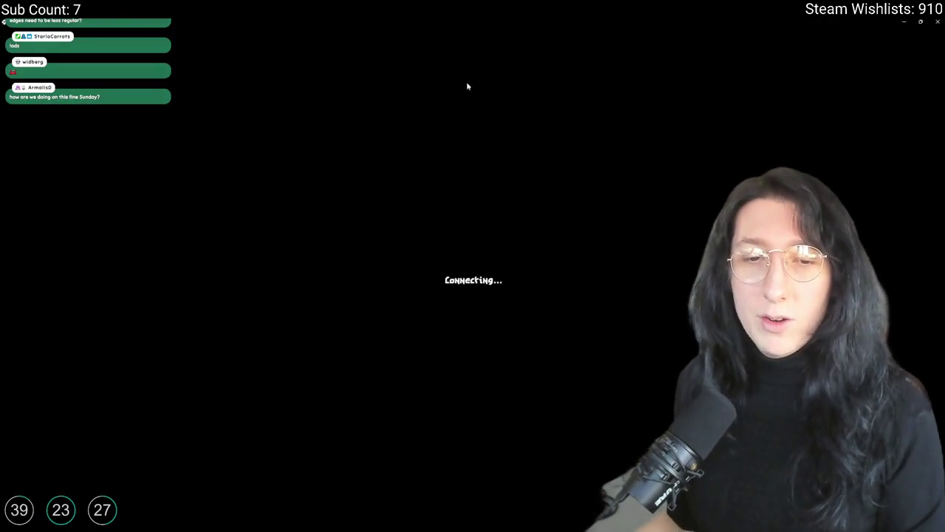
key("Tab")
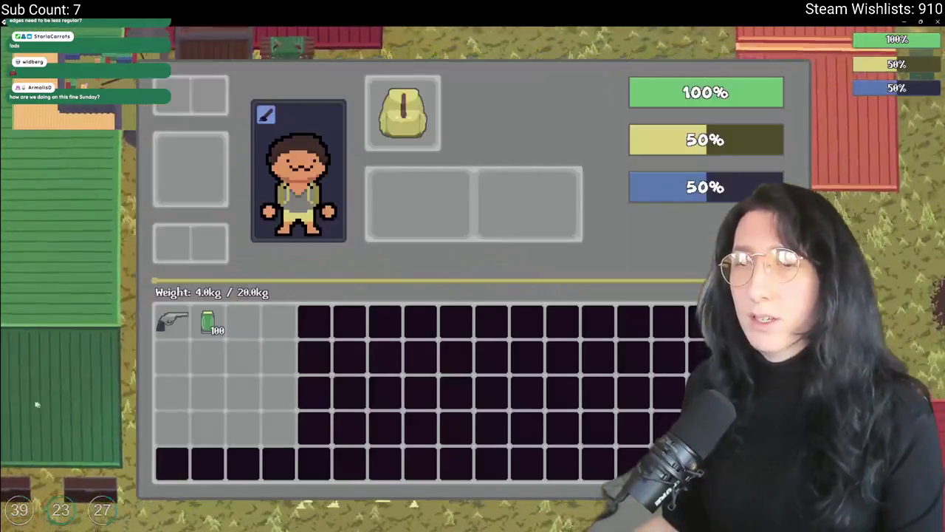
left_click(265, 114)
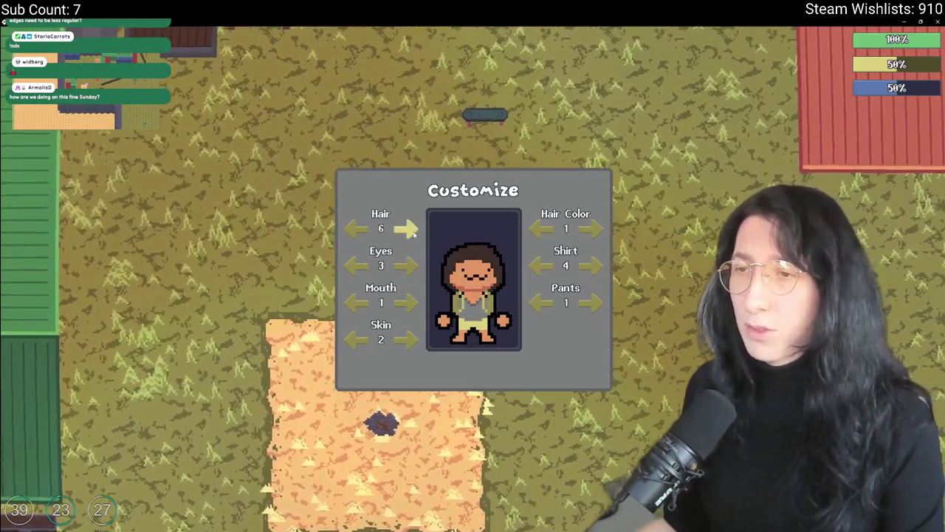
key("Escape")
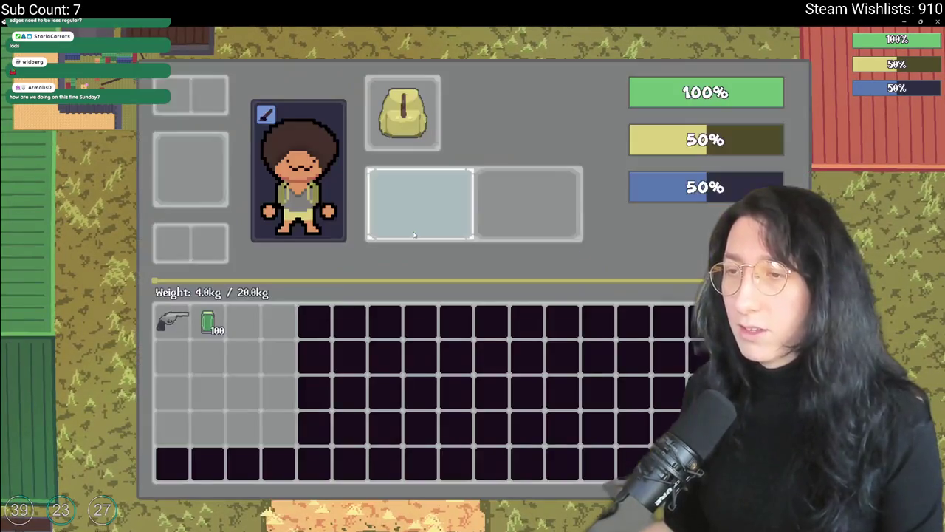
key("Tab")
Walk the character east past the containers and south across the sand.
key("w")
key("s")
key("d")
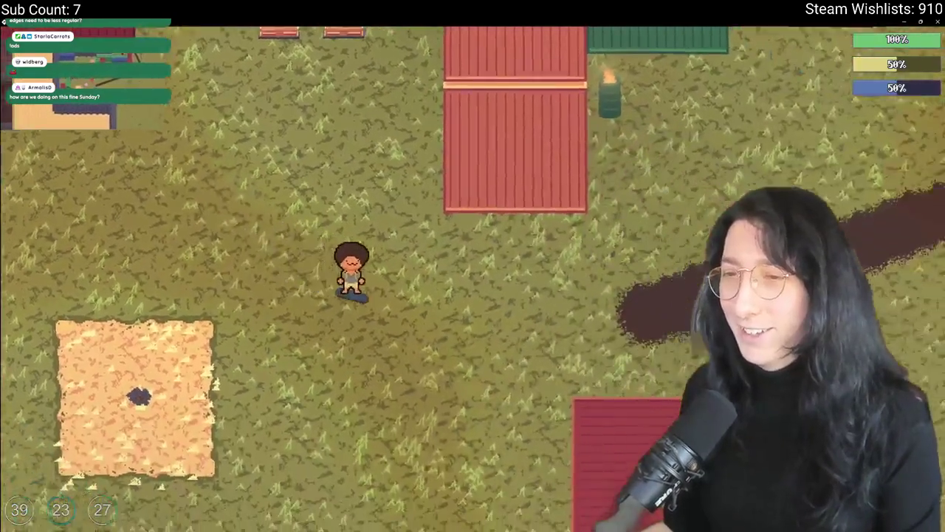
key("d")
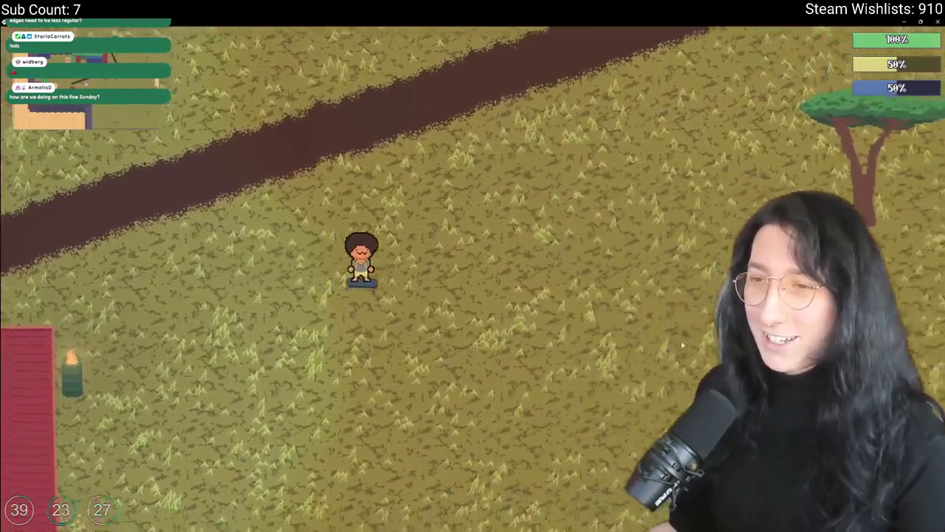
key("d")
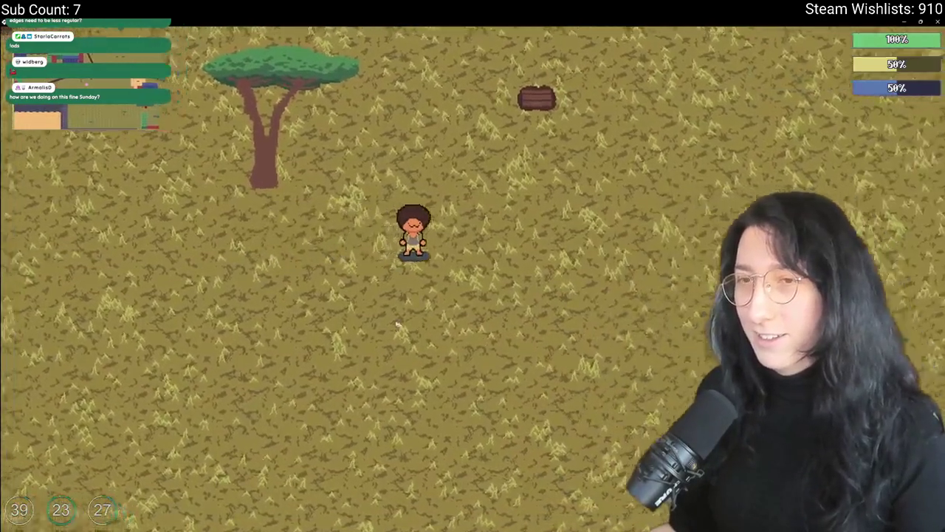
key("d")
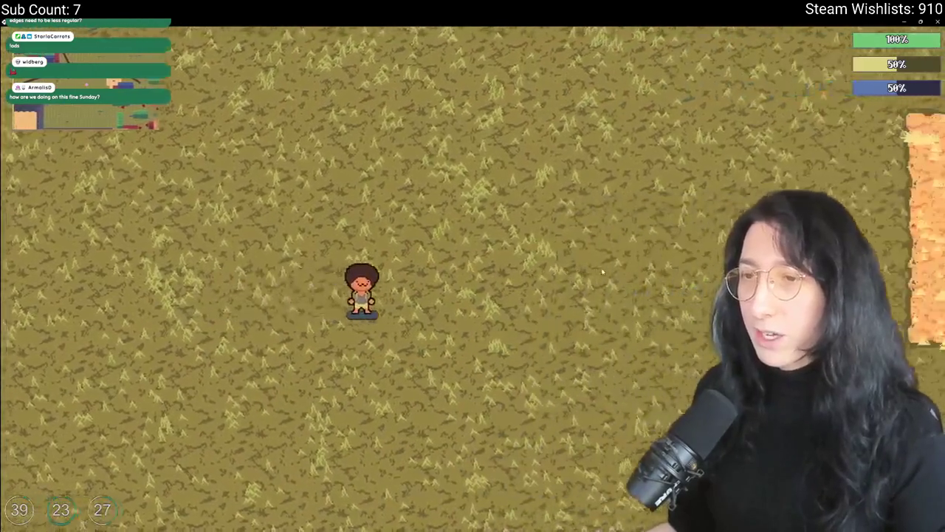
key("d")
key("w")
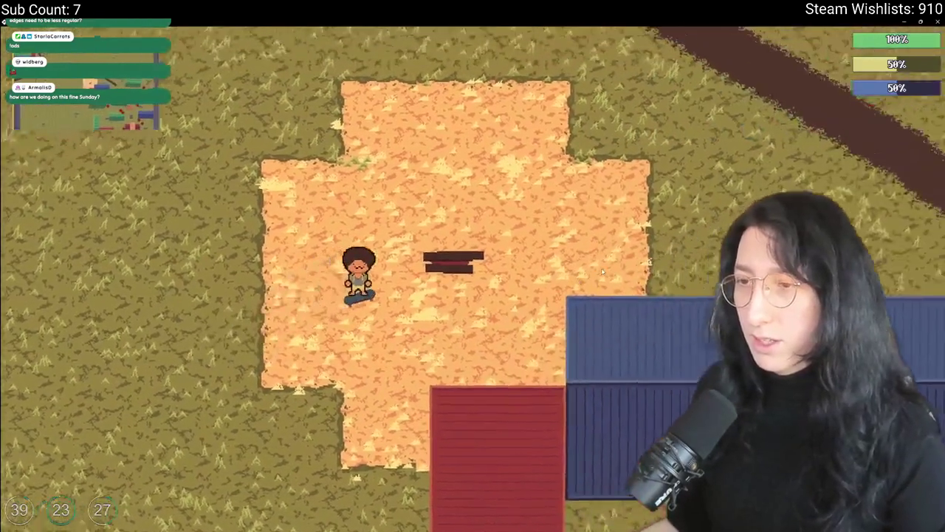
key("s")
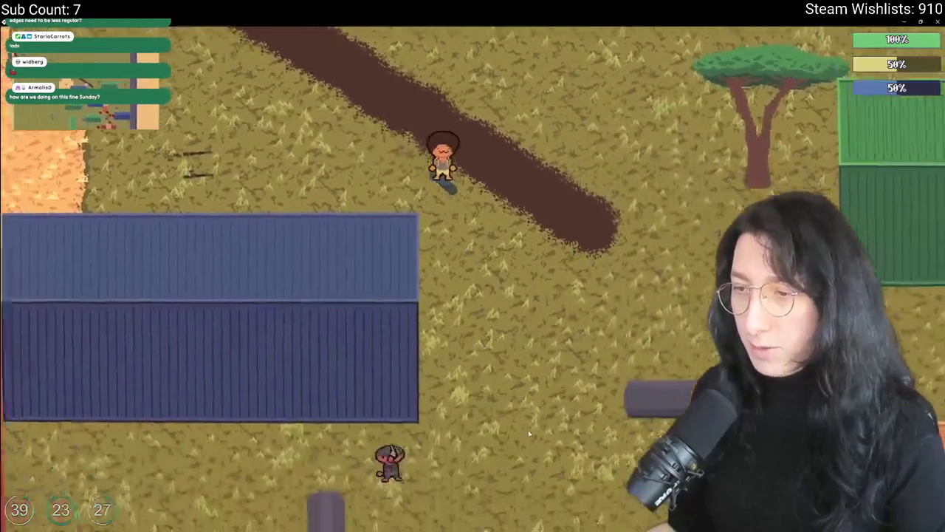
key("s")
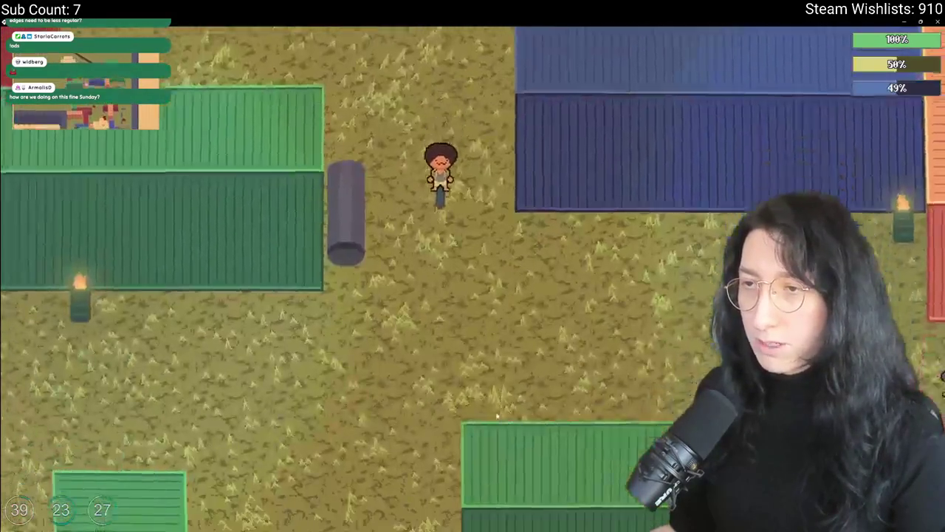
key("d")
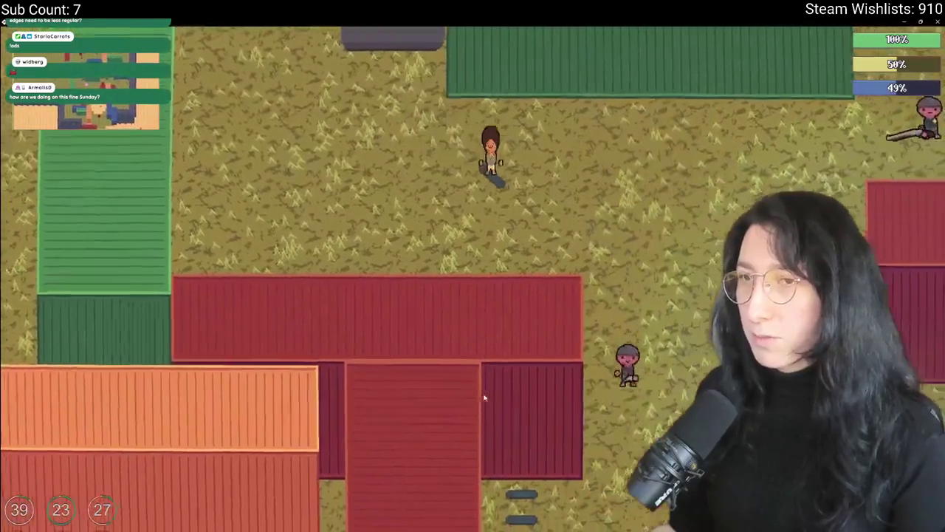
key("s")
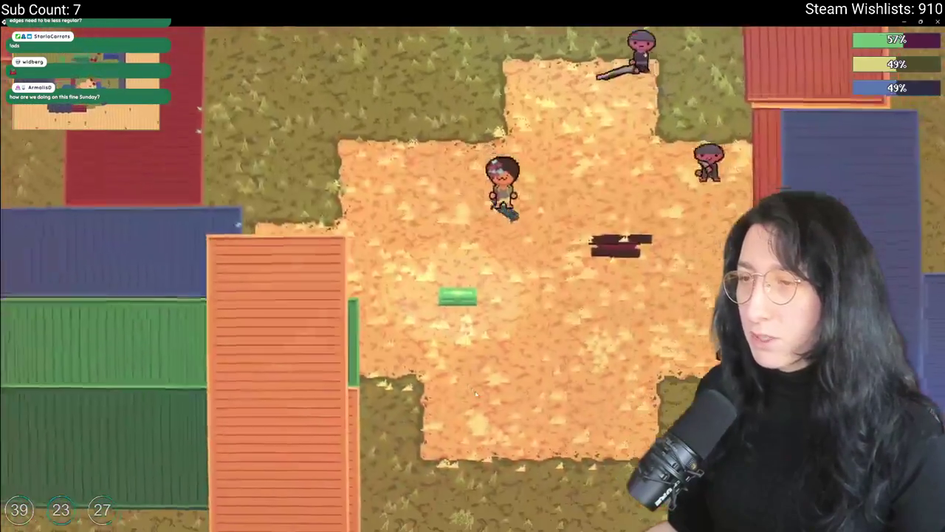
key("d")
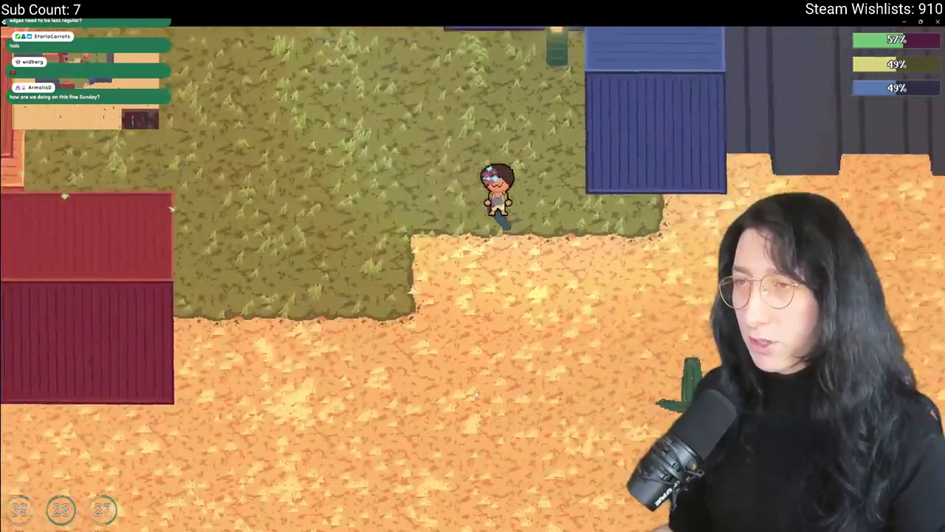
key("s")
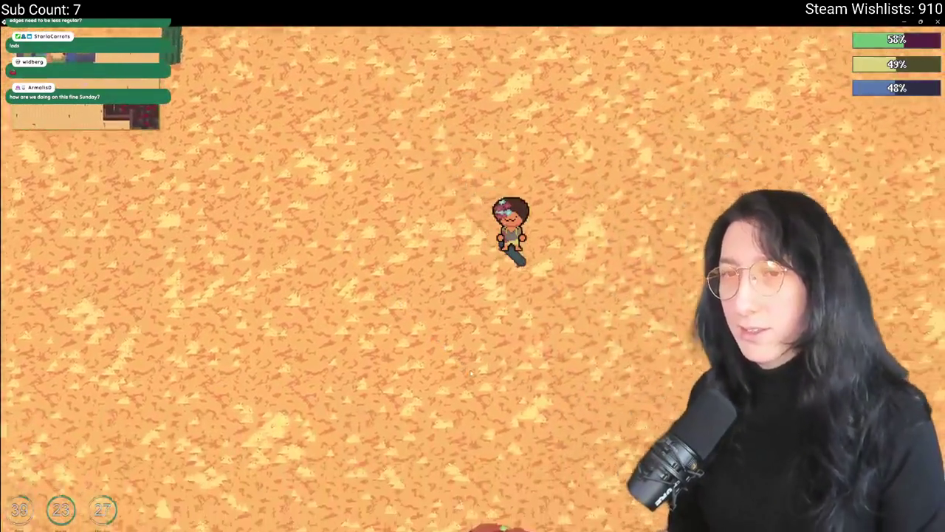
key("s")
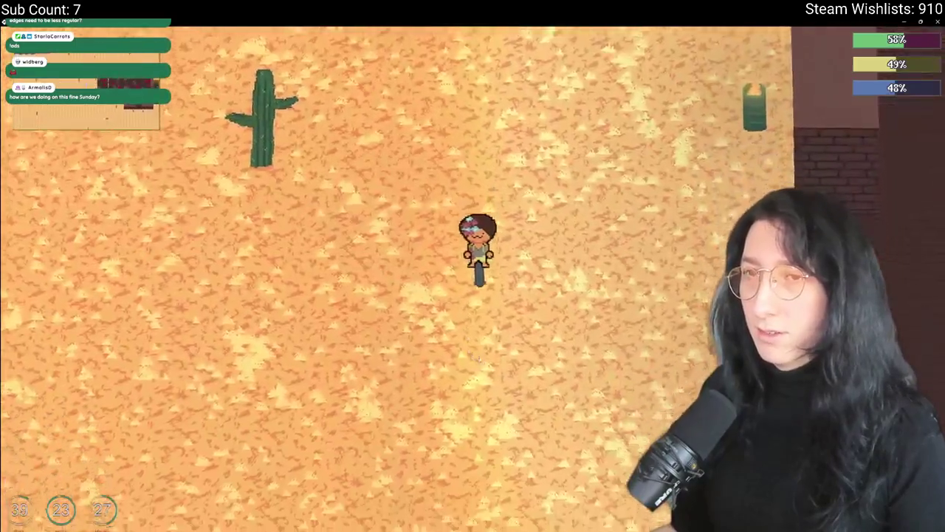
key("s")
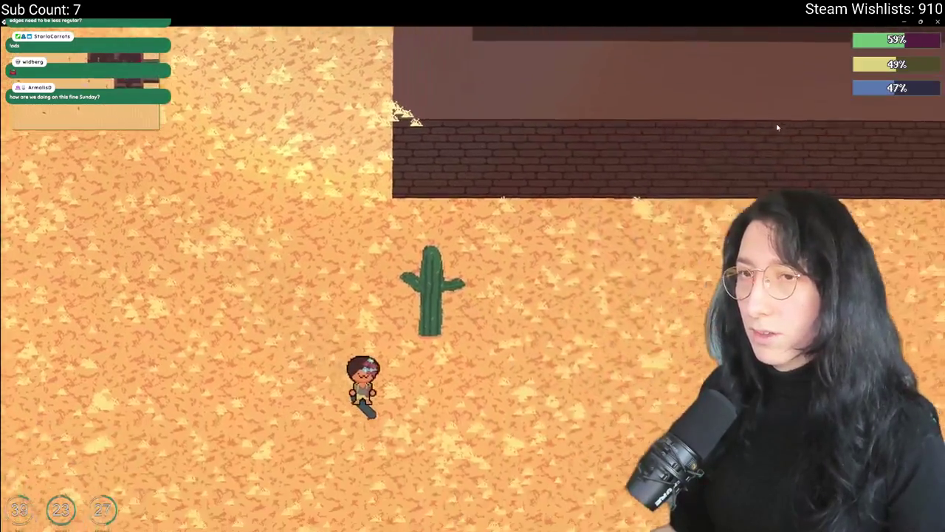
Enter the brick room, check the inventory, fight the enemies, then close the game.
key("d")
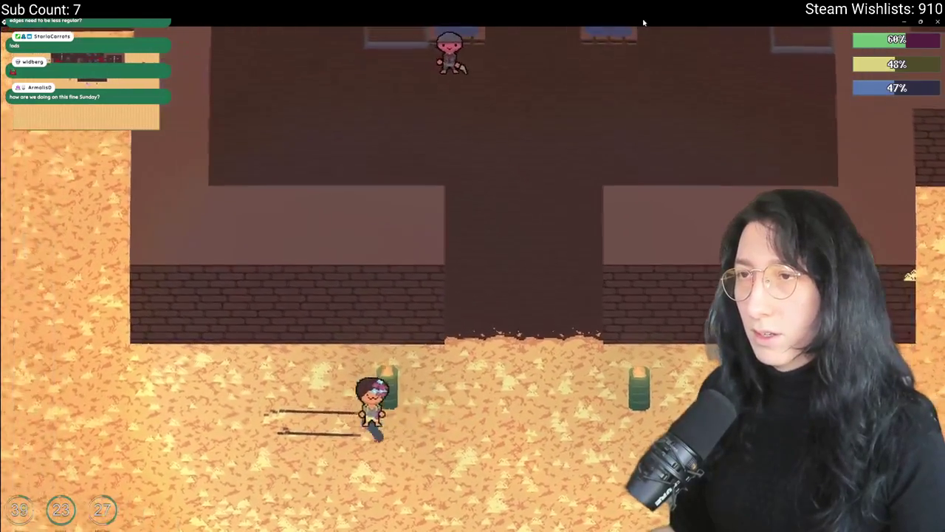
key("w")
key("a")
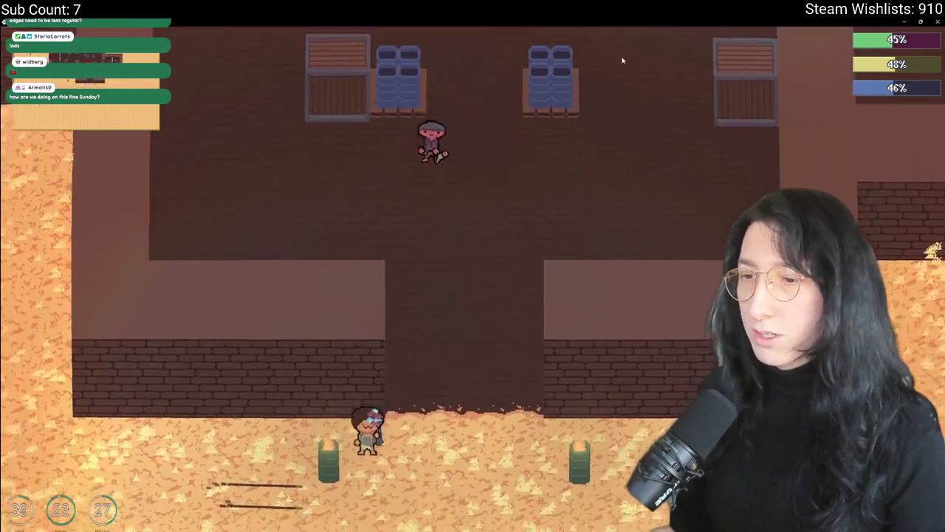
key("w")
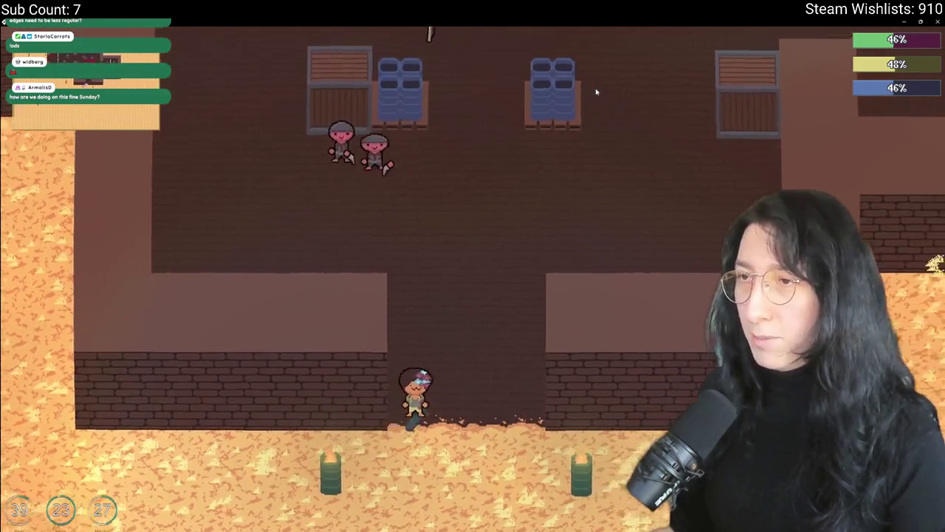
key("d")
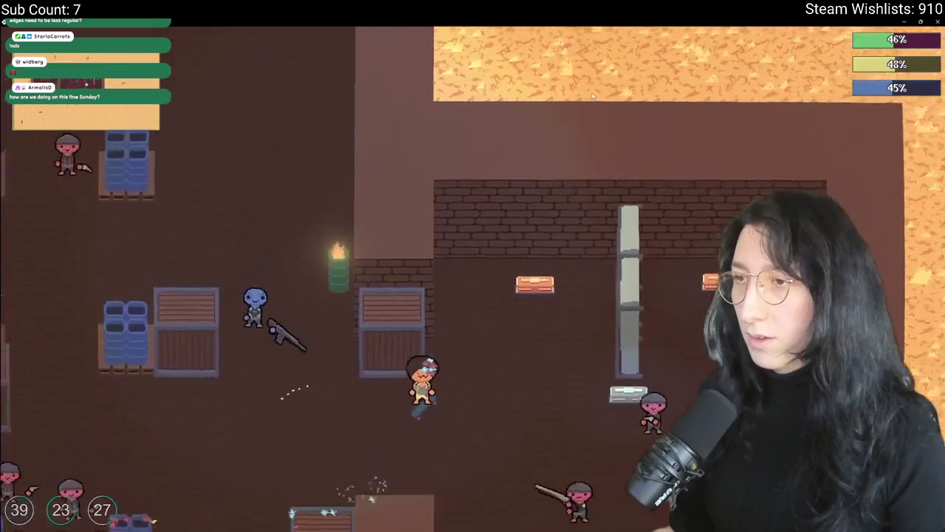
key("Tab")
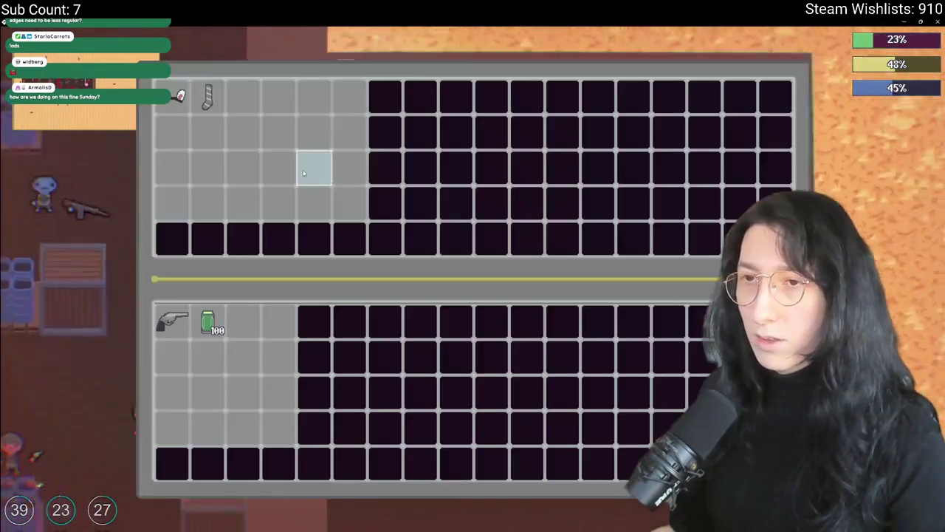
key("Tab")
key("a")
key("w")
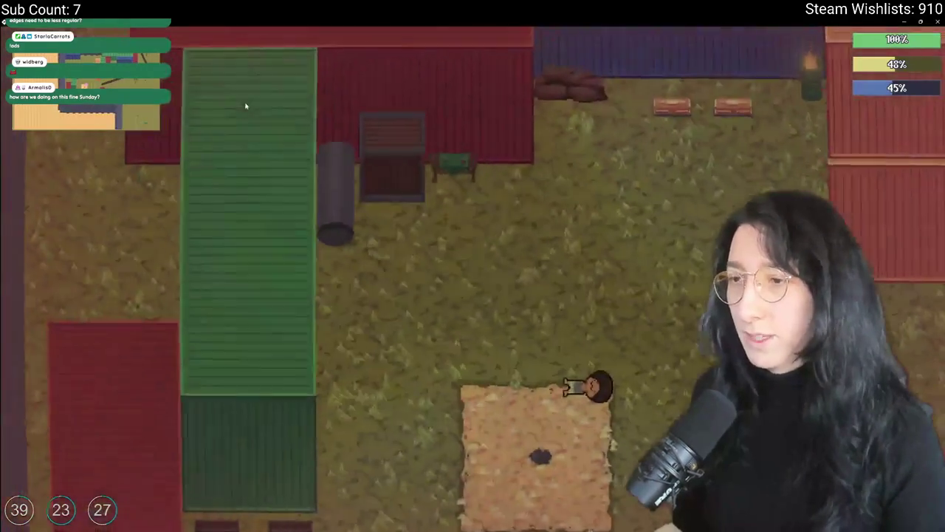
key("Escape")
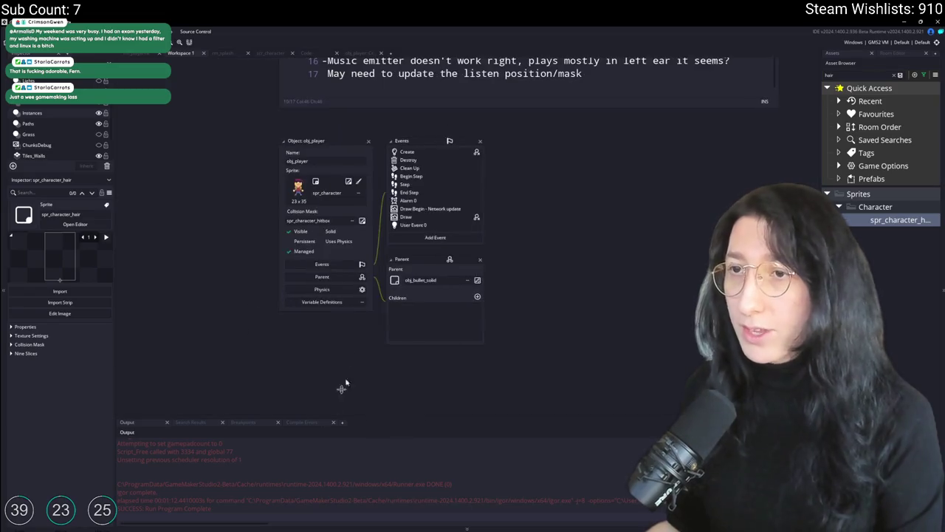
Close the obj_player editor and clear the Asset Browser search.
left_click_drag(375, 110, 344, 242)
left_click(343, 241)
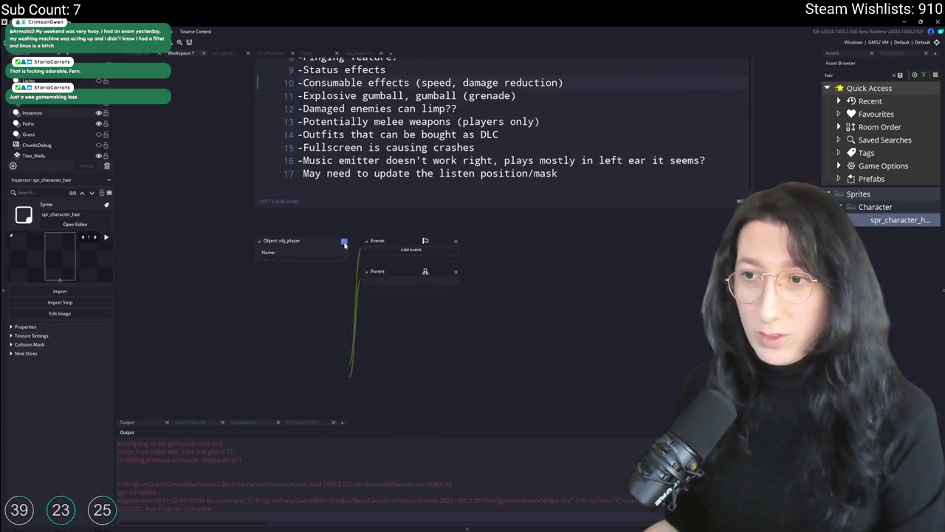
left_click(897, 80)
left_click(522, 141)
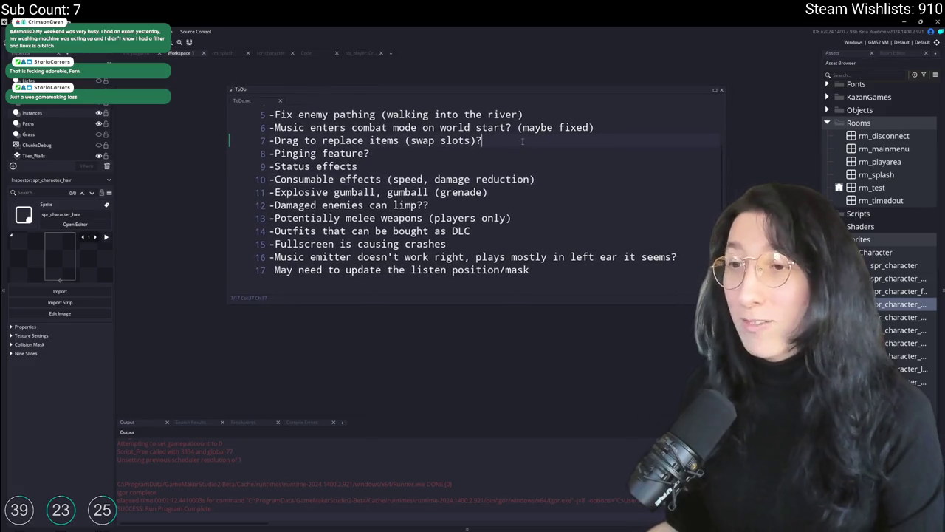
scroll(517, 184, "up", 3)
scroll(554, 207, "up", 5)
scroll(591, 229, "up", 5)
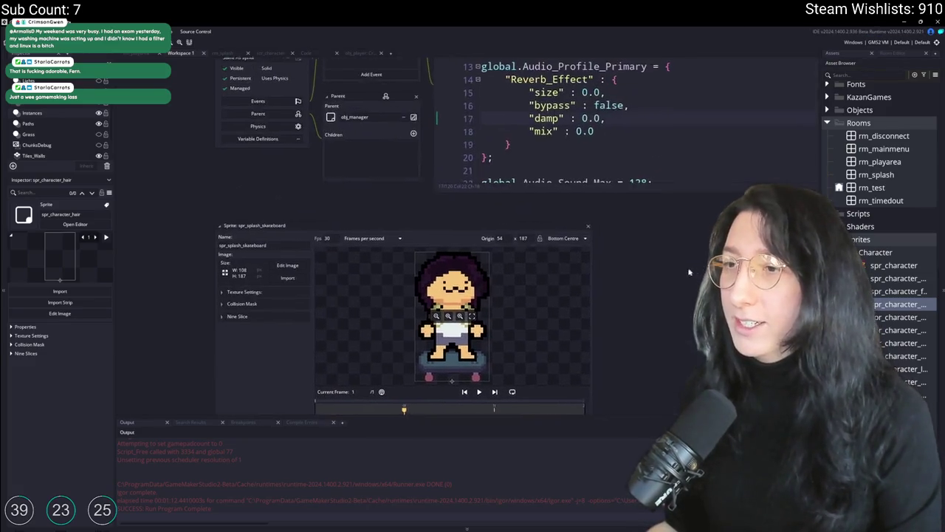
scroll(569, 221, "down", 5)
scroll(565, 218, "down", 5, "ctrl")
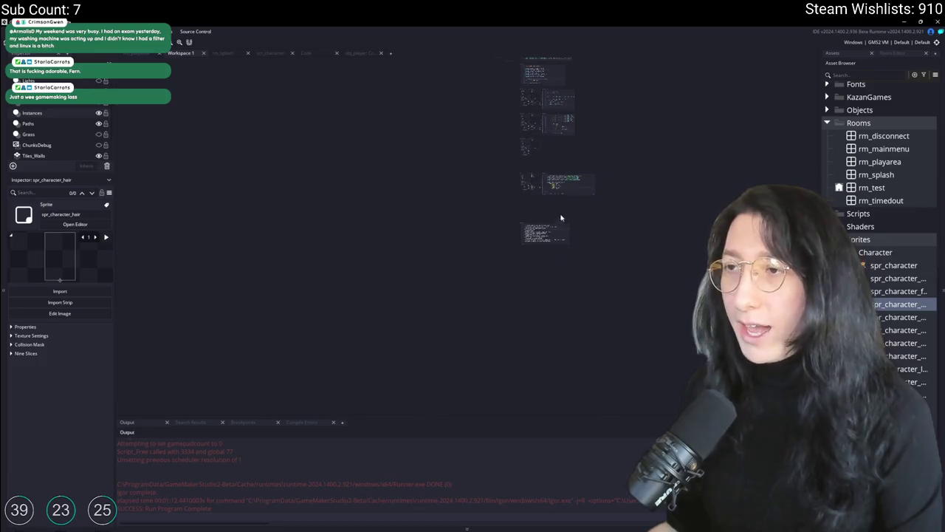
Add a new empty workspace, then return to Aseprite.
left_click(392, 55)
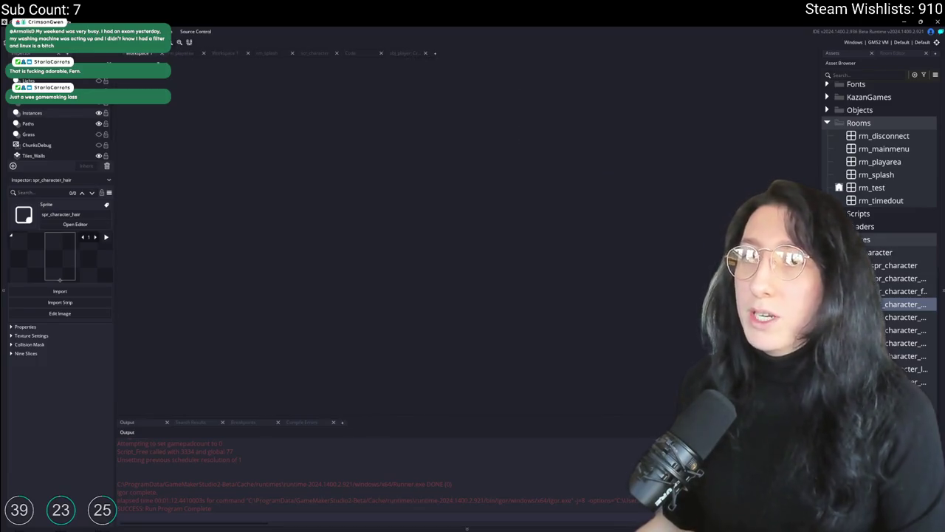
left_click(222, 55)
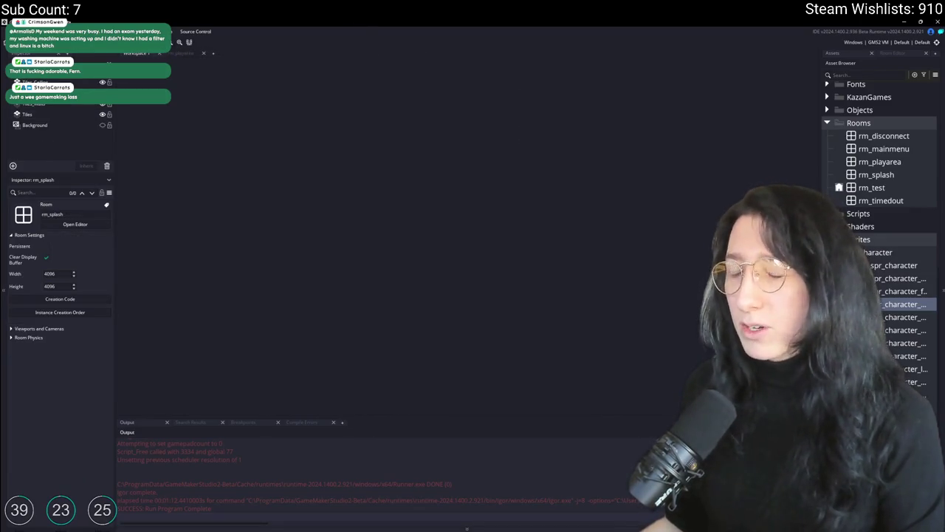
left_click(472, 525)
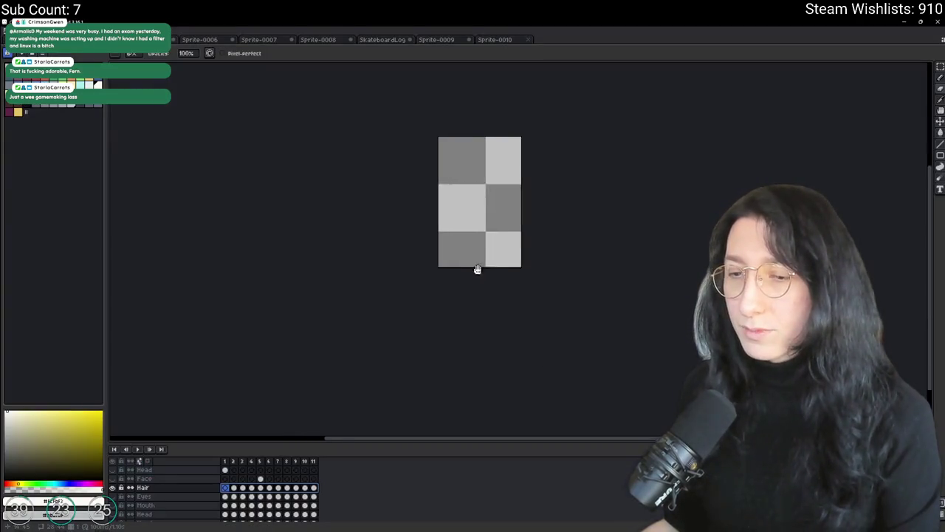
Switch to Sprite-0010, bring the whole sprite into view, and undo the stray curved white stroke.
left_click(486, 39)
key("e")
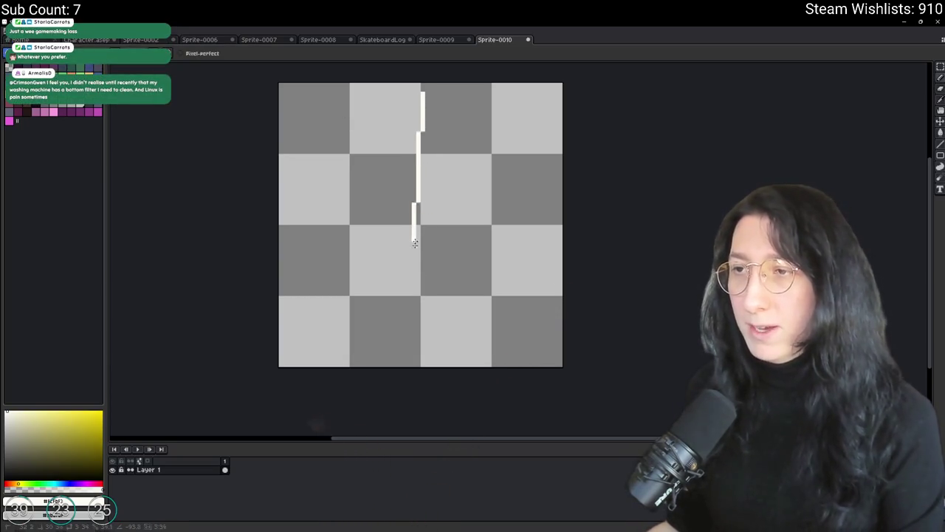
scroll(423, 279, "down", 1)
scroll(418, 312, "up", 1)
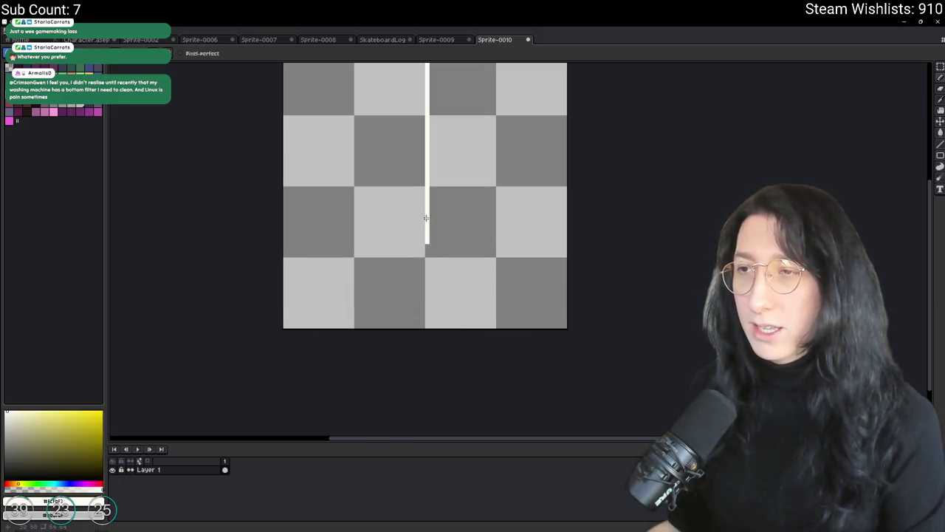
left_click_drag(427, 217, 427, 299)
left_click_drag(428, 374, 432, 313)
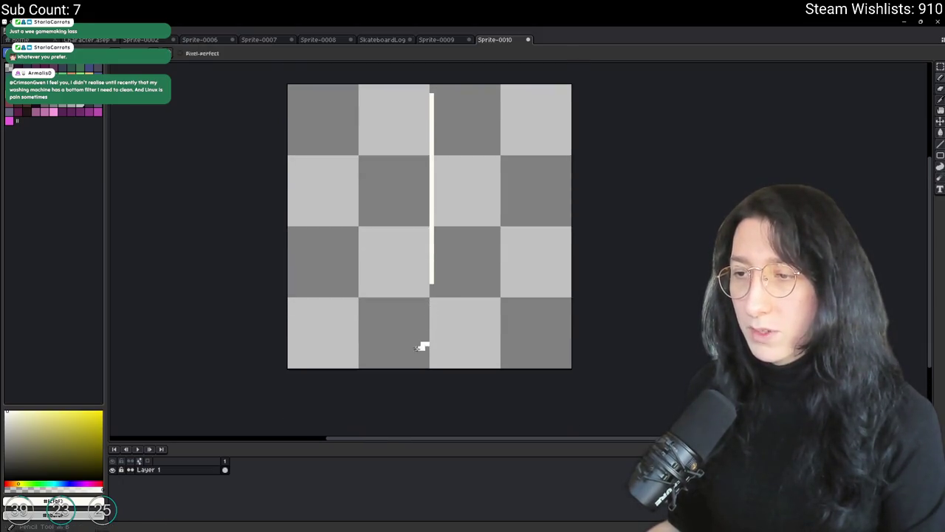
key("ctrl+z")
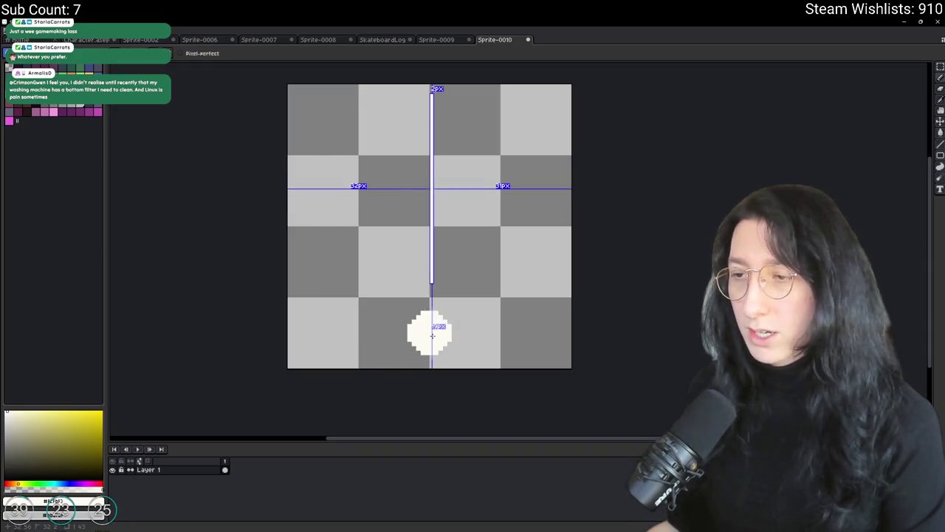
scroll(433, 336, "down", 5)
scroll(436, 340, "up", 3)
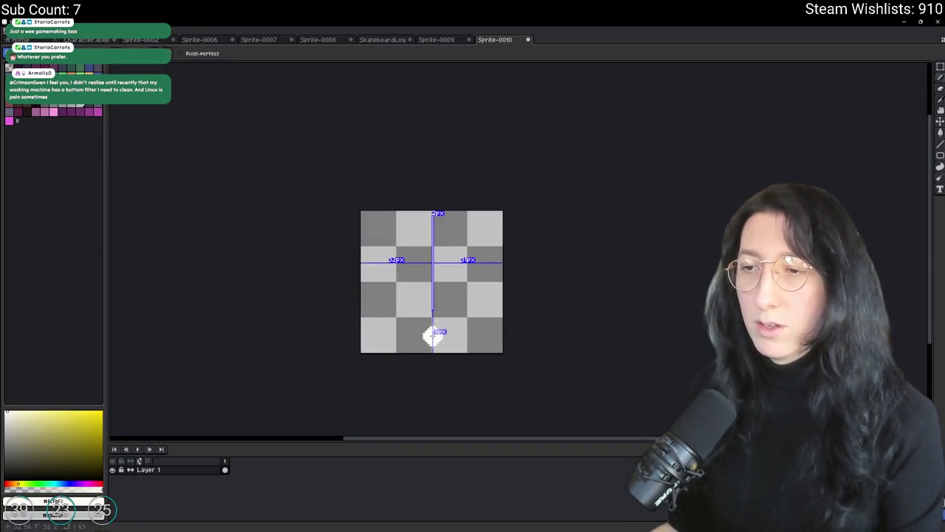
Select the white dots and move them up toward the sprite's centre.
key("e")
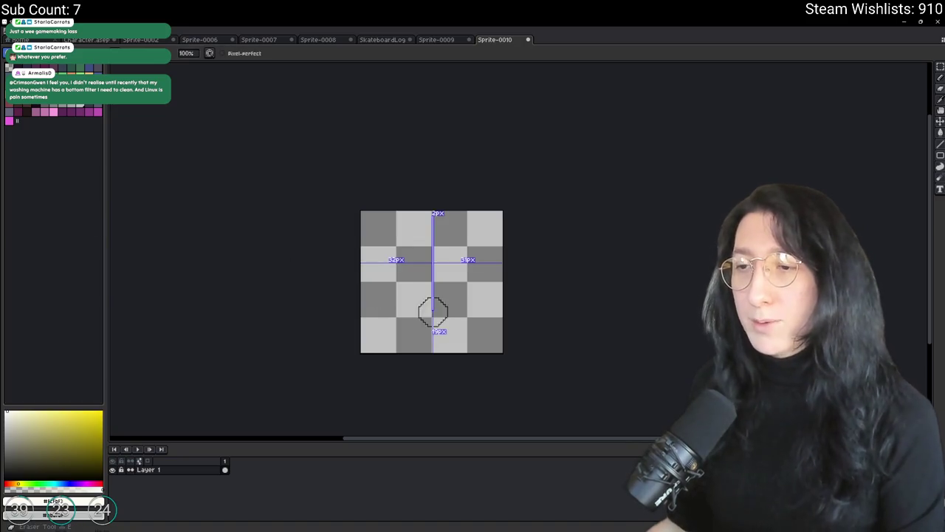
scroll(431, 307, "up", 1)
scroll(431, 308, "up", 1)
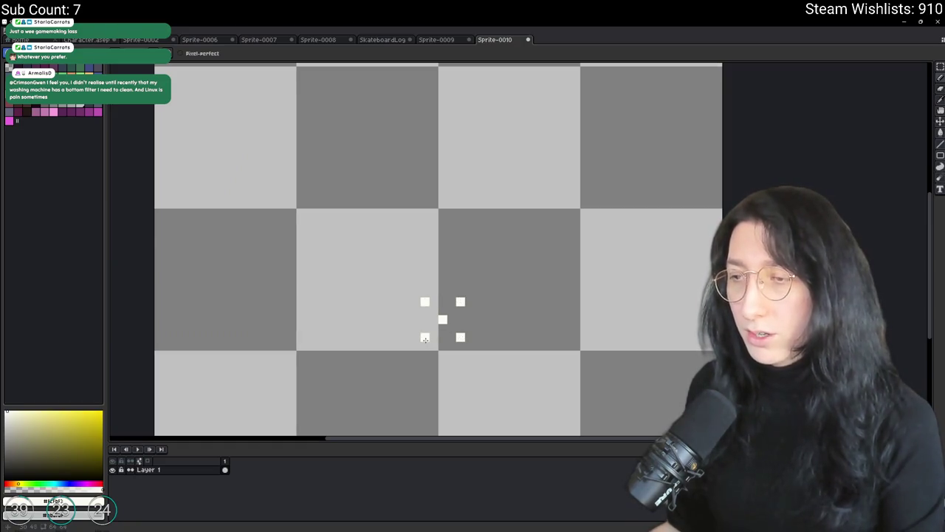
left_click_drag(398, 357, 492, 281)
left_click_drag(441, 321, 441, 240)
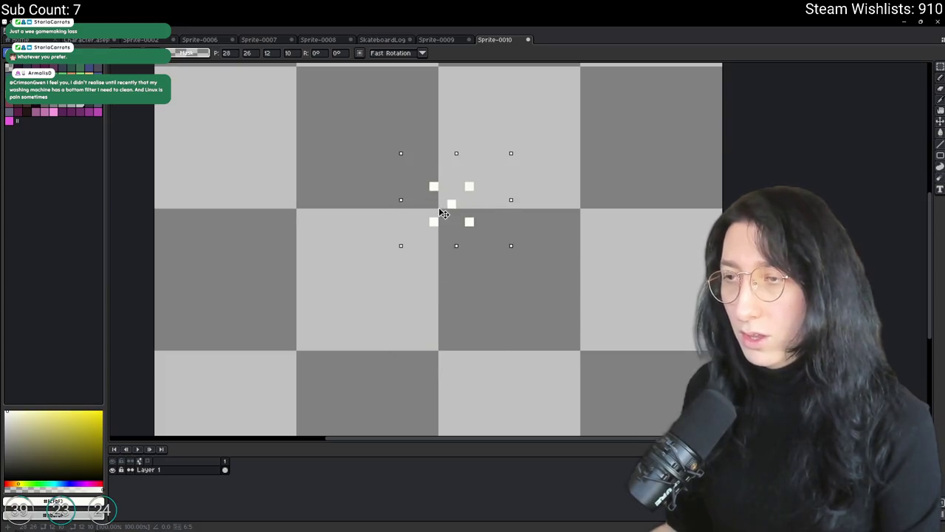
scroll(434, 322, "down", 2)
scroll(433, 369, "up", 2)
key("b")
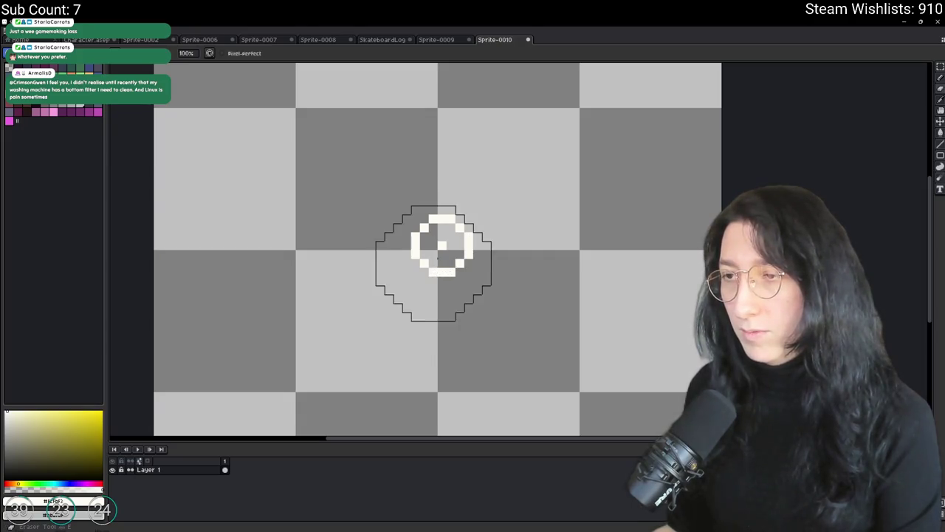
scroll(442, 245, "up", 3)
Paint-bucket the circle's interior white, then fill the circle with cyan.
key("g")
left_click(413, 245)
scroll(428, 259, "down", 5)
scroll(428, 258, "up", 5)
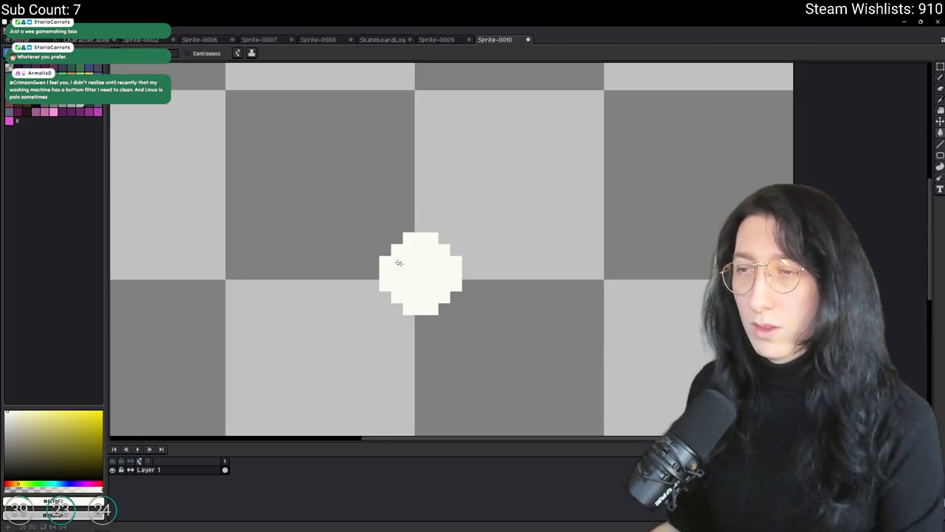
left_click(390, 267)
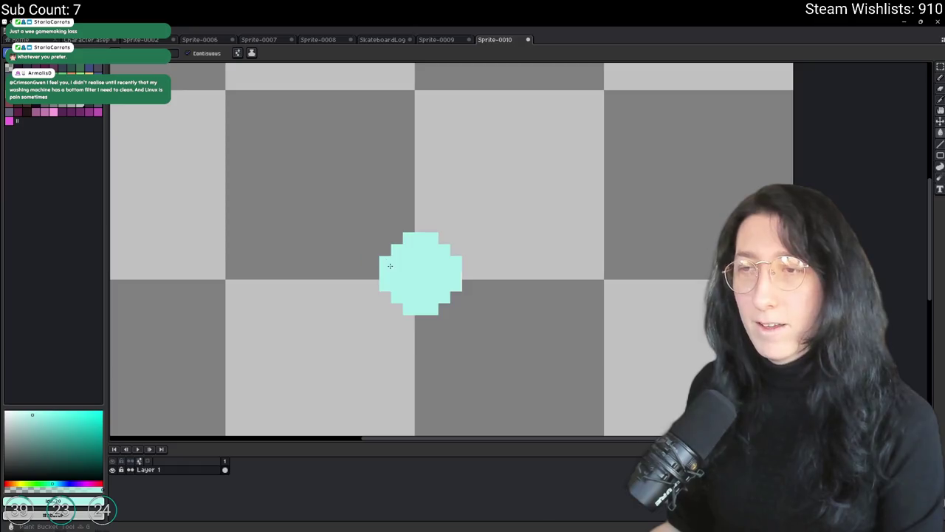
scroll(390, 268, "down", 5)
scroll(390, 267, "up", 5)
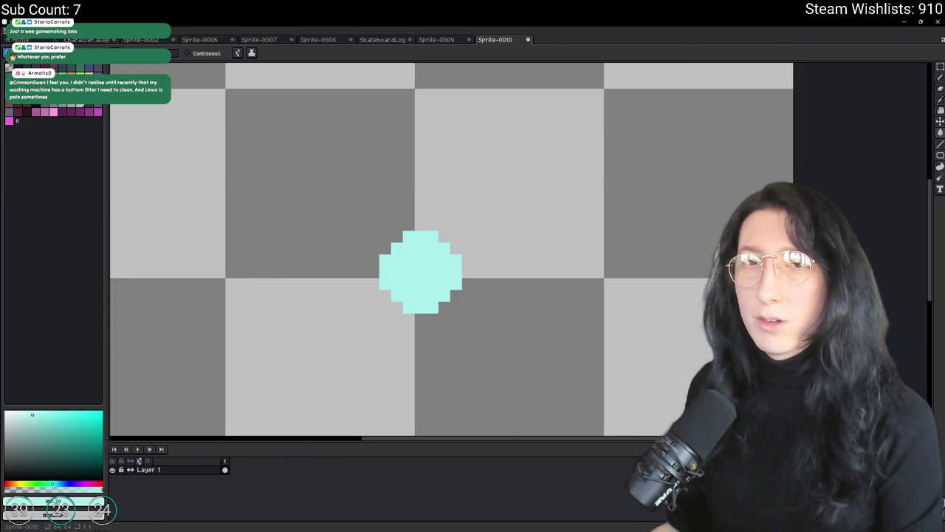
Preview and apply an Outline effect around the cyan circle.
key("b")
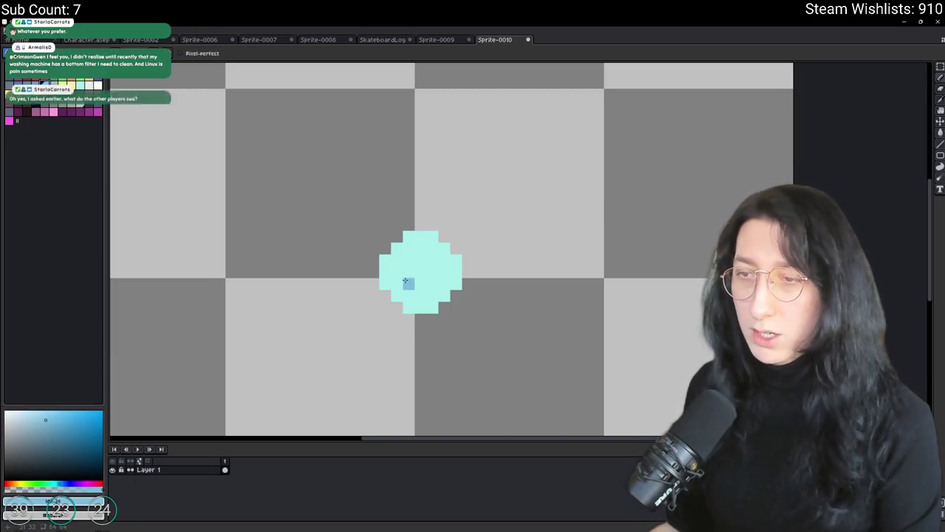
scroll(396, 287, "up", 2)
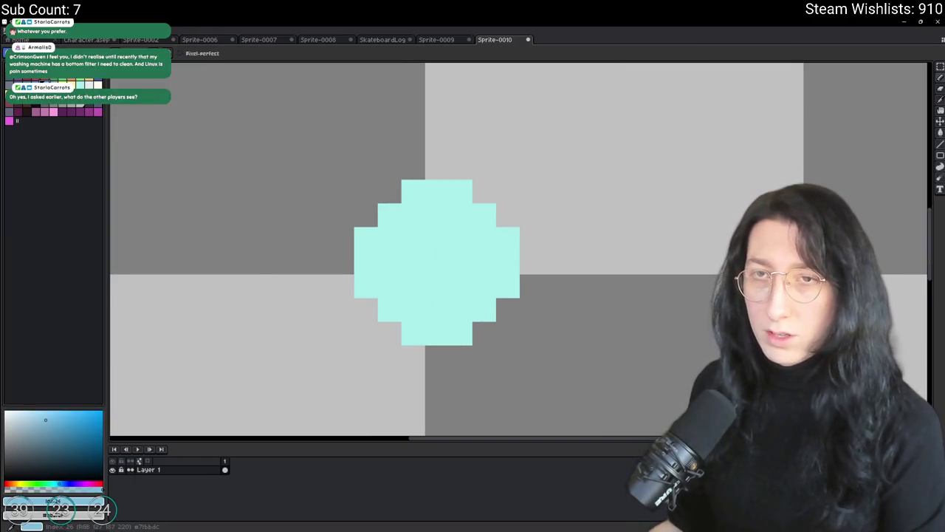
scroll(295, 120, "down", 2)
key("shift+o")
key("Return")
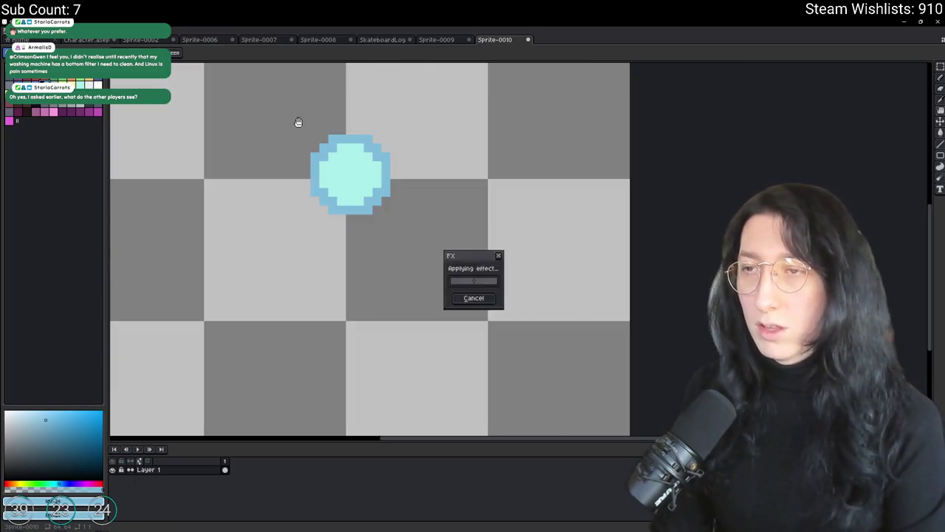
scroll(311, 157, "down", 5)
scroll(319, 204, "down", 3)
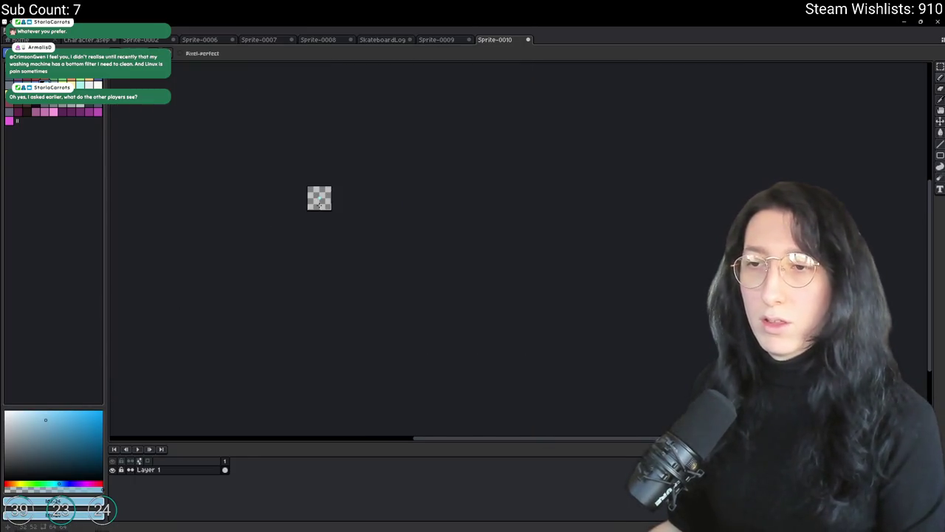
scroll(318, 197, "up", 4)
scroll(315, 163, "up", 1)
scroll(315, 163, "up", 1)
Try filling the circle with white twice, undoing each fill.
left_click(97, 85)
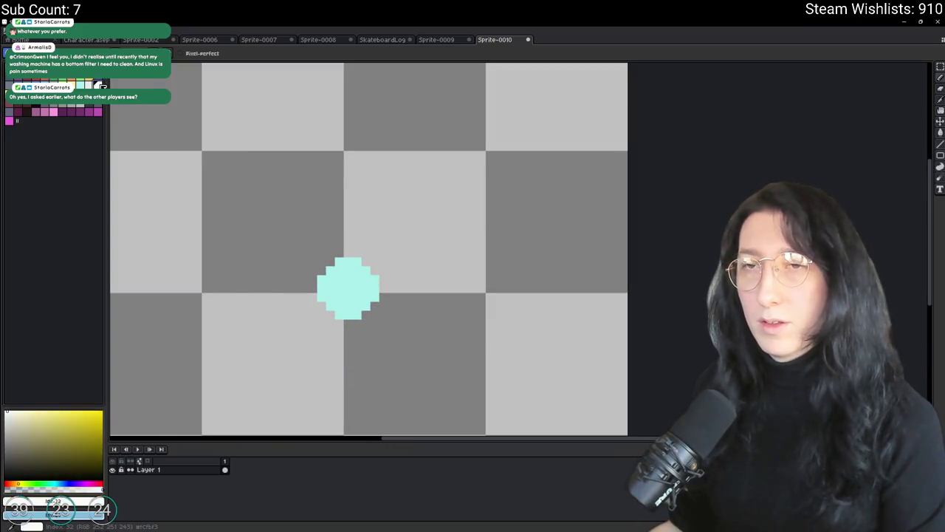
key("g")
left_click(353, 285)
key("ctrl+z")
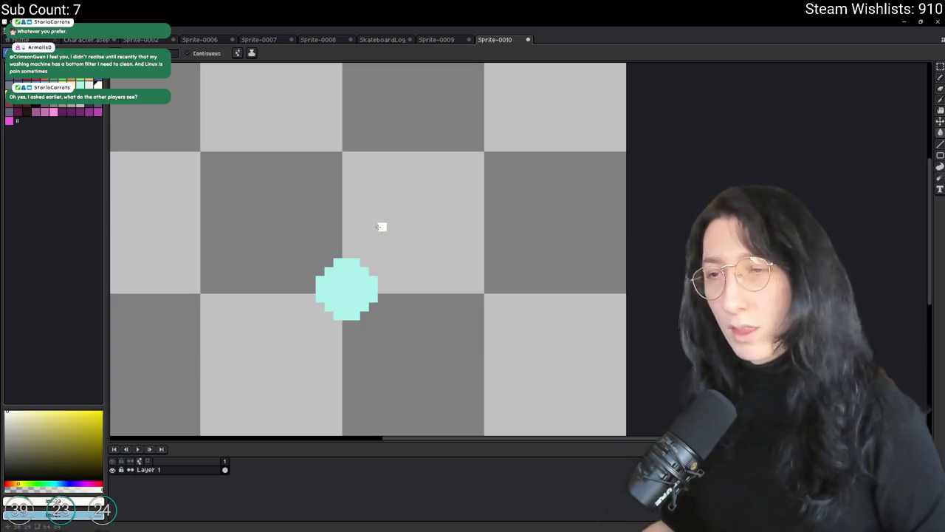
scroll(381, 227, "up", 1)
scroll(292, 207, "down", 2)
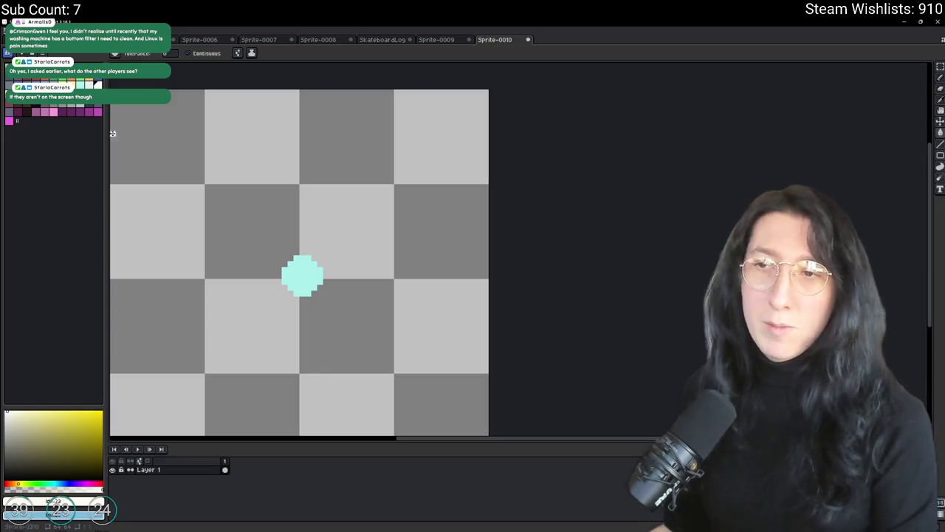
scroll(481, 287, "up", 1)
scroll(443, 257, "up", 1)
left_click(446, 260)
key("ctrl+z")
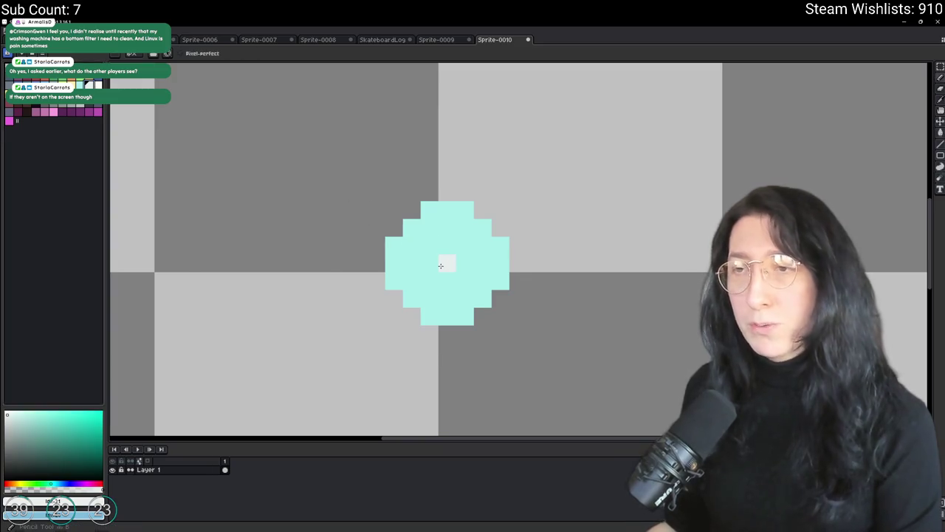
Bucket-fill the circle with a light near-white colour.
scroll(448, 260, "down", 3)
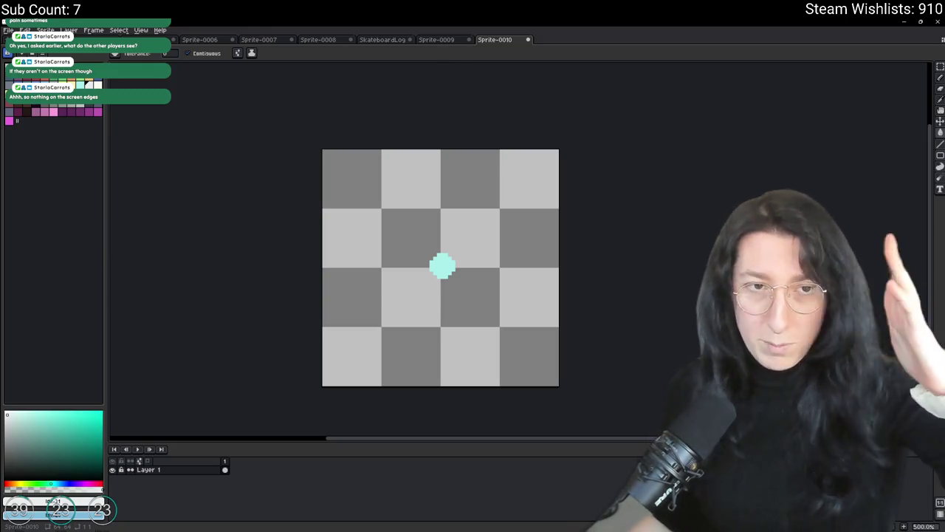
scroll(443, 266, "up", 2)
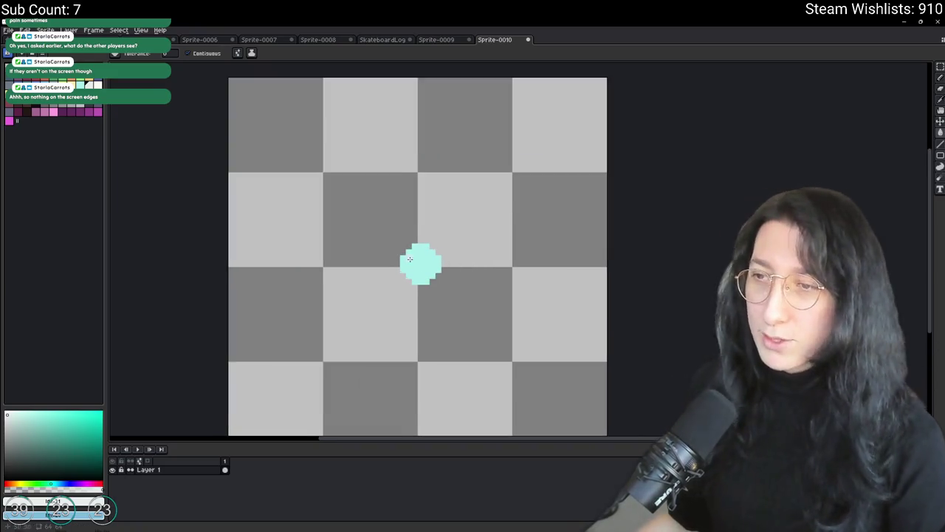
scroll(444, 266, "up", 3)
scroll(444, 266, "up", 3)
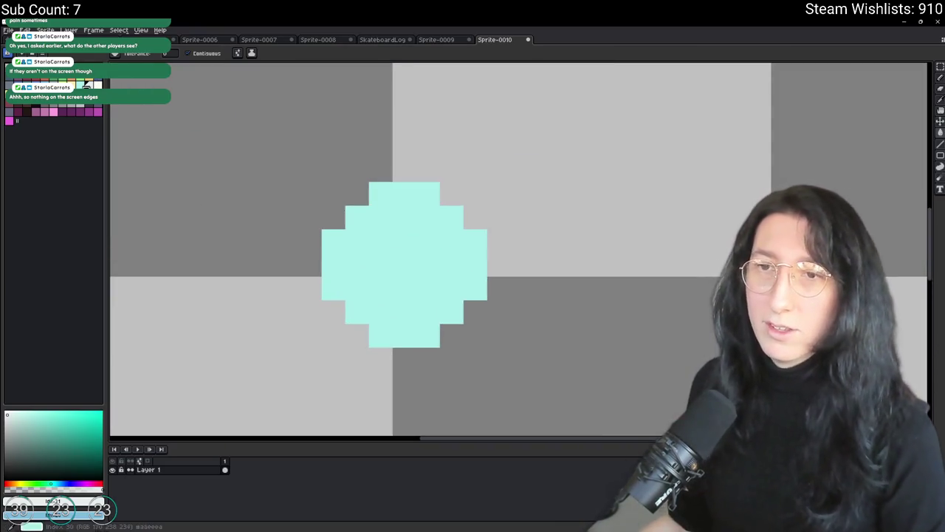
left_click(88, 84)
left_click(402, 237)
scroll(402, 237, "down", 5)
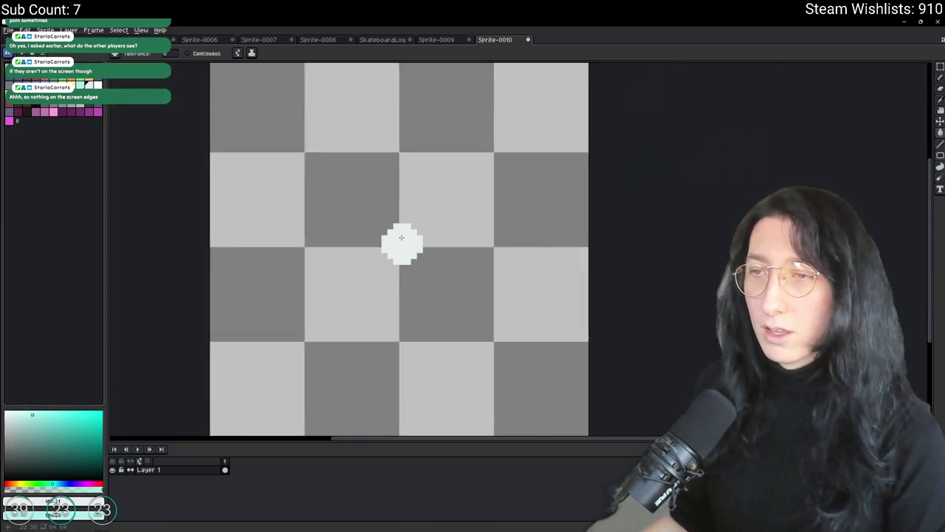
scroll(390, 249, "up", 4)
scroll(390, 249, "down", 1)
Return to the pencil and add a second animation frame with Alt+N.
key("b")
scroll(405, 266, "down", 1)
scroll(405, 267, "up", 2)
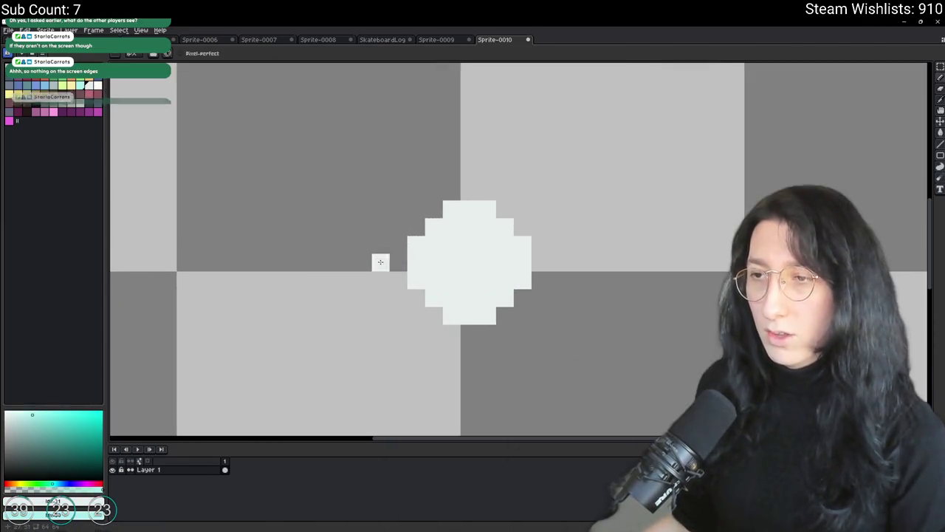
key("v")
scroll(413, 236, "up", 2)
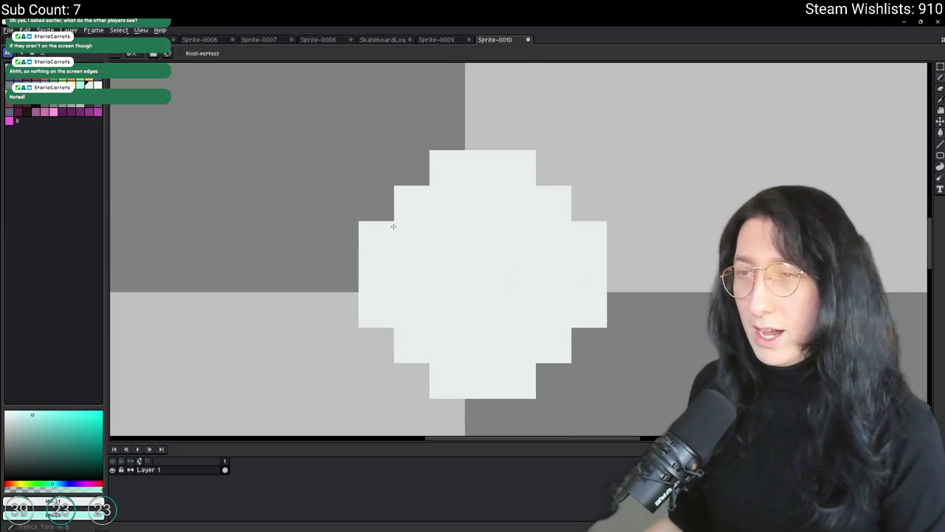
scroll(380, 291, "down", 4)
scroll(392, 303, "up", 3)
key("b")
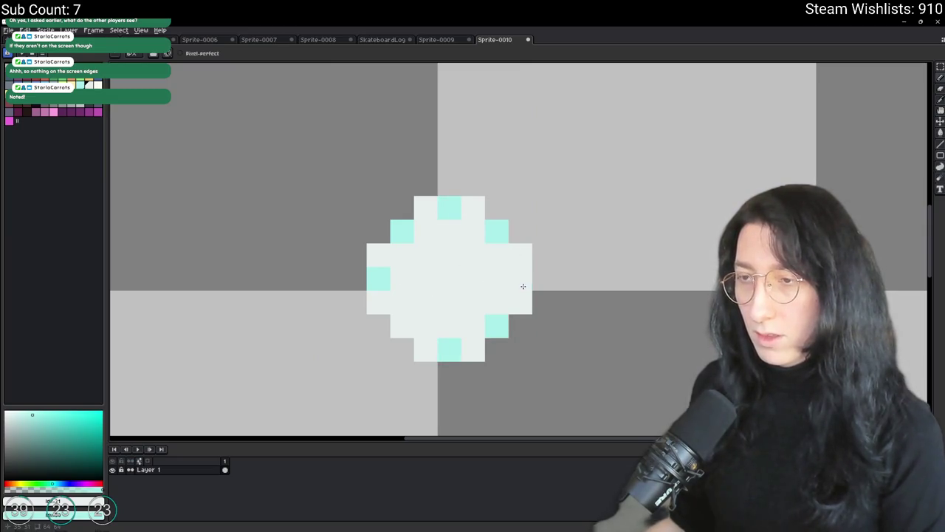
scroll(522, 286, "down", 8)
scroll(517, 295, "down", 1)
scroll(553, 359, "up", 2)
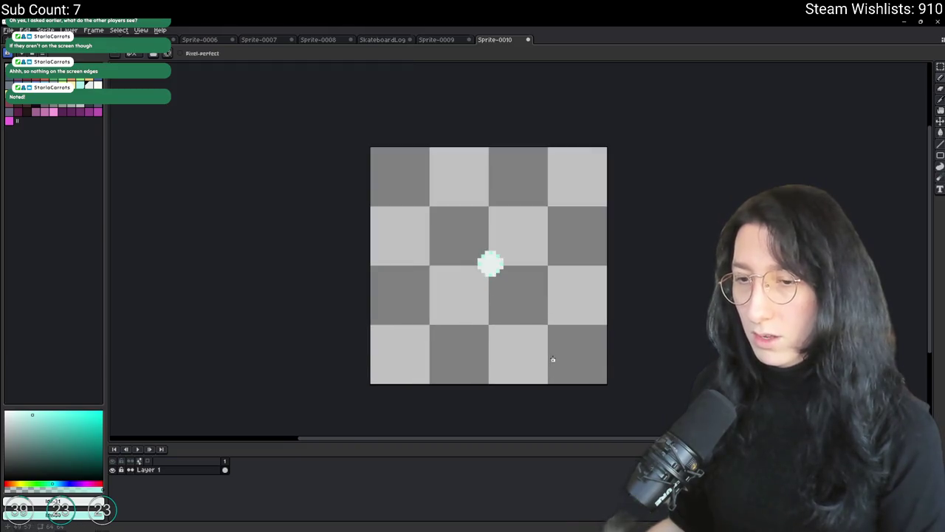
scroll(521, 339, "up", 3)
key("alt+n")
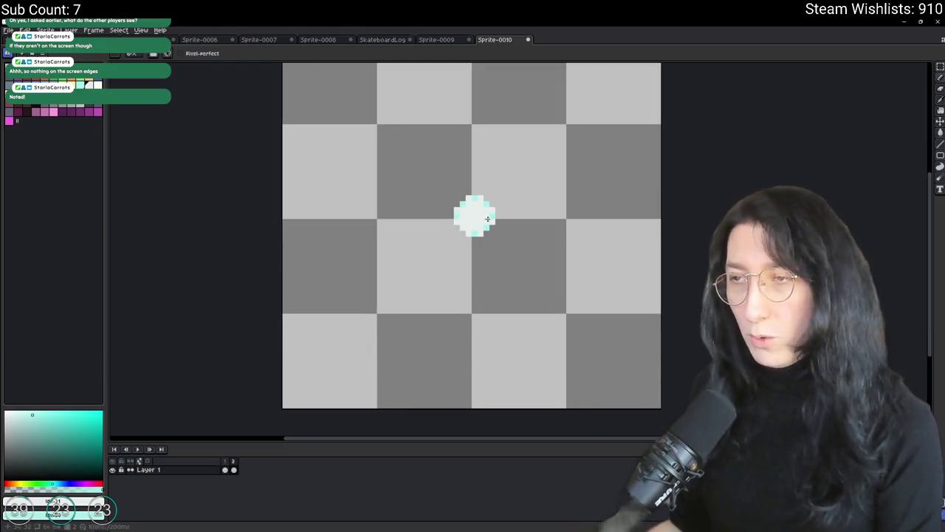
On frame 2, select and delete the old circle, then clear the selection.
scroll(452, 216, "up", 2)
scroll(446, 242, "up", 1)
scroll(446, 241, "down", 1)
scroll(414, 296, "up", 1)
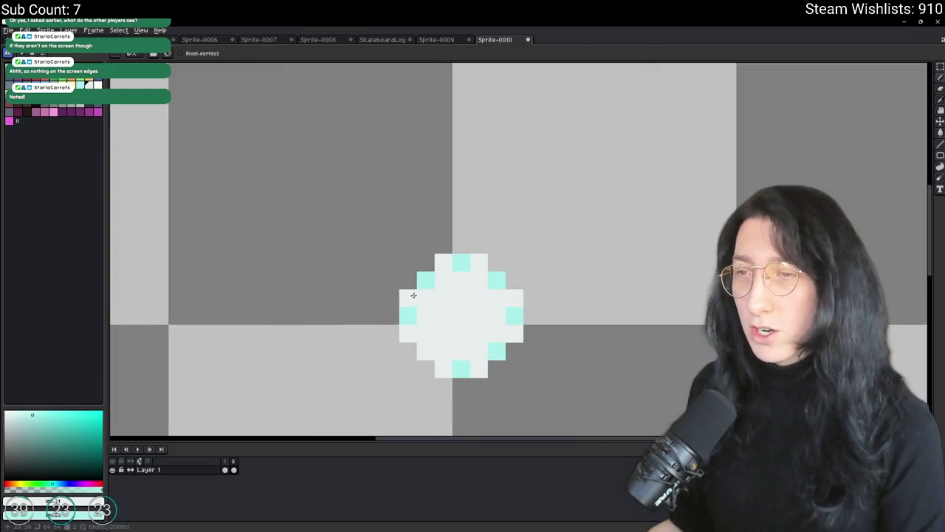
left_click(461, 315)
key("Delete")
key("ctrl+d")
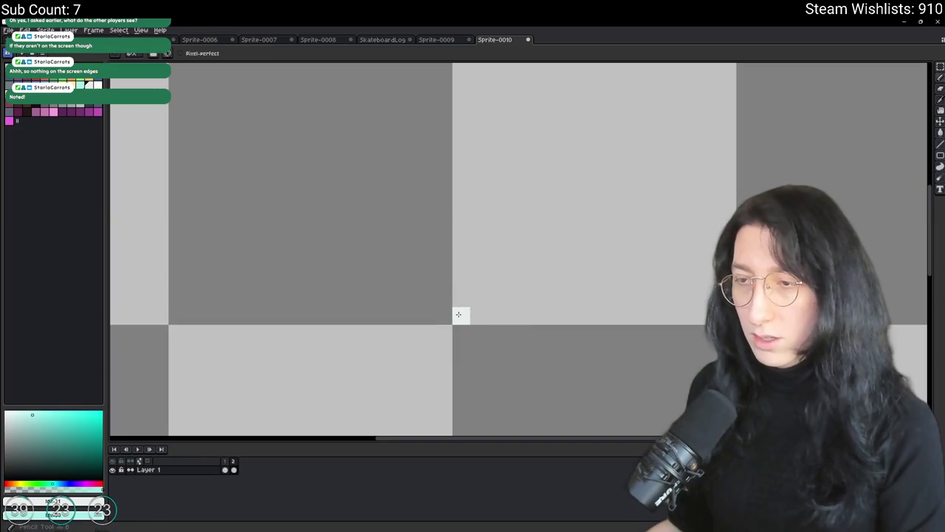
key("v")
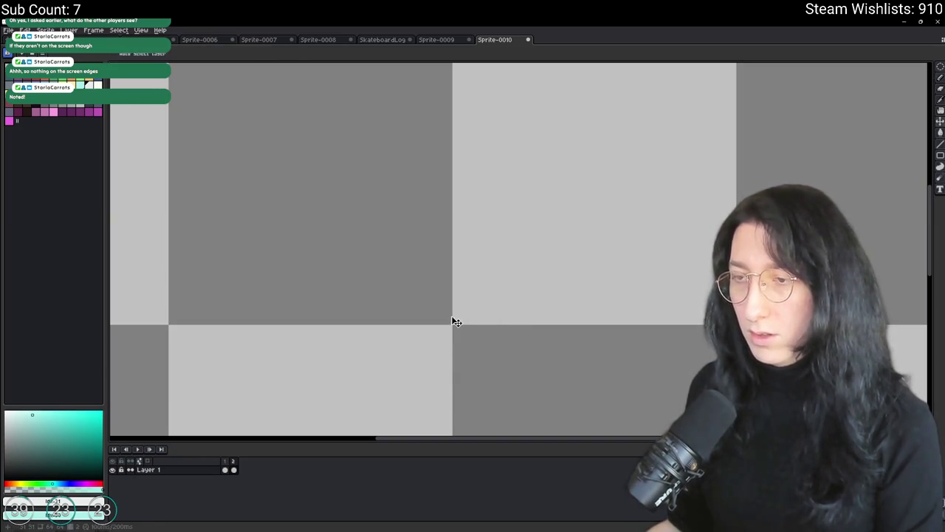
key("b")
Add cyan pixels to the circle's bottom edge and play the two-frame animation.
scroll(454, 318, "down", 5)
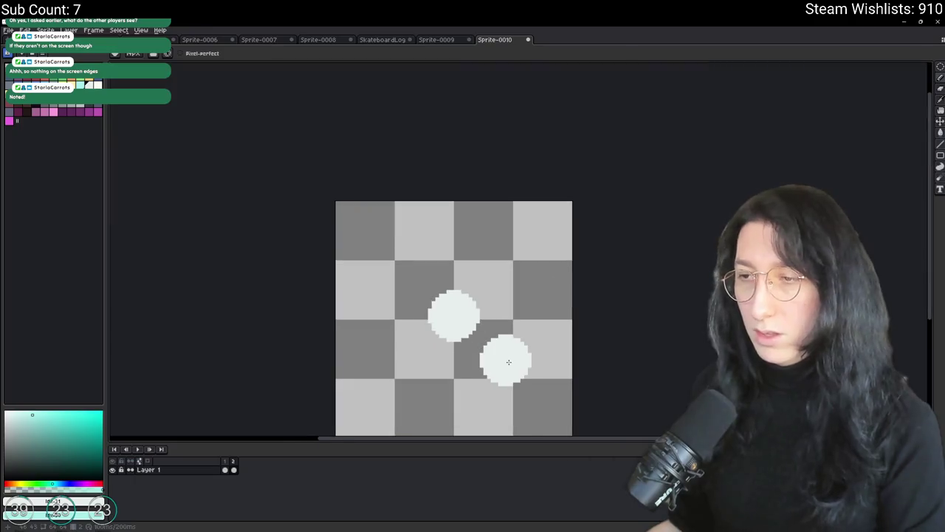
scroll(444, 321, "up", 1)
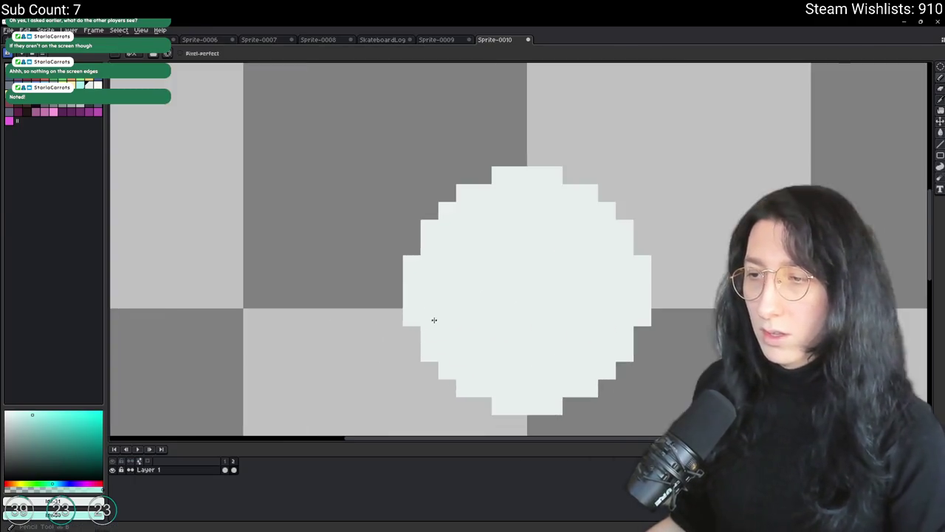
scroll(433, 318, "up", 1)
scroll(407, 285, "up", 1)
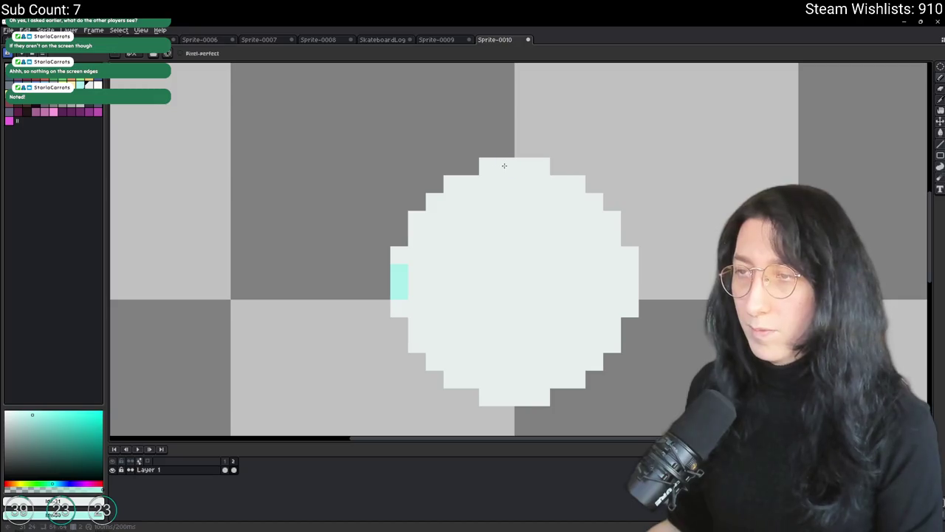
left_click(515, 397)
key("Return")
scroll(486, 346, "down", 4)
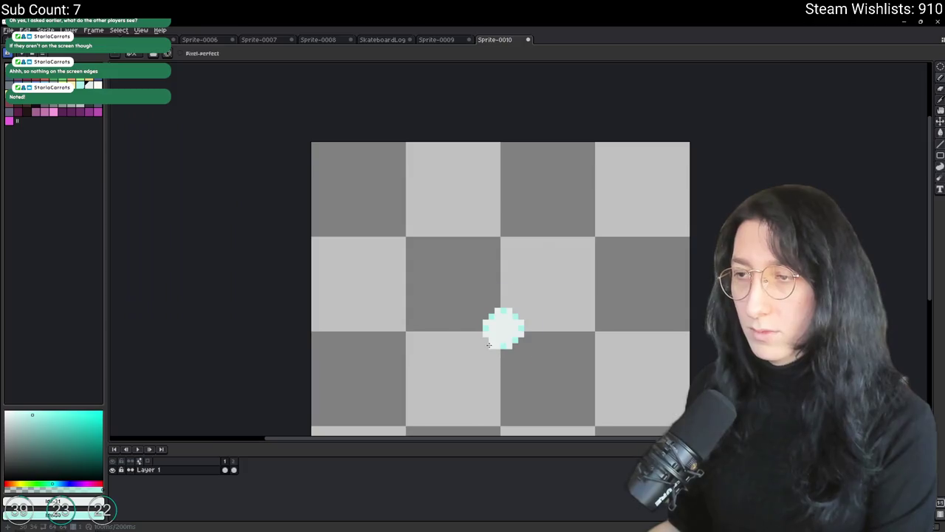
scroll(489, 344, "up", 3)
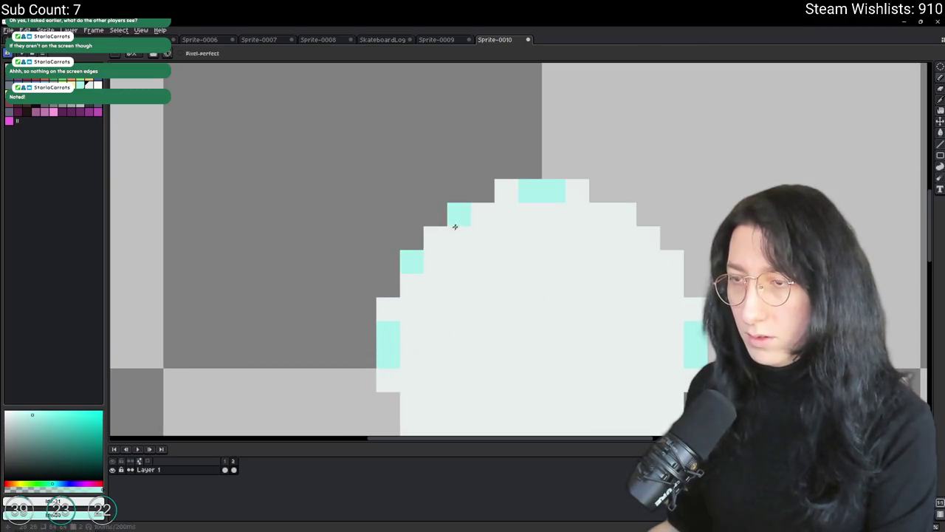
scroll(639, 231, "down", 3)
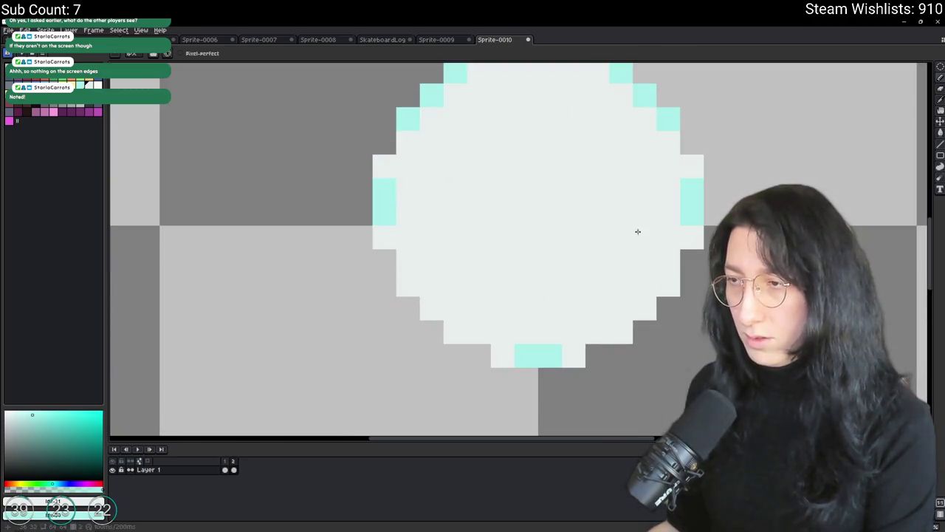
Paint cyan highlights on the circle's lower-right and lower-left edges, then sample white.
key("Right")
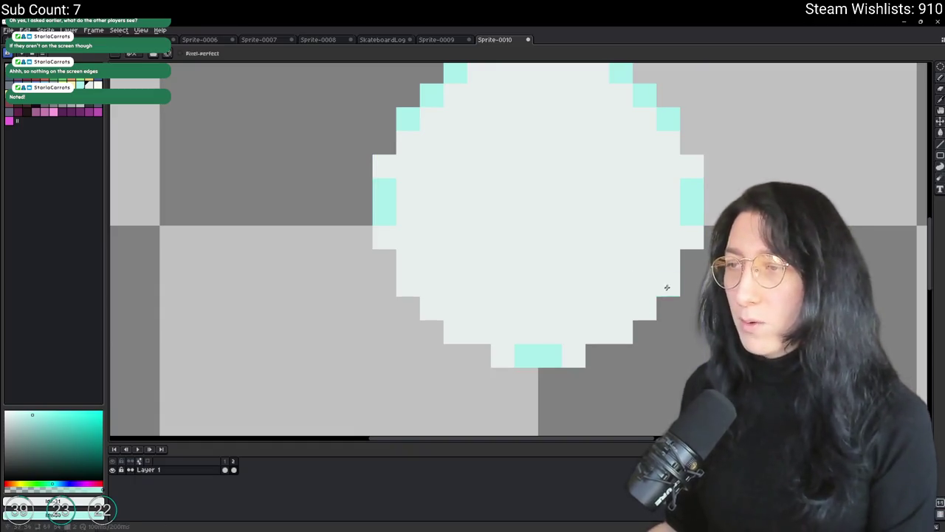
left_click_drag(636, 305, 622, 332)
left_click_drag(449, 324, 408, 286)
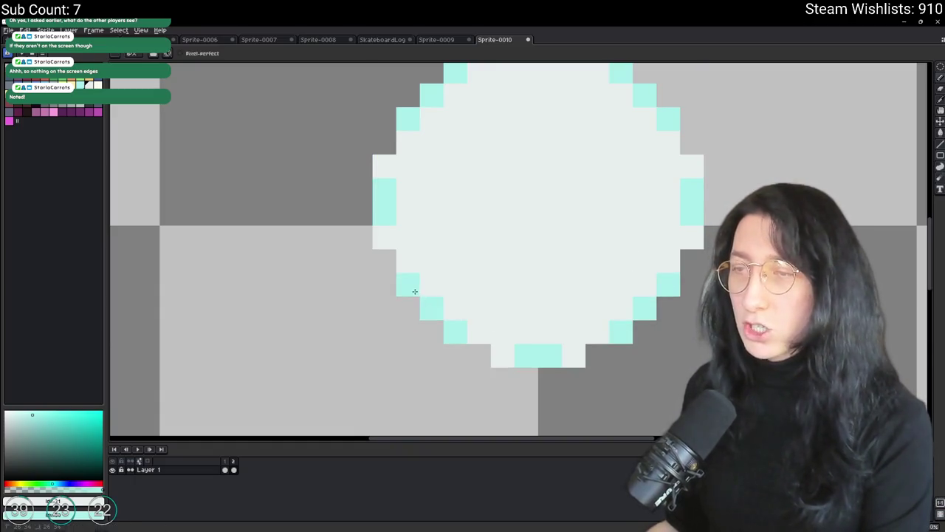
scroll(443, 303, "down", 2)
scroll(475, 297, "down", 2)
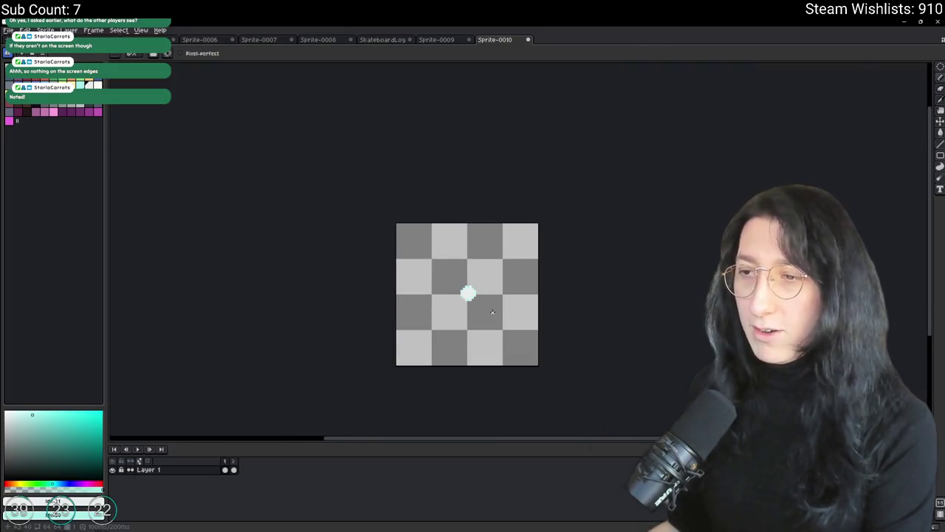
scroll(488, 306, "up", 2)
key("alt")
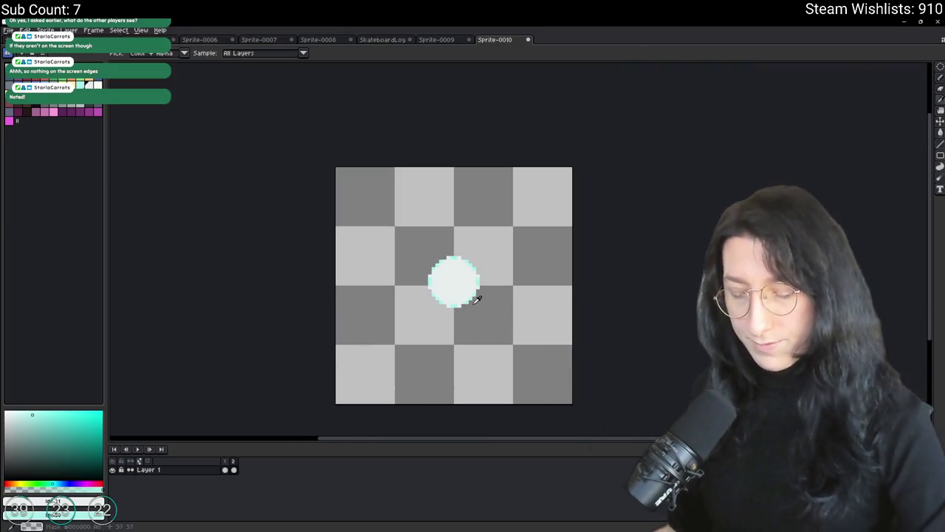
Stamp a larger white circle in the centre of the frame.
left_click_drag(443, 295, 449, 286)
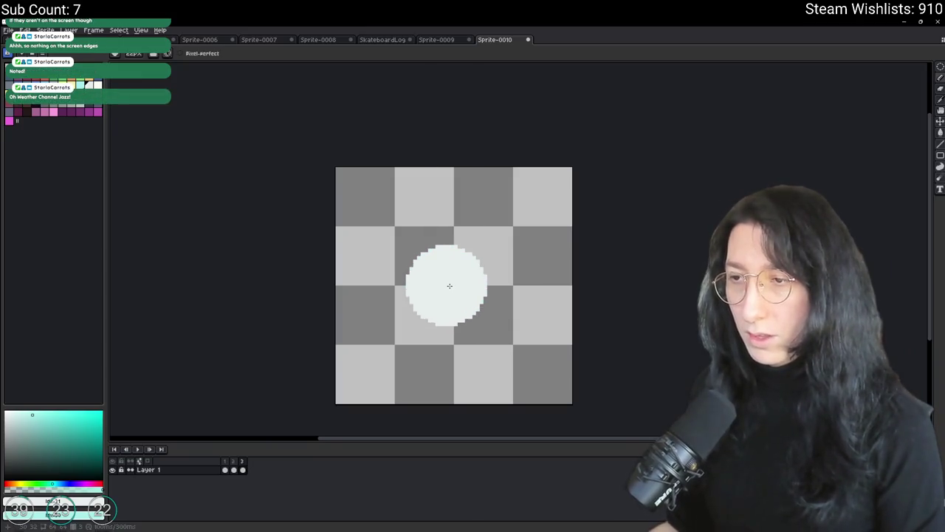
scroll(454, 282, "up", 3)
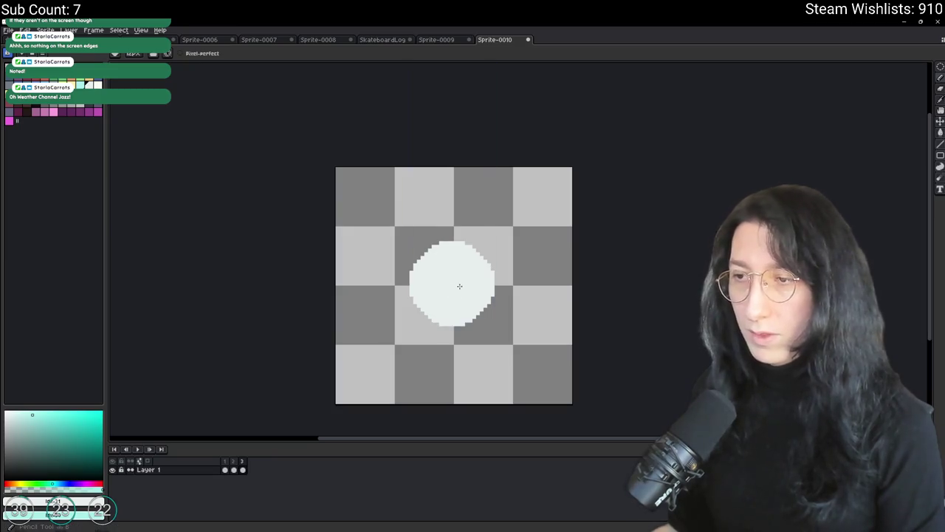
scroll(443, 278, "down", 2)
scroll(428, 275, "up", 4)
scroll(418, 276, "up", 2)
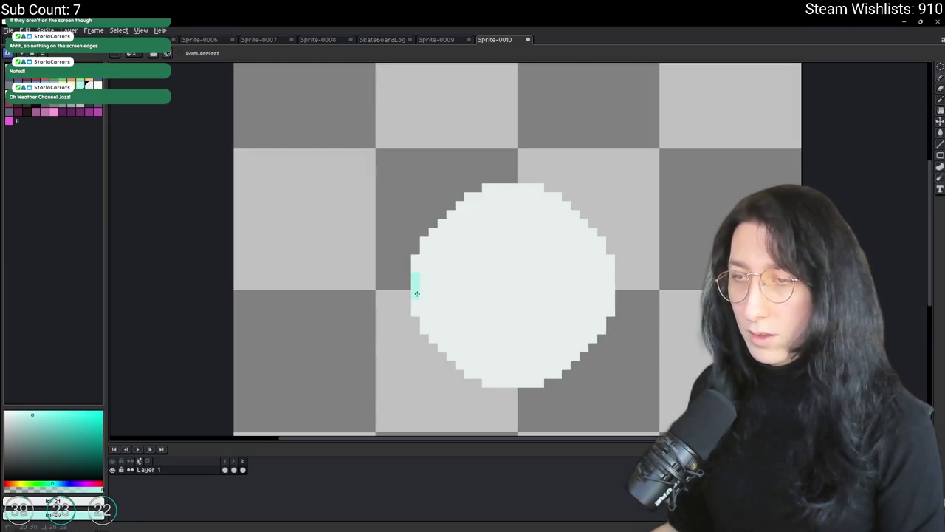
Paint cyan highlights on the circle's left and top edges.
left_click_drag(416, 294, 417, 269)
scroll(416, 269, "up", 1)
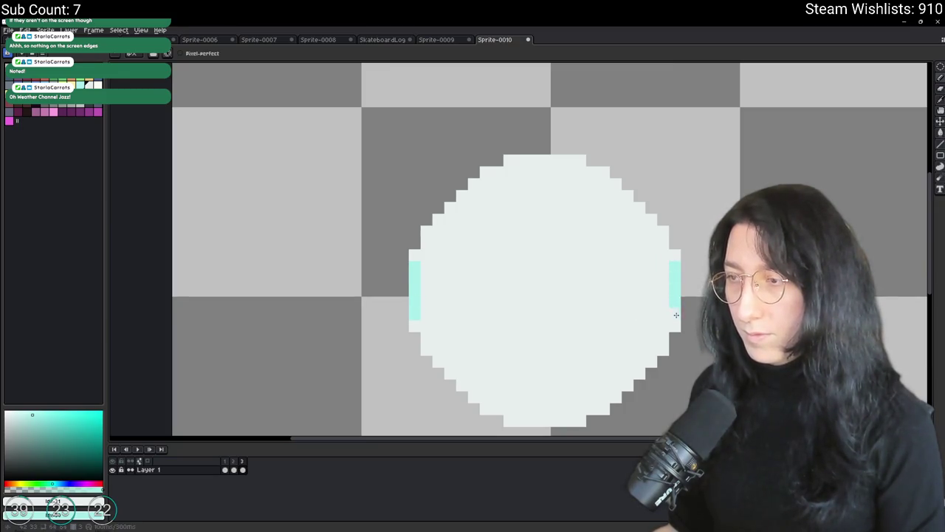
left_click_drag(518, 161, 540, 160)
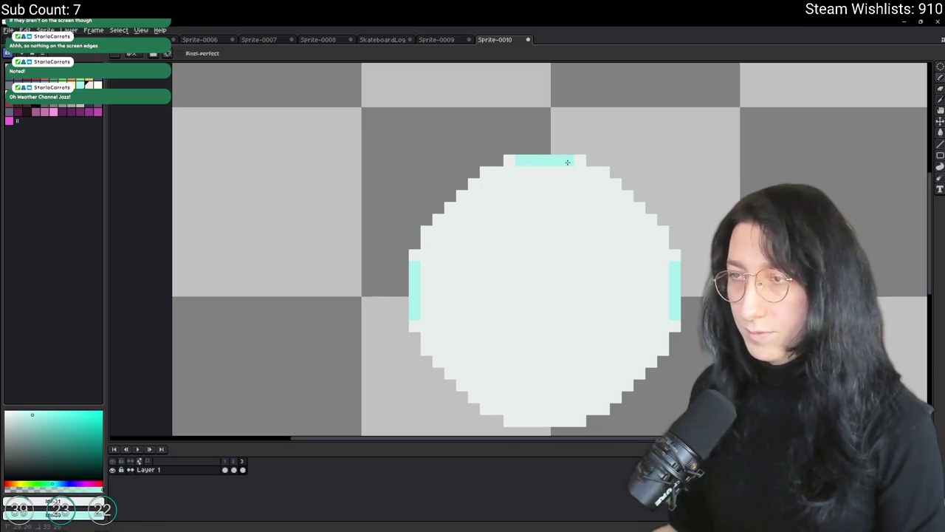
scroll(567, 221, "down", 2)
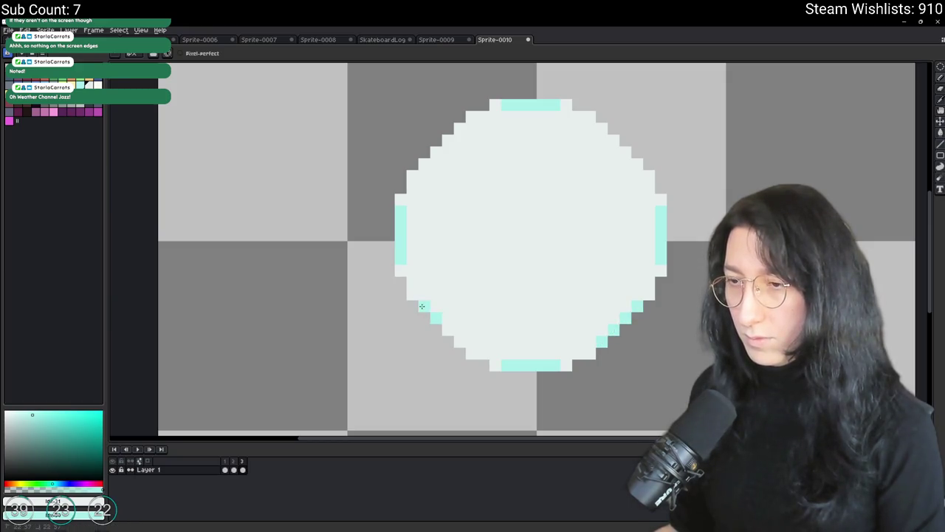
Add cyan pixels along the circle's lower-left and upper-left diagonal edges.
left_click_drag(422, 306, 459, 340)
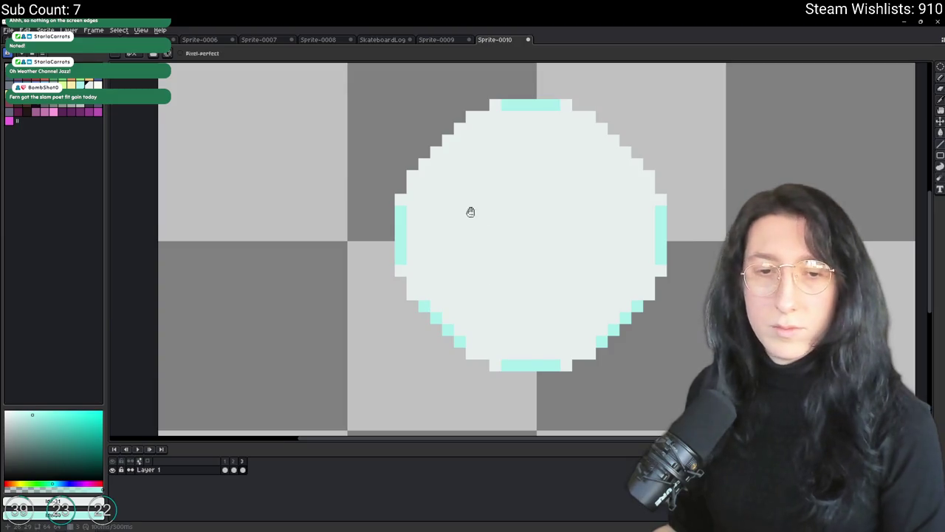
left_click_drag(471, 212, 490, 270)
scroll(480, 183, "up", 2)
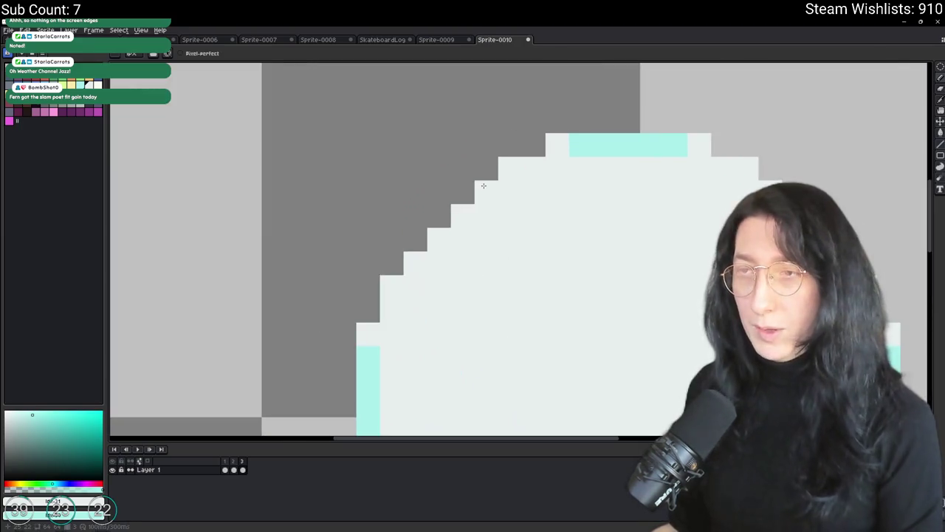
left_click_drag(458, 213, 437, 241)
scroll(422, 258, "down", 2)
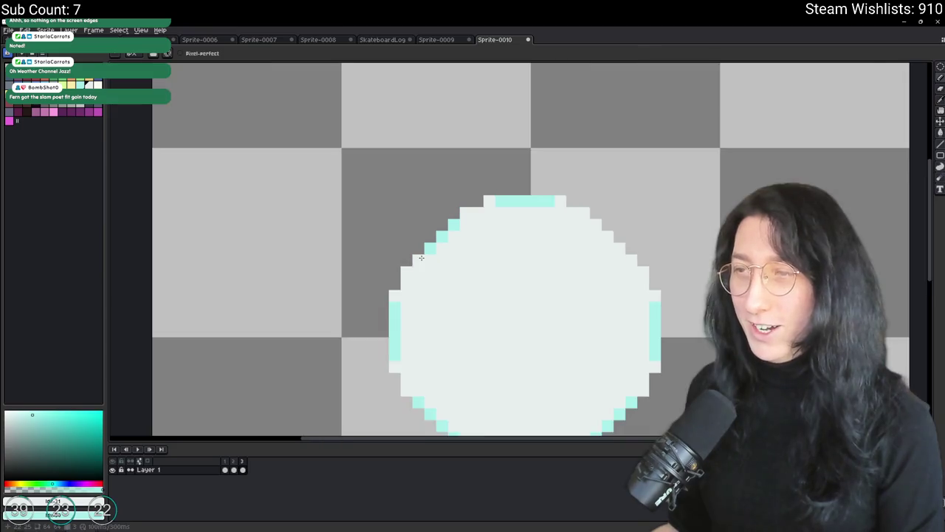
scroll(439, 274, "down", 1)
scroll(544, 234, "up", 1)
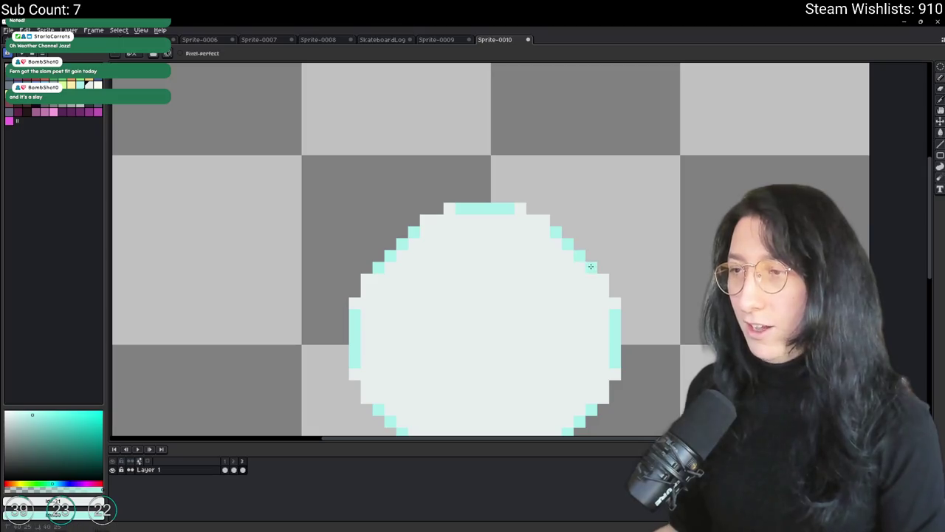
scroll(583, 298, "down", 3)
scroll(584, 297, "down", 1)
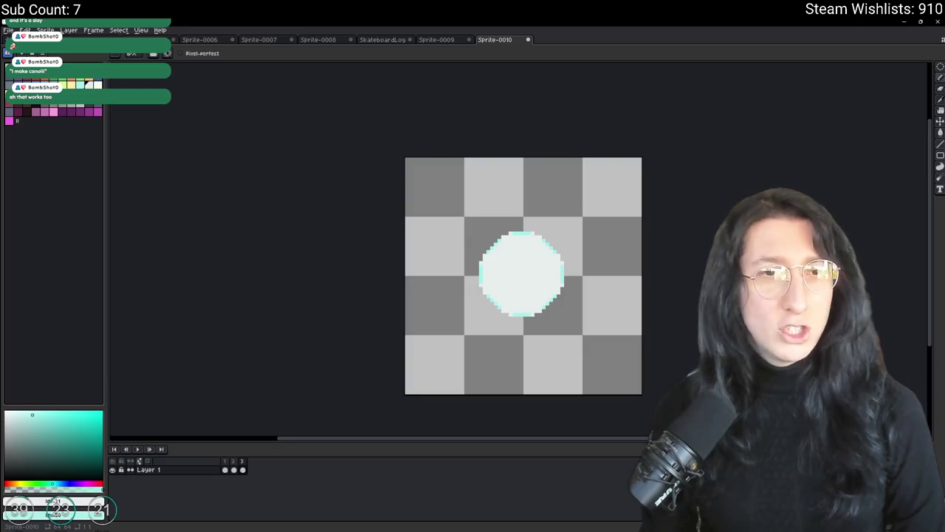
key("Return")
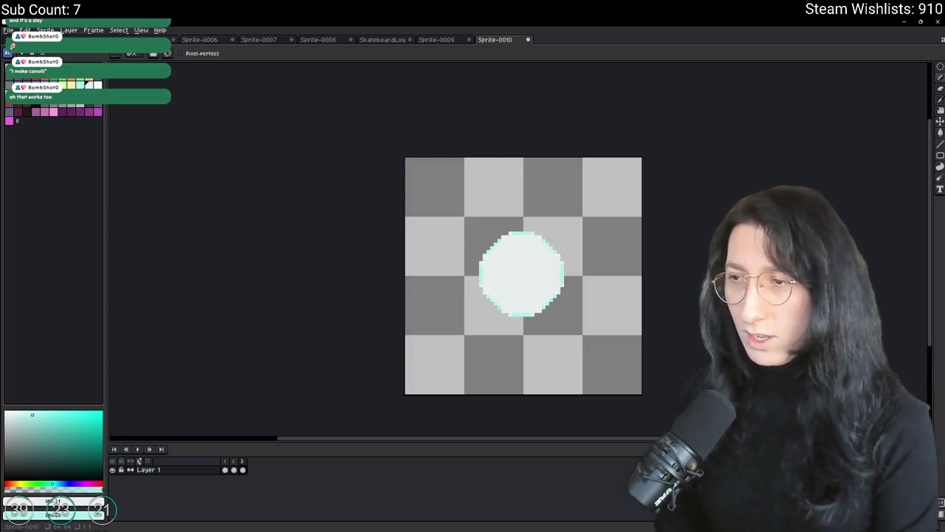
Erase a few pixels at the centre of the large circle.
scroll(330, 211, "up", 2)
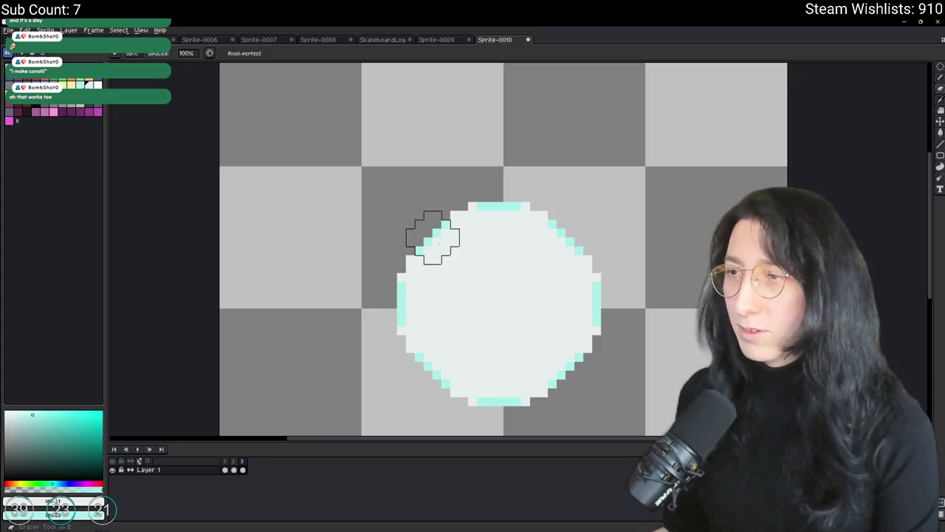
scroll(437, 198, "down", 5)
key("super")
key("super")
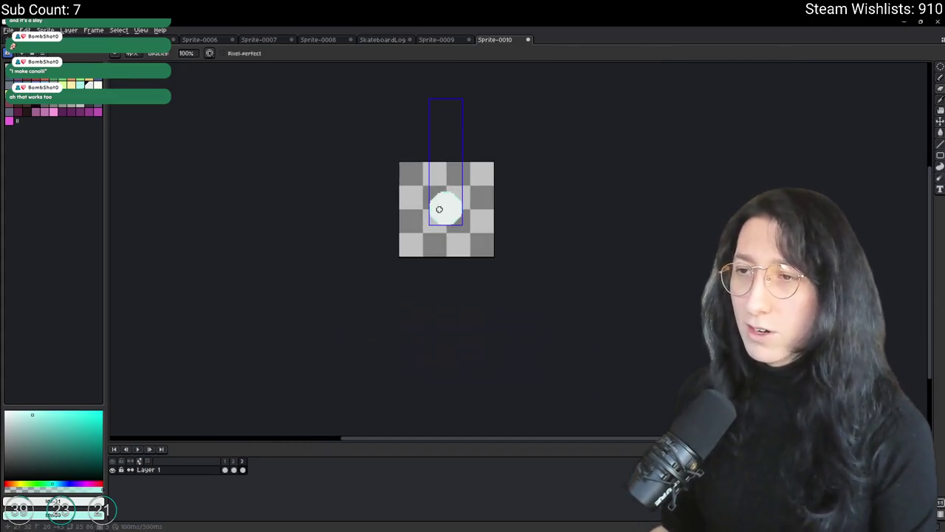
scroll(443, 196, "up", 1)
scroll(445, 191, "up", 1)
scroll(473, 203, "up", 1)
mouse_move(499, 217)
left_mouse_down()
mouse_move(475, 217)
mouse_move(498, 216)
left_mouse_up()
On frame 2, erase a widening diamond-shaped hole in the ring's centre.
key("period")
scroll(521, 247, "down", 8)
left_click(521, 249)
scroll(517, 244, "up", 2)
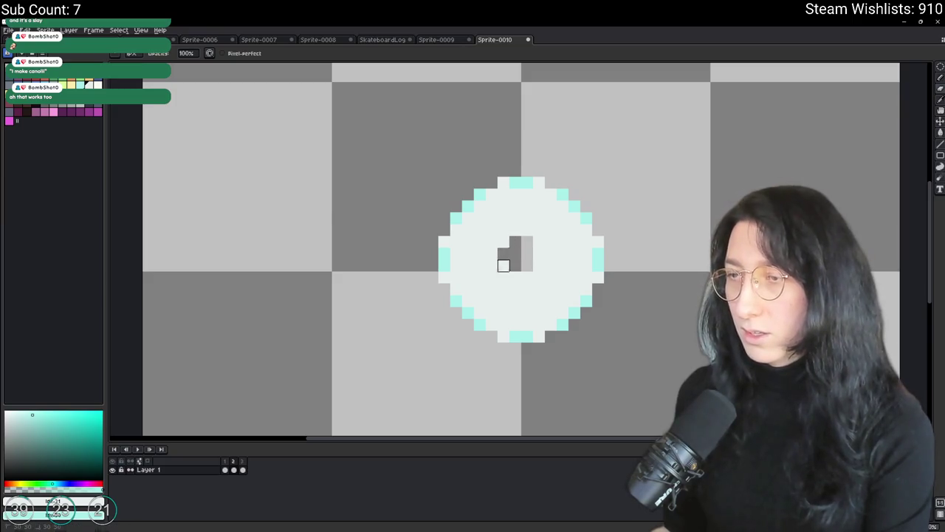
scroll(515, 277, "down", 4)
scroll(515, 277, "up", 3)
scroll(509, 281, "up", 2)
mouse_move(508, 284)
left_mouse_down()
mouse_move(490, 265)
mouse_move(578, 265)
mouse_move(579, 284)
mouse_move(543, 231)
left_mouse_up()
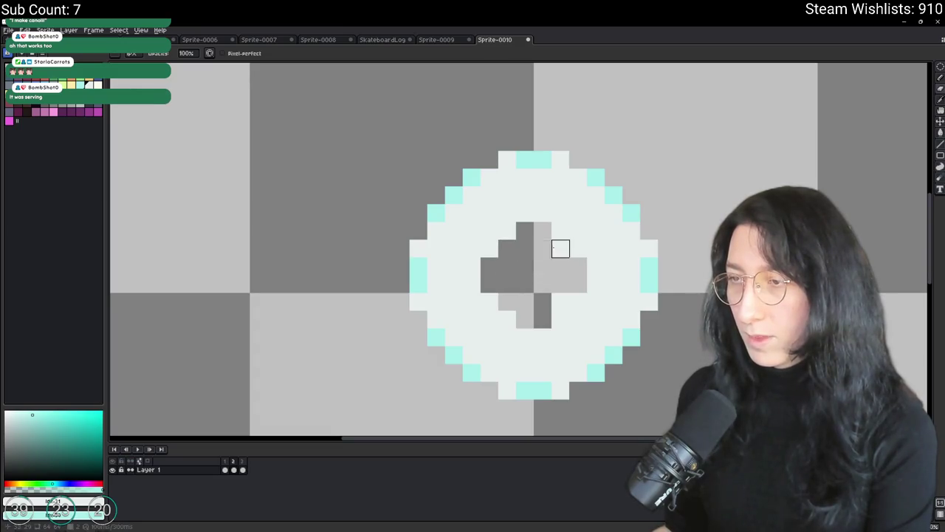
Flip between frames 2 and 3 to compare the ring's hole with the large circle.
scroll(561, 302, "down", 3)
scroll(547, 296, "up", 2)
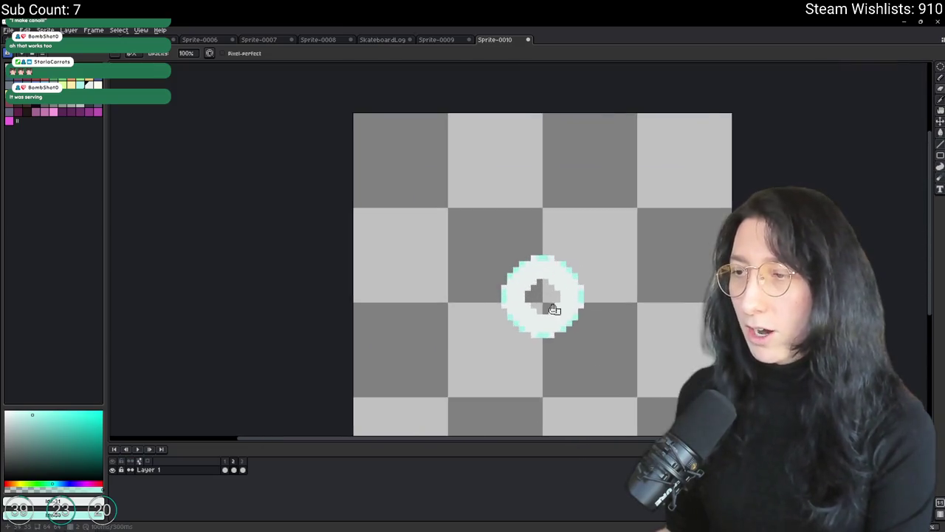
scroll(532, 295, "up", 2)
scroll(517, 295, "up", 2)
left_click_drag(495, 270, 512, 296)
key("ctrl+z")
key("ctrl+y")
key("ctrl+z")
key("ctrl+y")
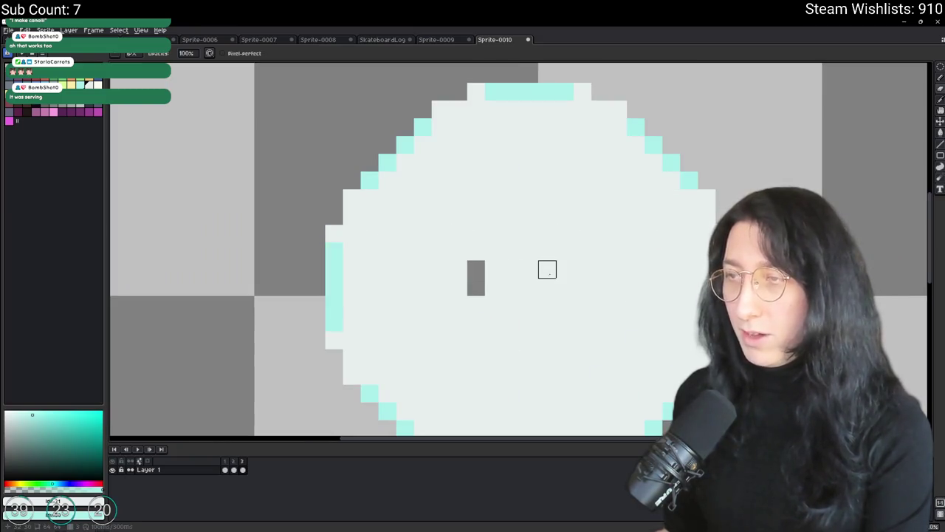
key("ctrl+z")
key("ctrl+y")
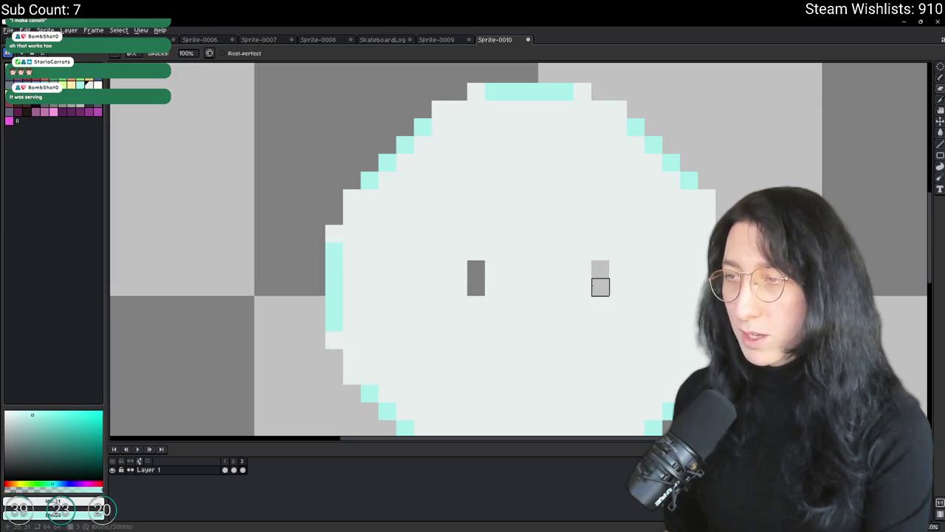
key("ctrl+z")
key("ctrl+y")
Erase frame 3's centre pixels until the cross-shaped hole becomes a full diamond.
left_click(547, 215)
key("ctrl+z")
key("ctrl+y")
key("ctrl+z")
key("ctrl+y")
left_click_drag(512, 305, 498, 294)
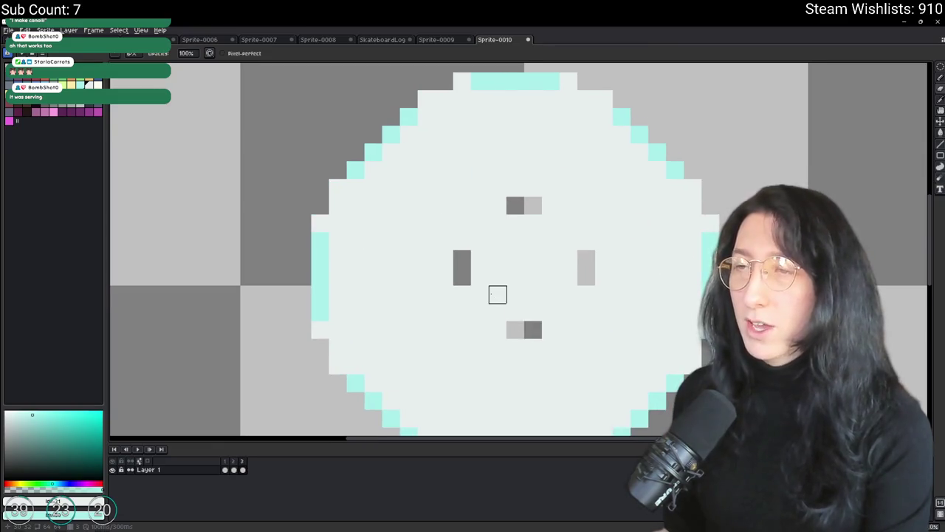
mouse_move(516, 329)
left_mouse_down()
mouse_move(515, 312)
mouse_move(481, 295)
left_mouse_up()
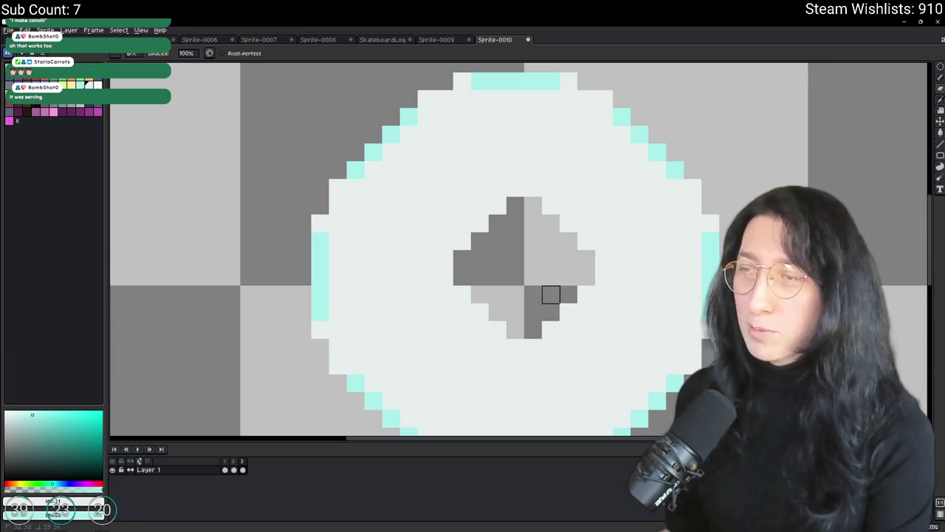
scroll(551, 294, "down", 5)
scroll(550, 299, "down", 1)
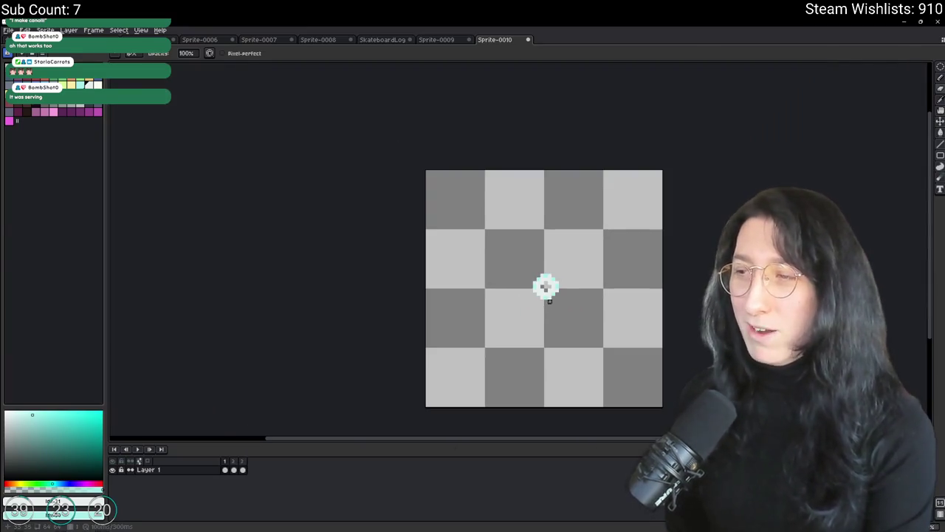
Sample the cyan colour and paint cyan highlight pixels along the ring's inner edge.
scroll(517, 281, "up", 2)
scroll(484, 262, "up", 4)
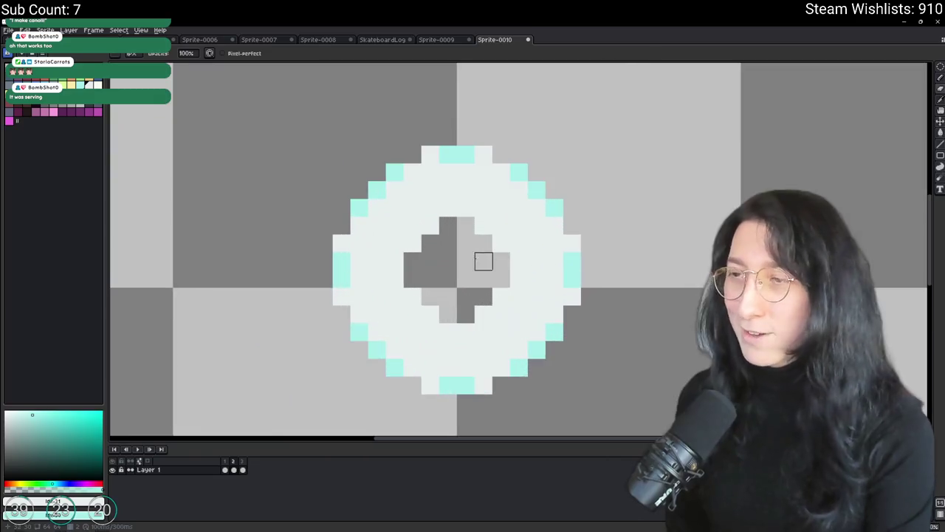
scroll(380, 258, "down", 4)
scroll(381, 257, "down", 1)
scroll(384, 255, "up", 2)
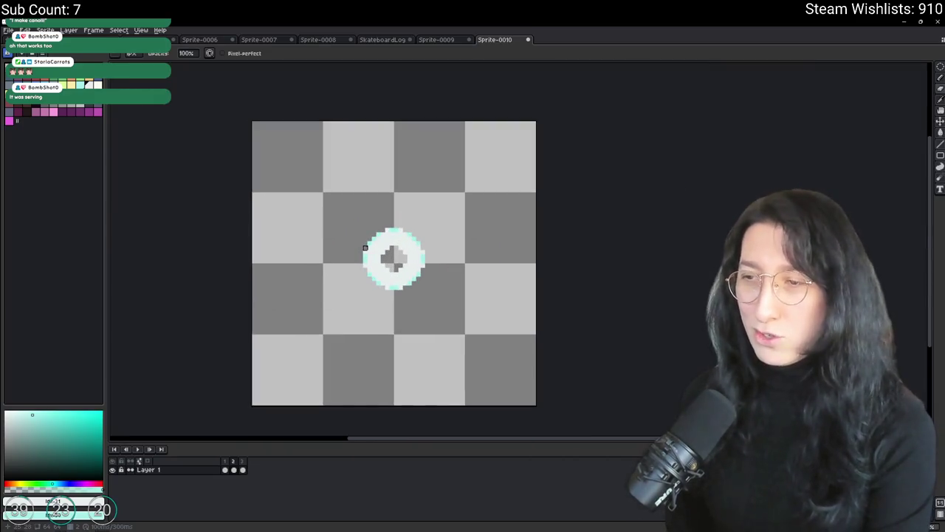
scroll(399, 236, "up", 1)
key("i")
scroll(399, 222, "up", 1)
scroll(392, 273, "up", 2)
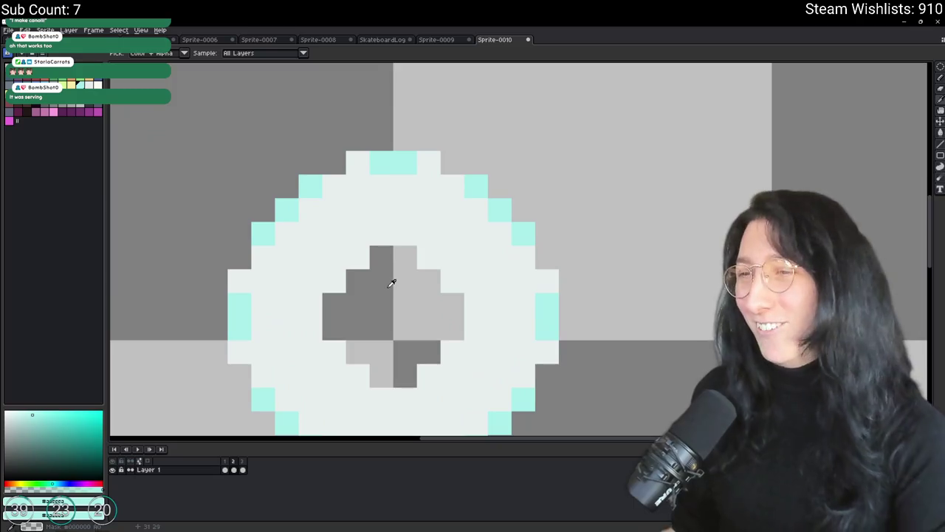
key("b")
scroll(383, 252, "up", 1)
scroll(384, 251, "up", 1)
mouse_move(421, 244)
left_mouse_down()
mouse_move(334, 281)
mouse_move(300, 367)
mouse_move(325, 369)
mouse_move(401, 337)
mouse_move(477, 259)
mouse_move(464, 195)
left_mouse_up()
scroll(318, 278, "down", 1)
left_click(285, 291)
Step through the animation frames to review each ring.
scroll(355, 365, "down", 1)
scroll(464, 194, "down", 3)
scroll(448, 197, "down", 2)
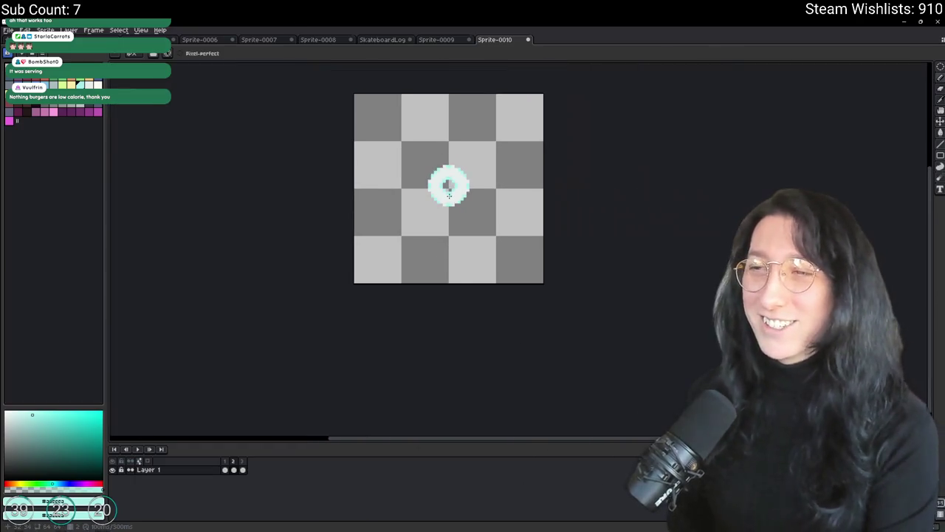
scroll(447, 197, "up", 3)
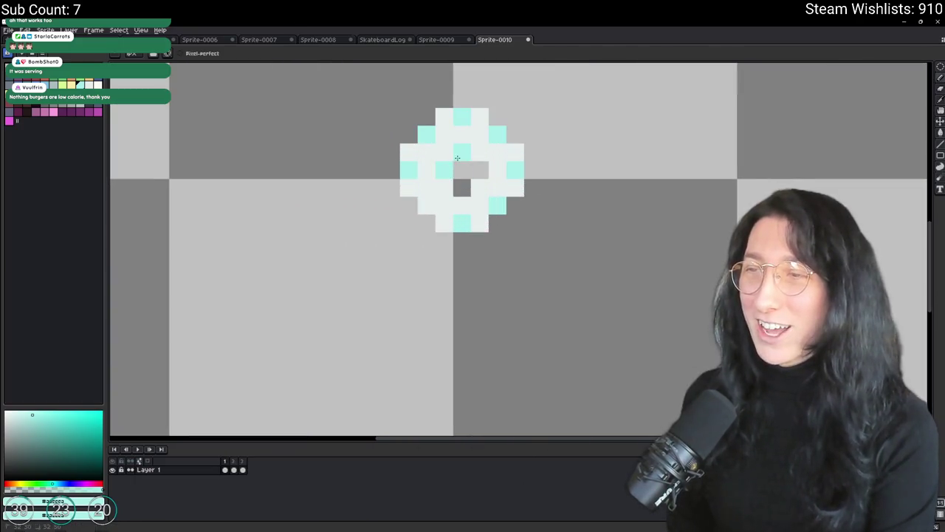
scroll(477, 170, "down", 3)
scroll(473, 183, "down", 1)
scroll(472, 184, "down", 1)
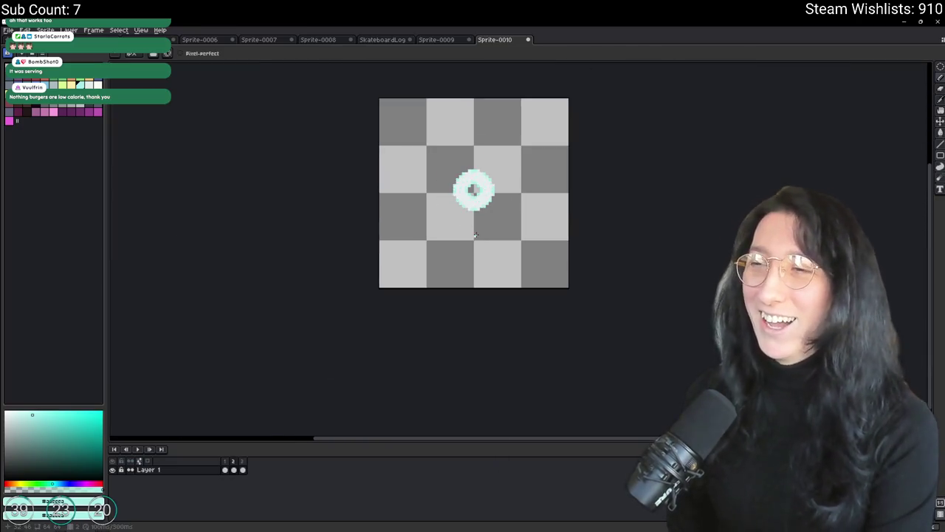
scroll(476, 215, "down", 3)
scroll(475, 214, "up", 2)
scroll(479, 208, "up", 2)
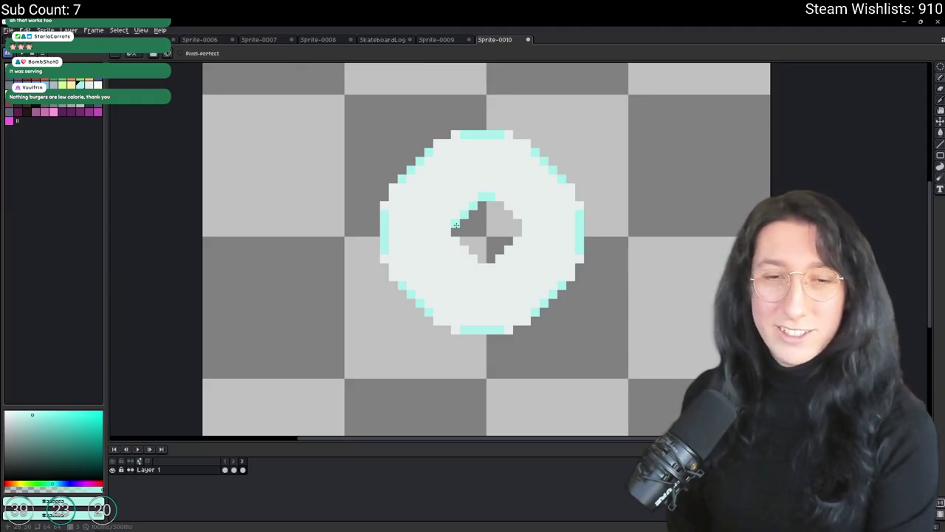
key("v")
scroll(510, 238, "up", 1)
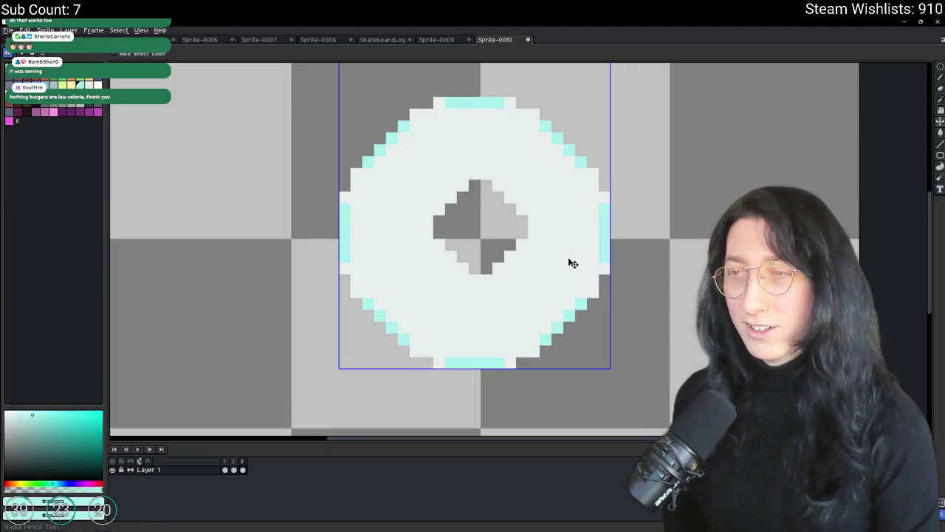
key("Right")
key("Right")
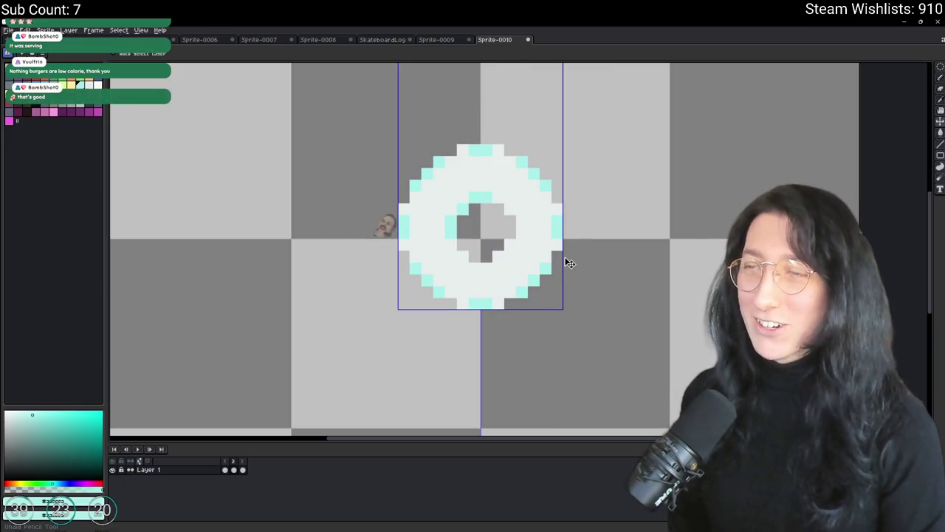
key("Right")
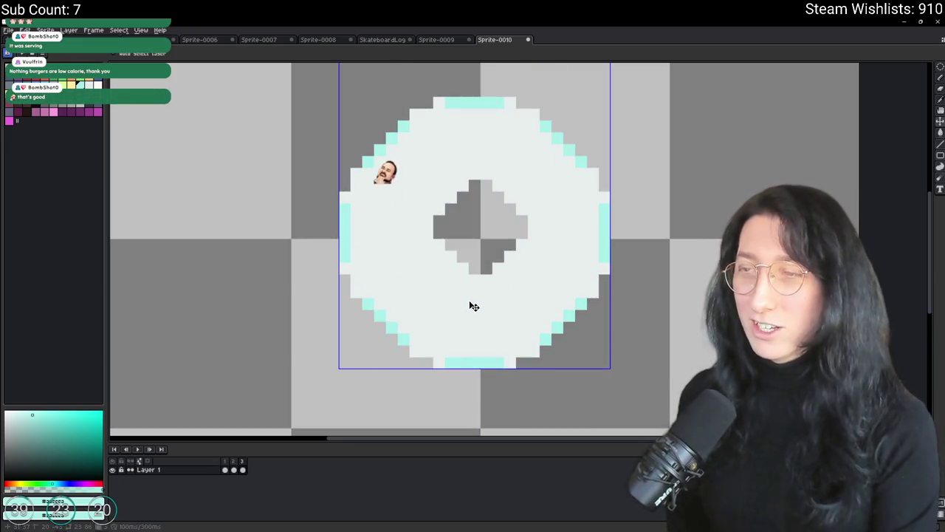
key("b")
key("Right")
key("Right")
key("Right")
scroll(380, 255, "down", 1)
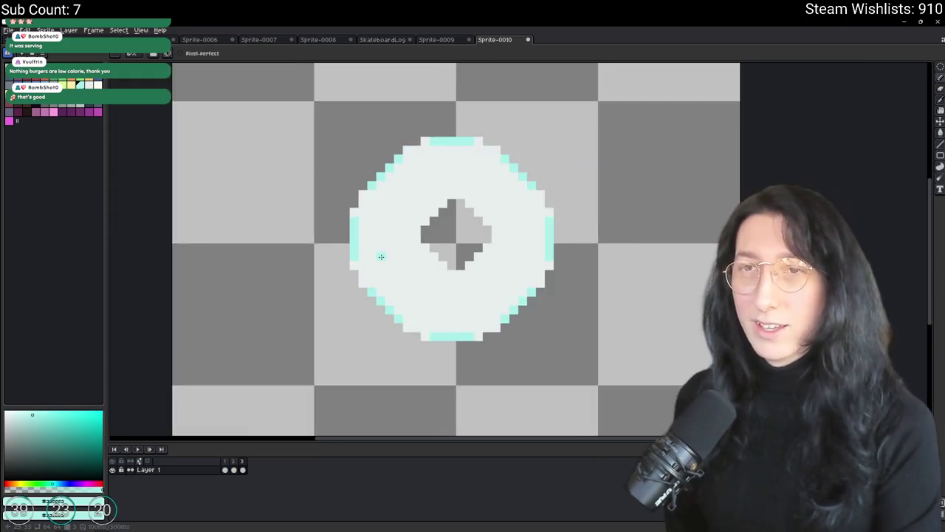
scroll(403, 244, "down", 1)
key("v")
Save the sprite as Ping.aseprite in the Art folder.
key("ctrl+s")
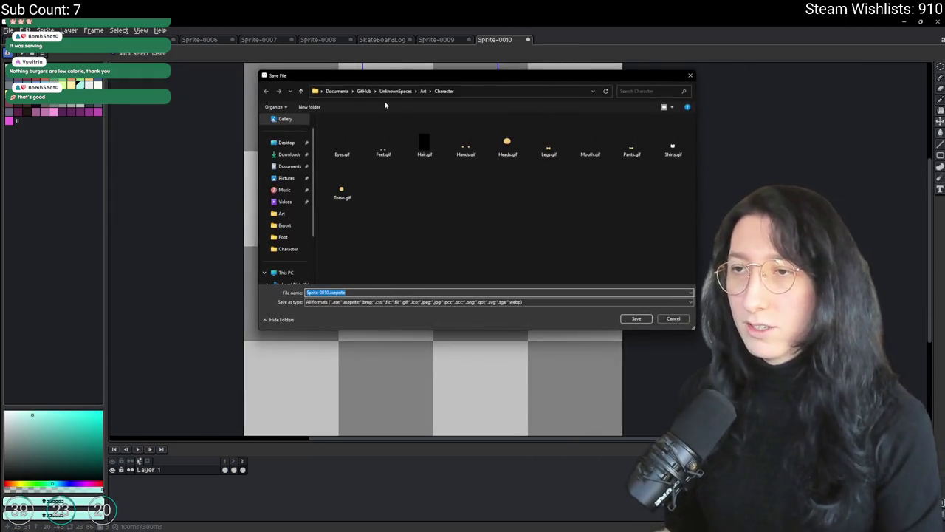
left_click(425, 91)
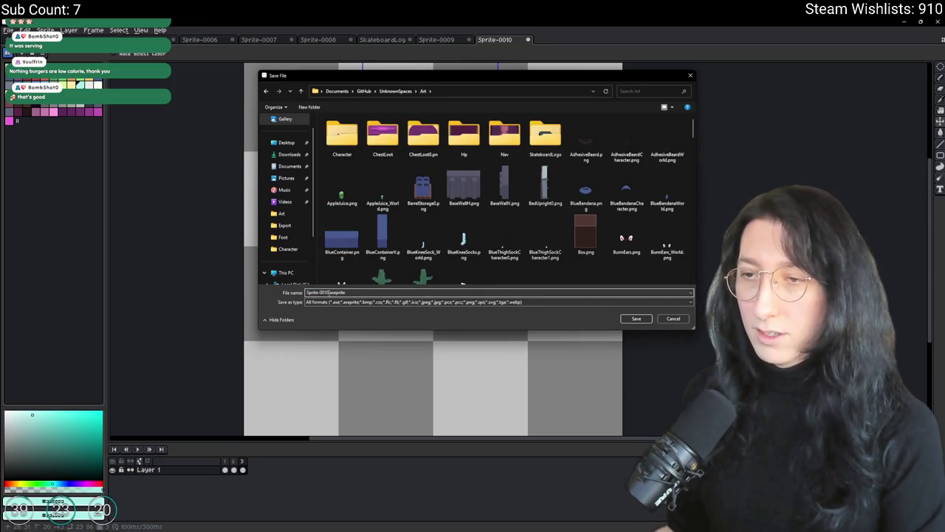
type("Ping")
key("Return")
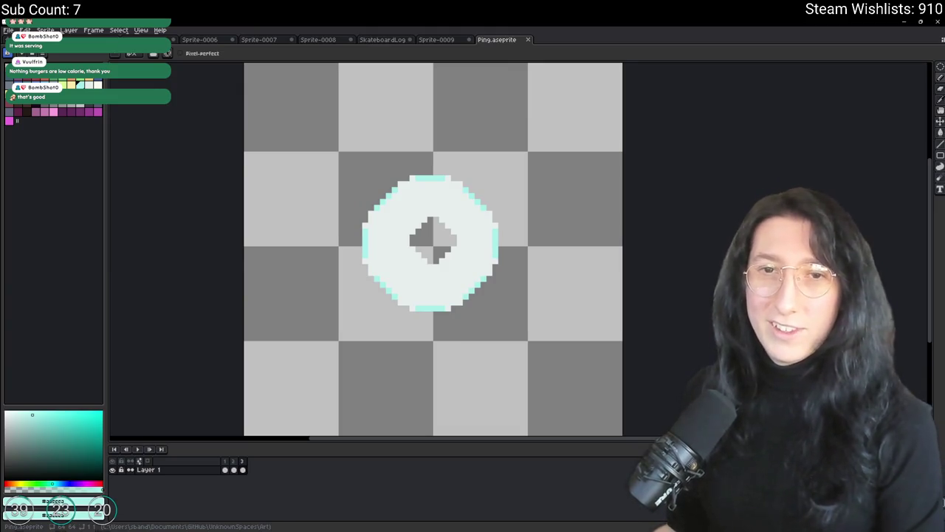
Select the centre diamond hole, expand the selection by 1 px and delete the enclosed pixels.
scroll(405, 204, "down", 1)
scroll(405, 203, "up", 3)
key("v")
scroll(403, 259, "up", 2)
left_click(481, 274)
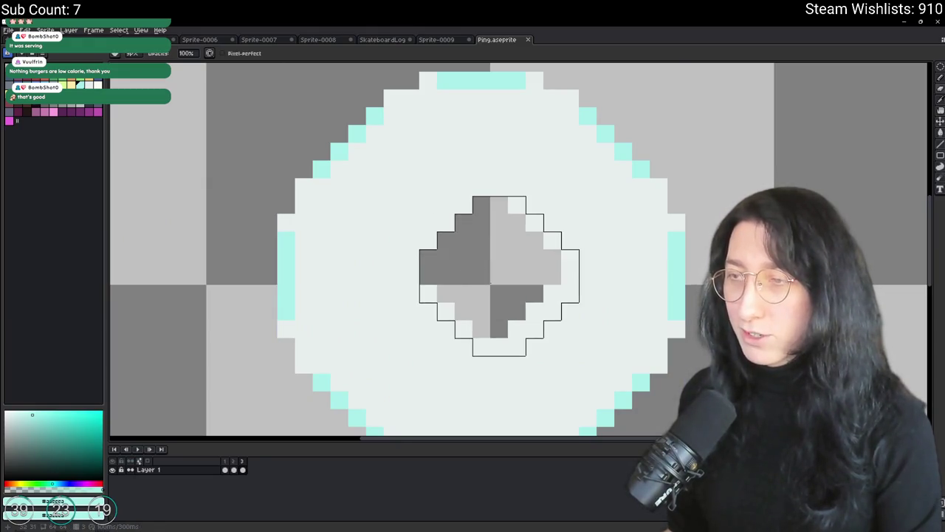
key("ctrl+z")
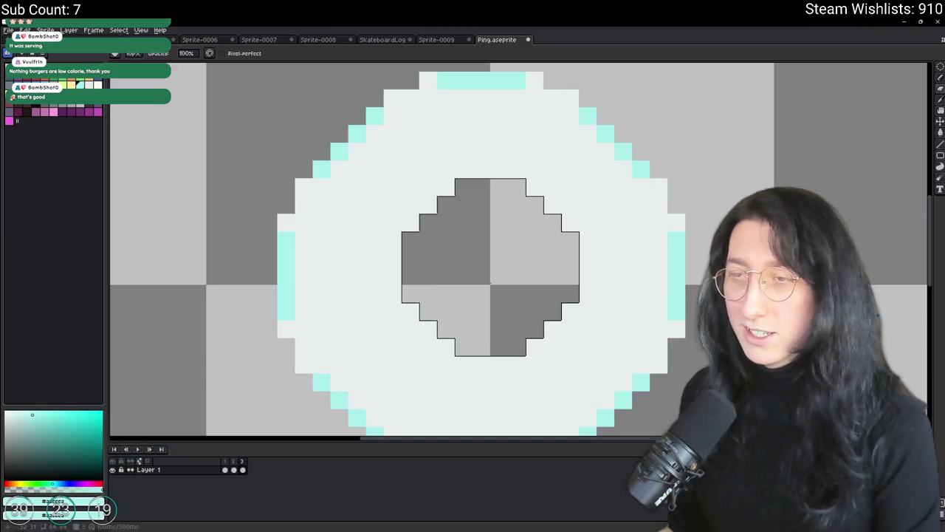
key("ctrl+z")
key("ctrl+z")
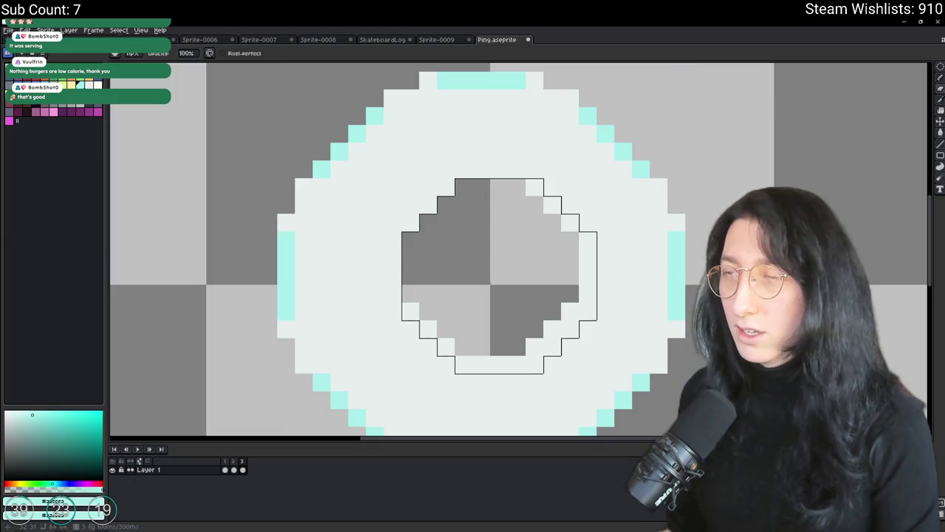
scroll(489, 283, "down", 1)
key("m")
Marquee the whole ring, nudge it one pixel right and back, then deselect.
left_click(500, 333)
scroll(500, 333, "down", 1)
scroll(436, 165, "up", 1)
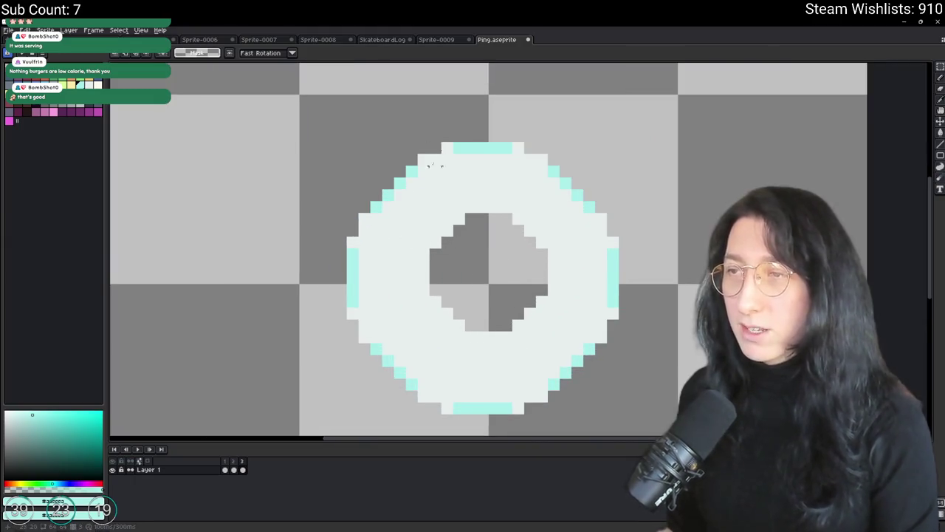
left_click_drag(306, 110, 644, 435)
key("Right")
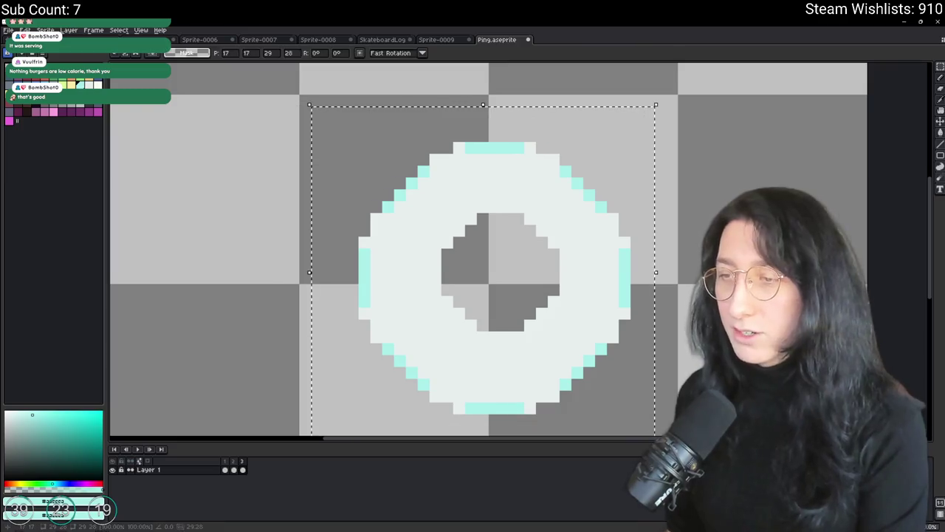
key("Left")
key("ctrl+d")
scroll(667, 344, "down", 1)
scroll(665, 344, "down", 1)
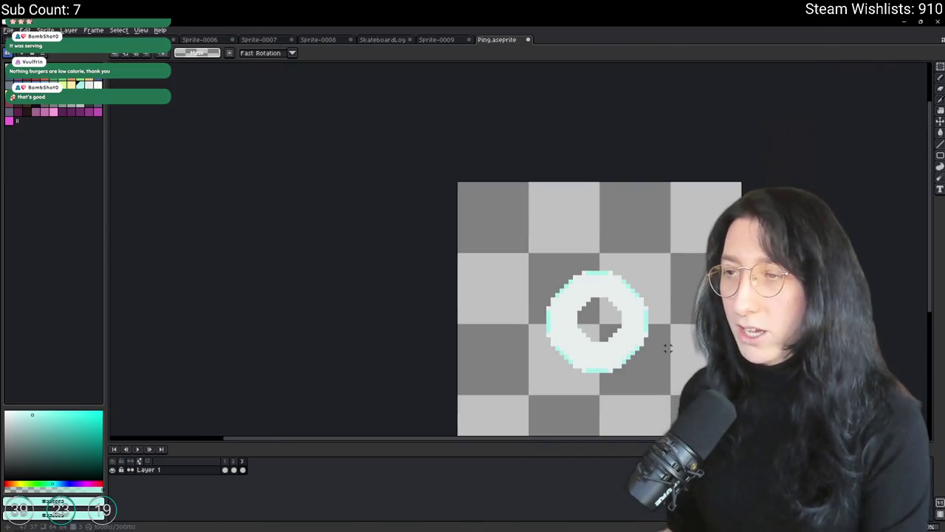
scroll(509, 244, "down", 1)
scroll(509, 244, "up", 1)
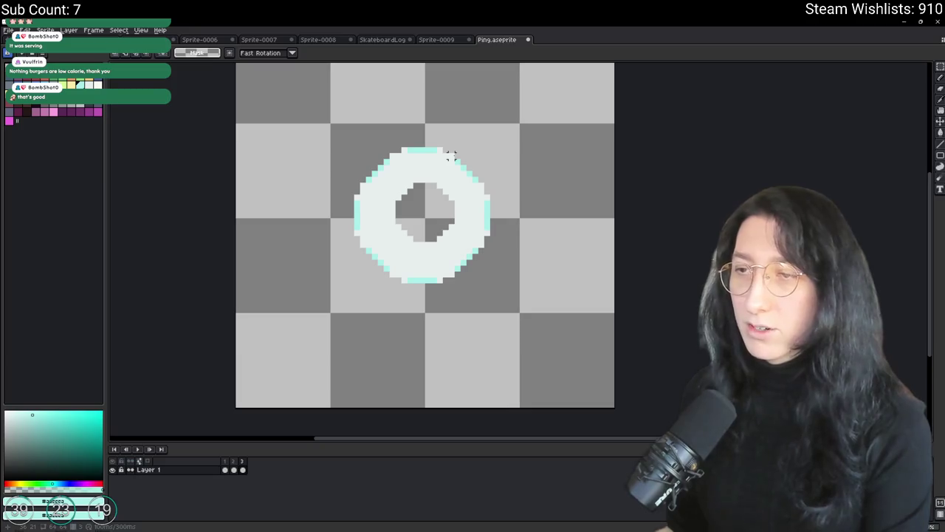
scroll(451, 155, "down", 1)
scroll(450, 156, "up", 1)
Nudge the ring's right half one pixel right and back to close the seam.
left_click_drag(501, 120, 427, 316)
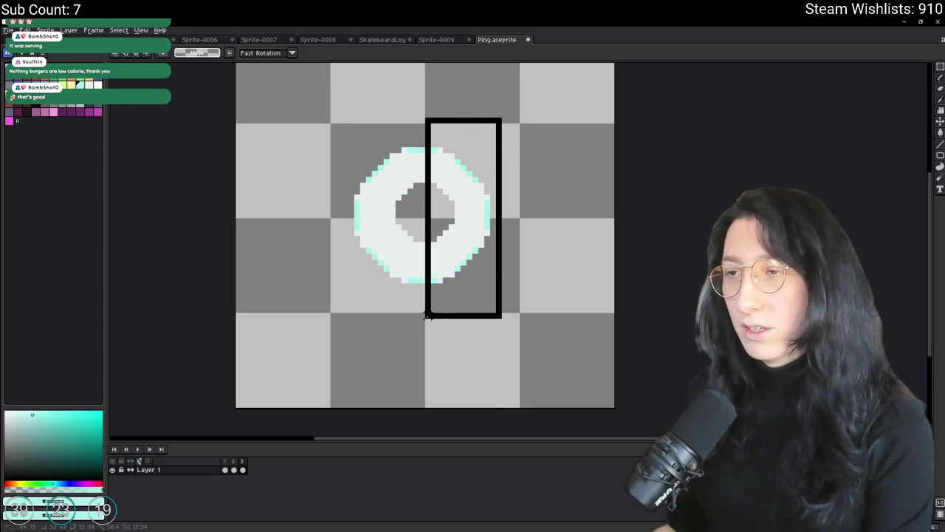
key("Right")
key("ctrl+d")
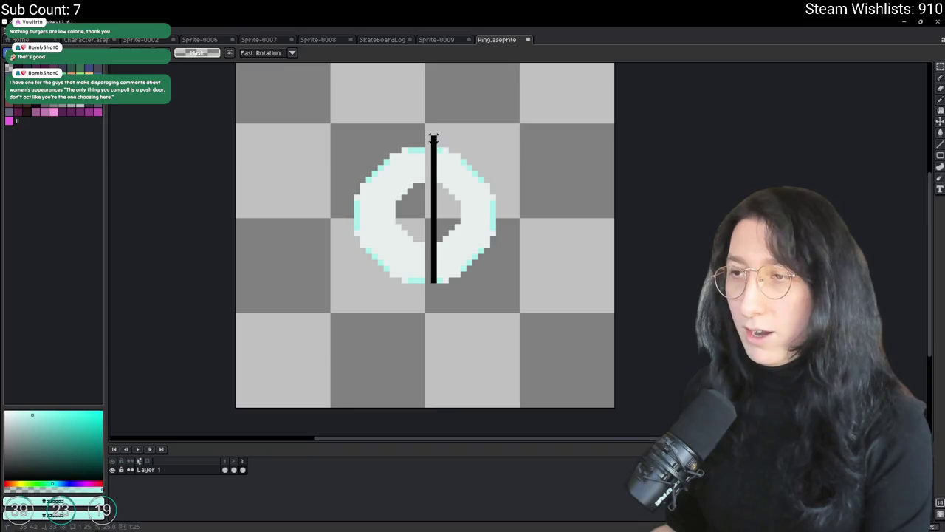
key("Left")
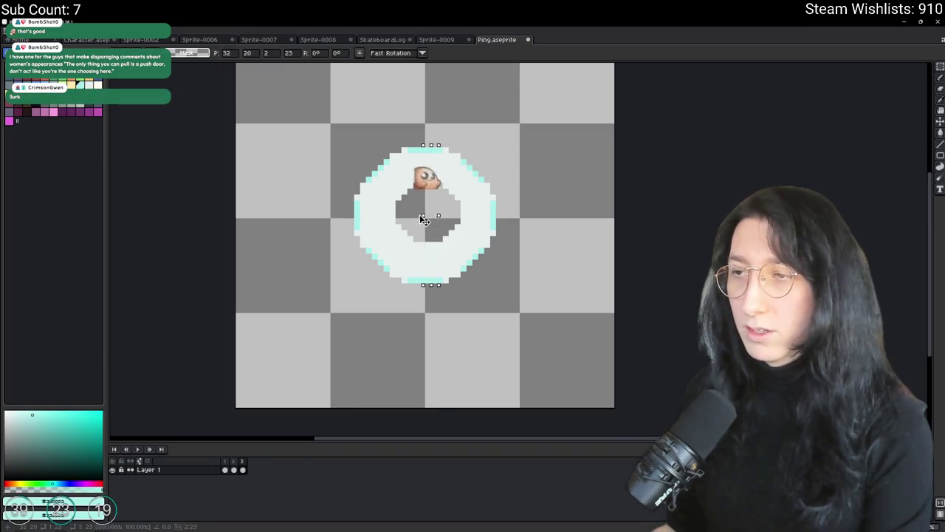
key("ctrl+d")
scroll(558, 221, "down", 2)
scroll(557, 221, "down", 2)
scroll(558, 221, "down", 1)
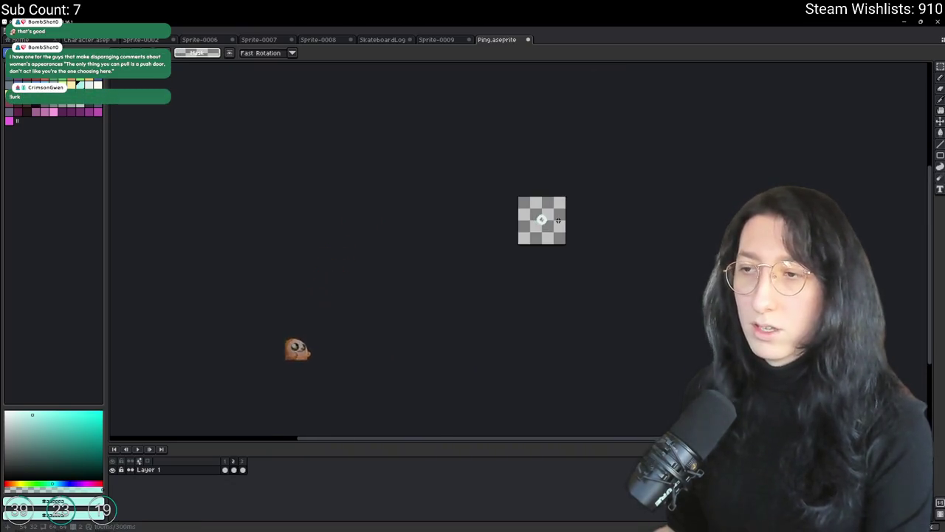
scroll(557, 220, "up", 2)
scroll(557, 220, "up", 3)
scroll(498, 175, "up", 4)
Select the whole ring and move to the frame with the smallest ring.
mouse_move(317, 397)
left_mouse_down()
mouse_move(534, 297)
mouse_move(574, 259)
left_mouse_up()
left_click_drag(585, 105, 335, 366)
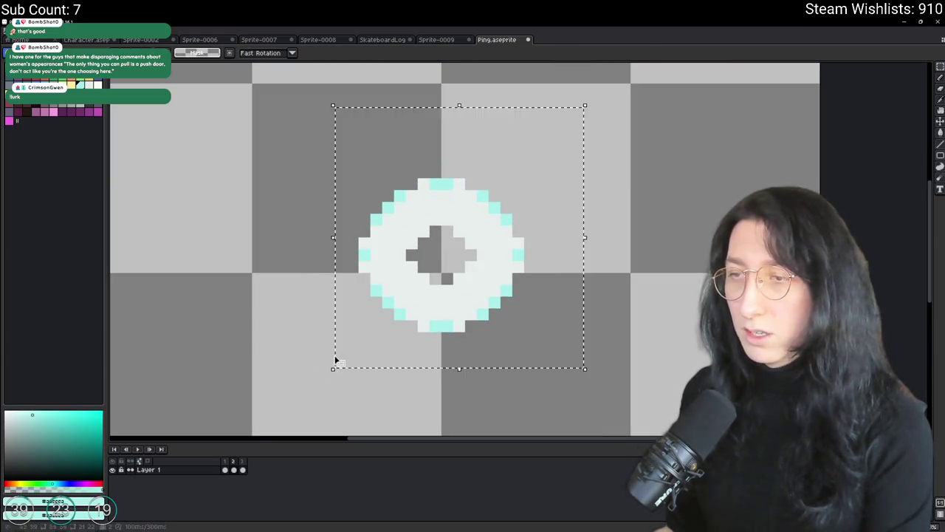
key("ctrl+z")
scroll(644, 264, "down", 2)
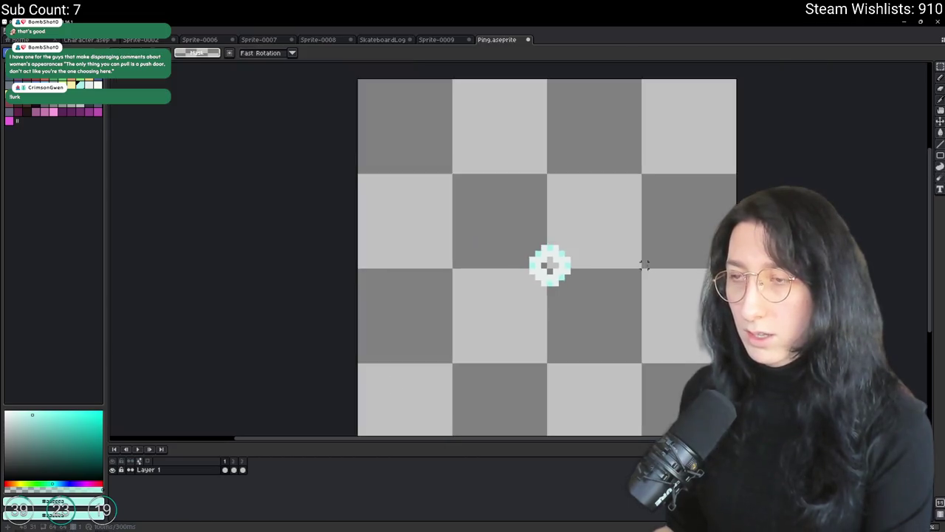
scroll(645, 265, "down", 1)
scroll(645, 265, "down", 1)
scroll(646, 266, "down", 1)
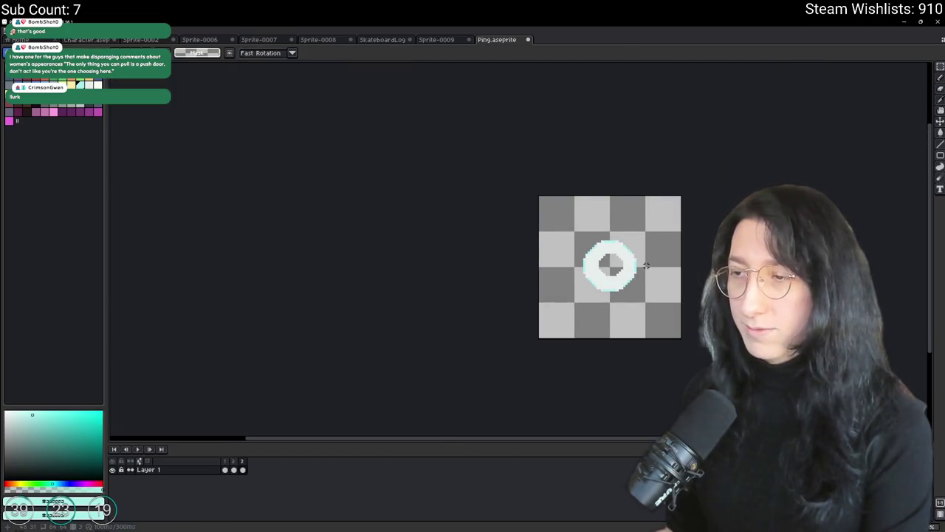
scroll(557, 291, "down", 1)
scroll(558, 292, "down", 1)
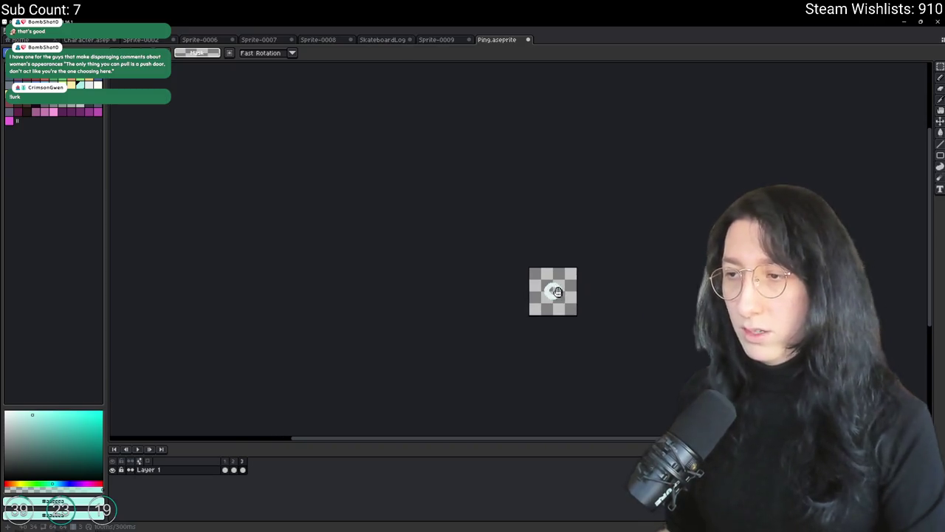
scroll(558, 292, "up", 5)
scroll(539, 273, "up", 2)
Erase the leftover white pixels and white crescent from inside the ring's hole.
key("b")
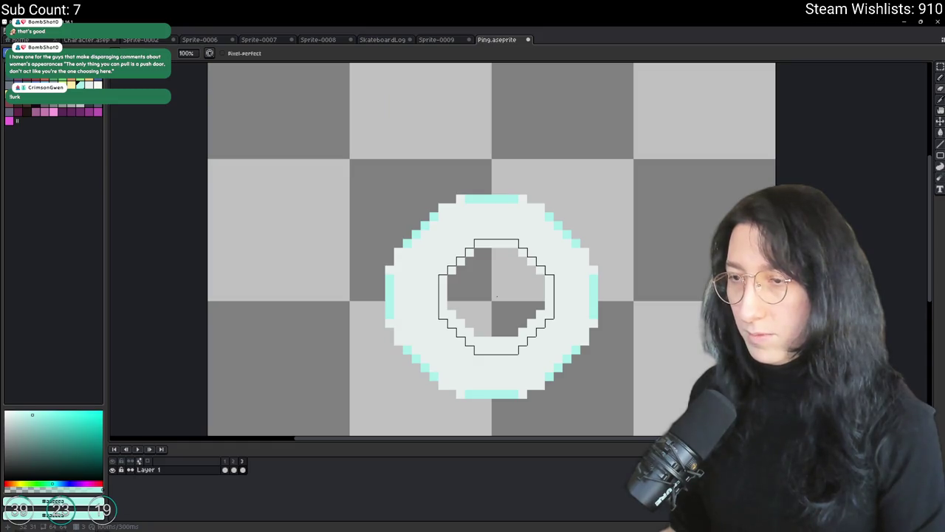
left_click(497, 297)
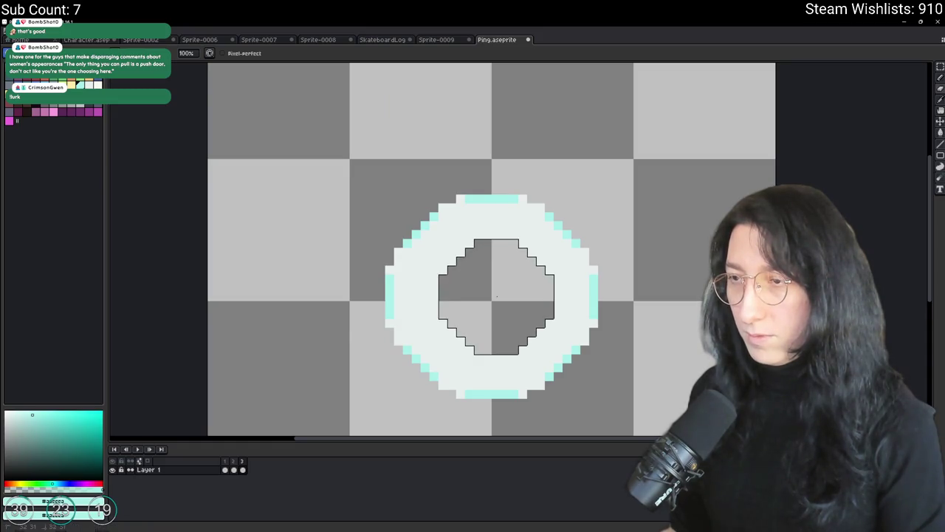
scroll(497, 297, "down", 2)
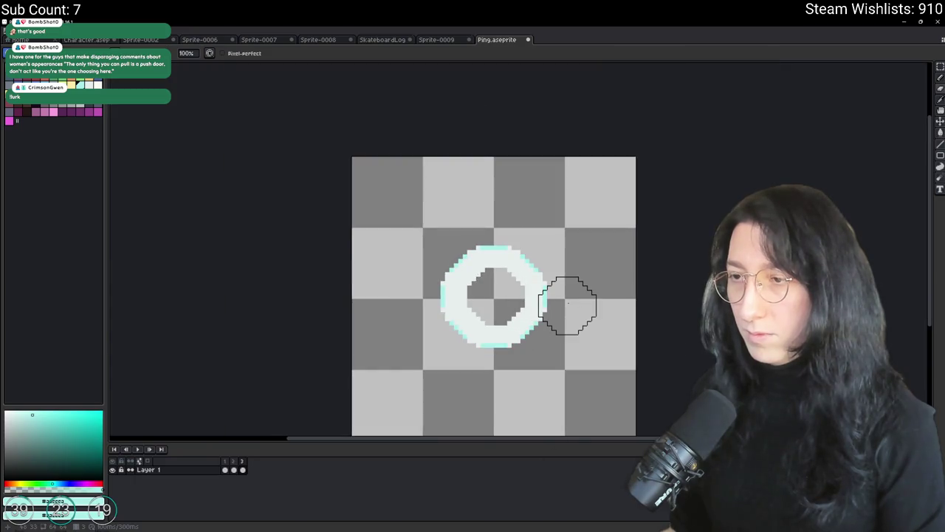
key("m")
scroll(544, 242, "up", 1)
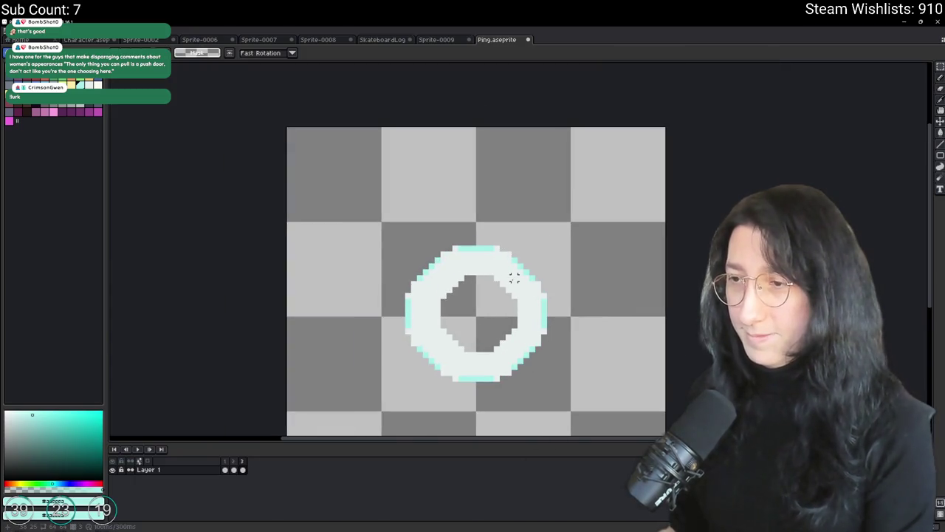
scroll(482, 301, "up", 1)
key("e")
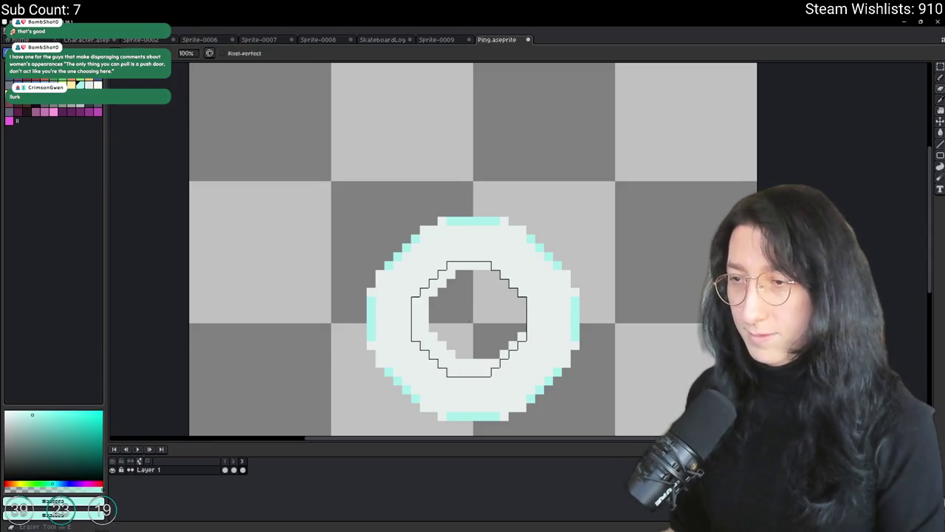
left_click(470, 320)
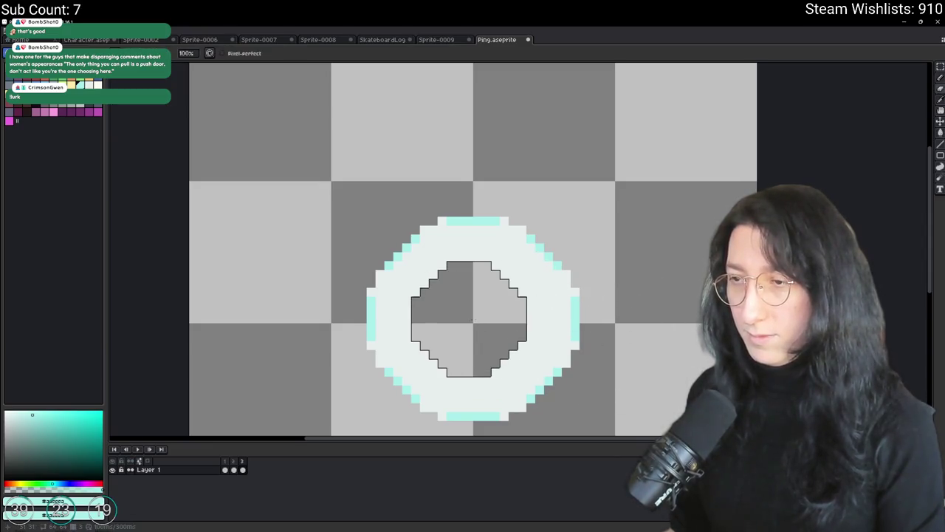
scroll(517, 318, "down", 3)
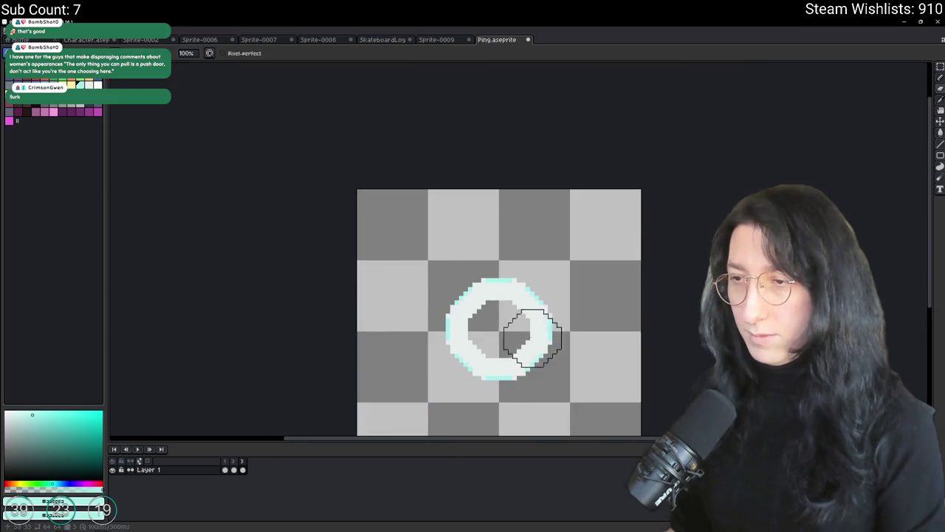
scroll(561, 331, "down", 1)
scroll(576, 326, "down", 1)
key("Right")
key("Right")
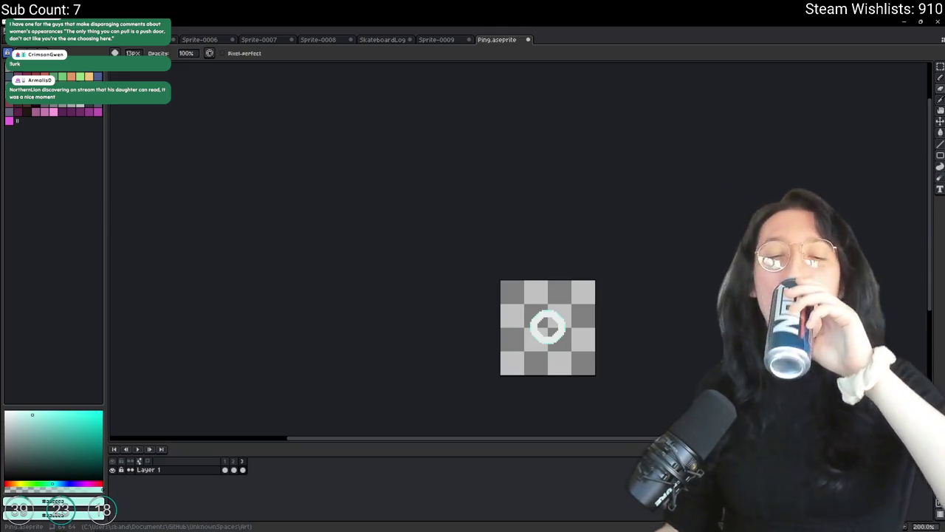
Centre the sprite in view and pick the Eraser to check a stray cyan pixel.
scroll(557, 295, "up", 1)
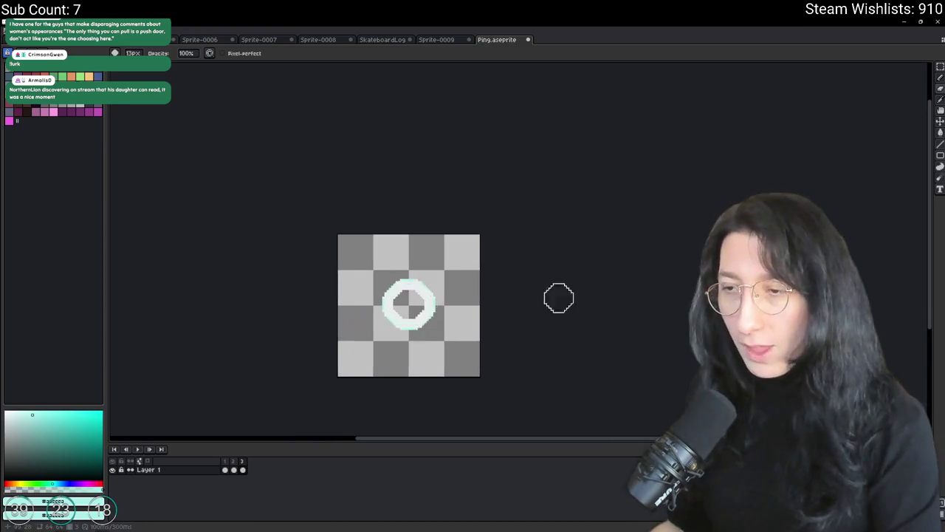
scroll(374, 295, "up", 2)
left_click_drag(357, 314, 520, 294)
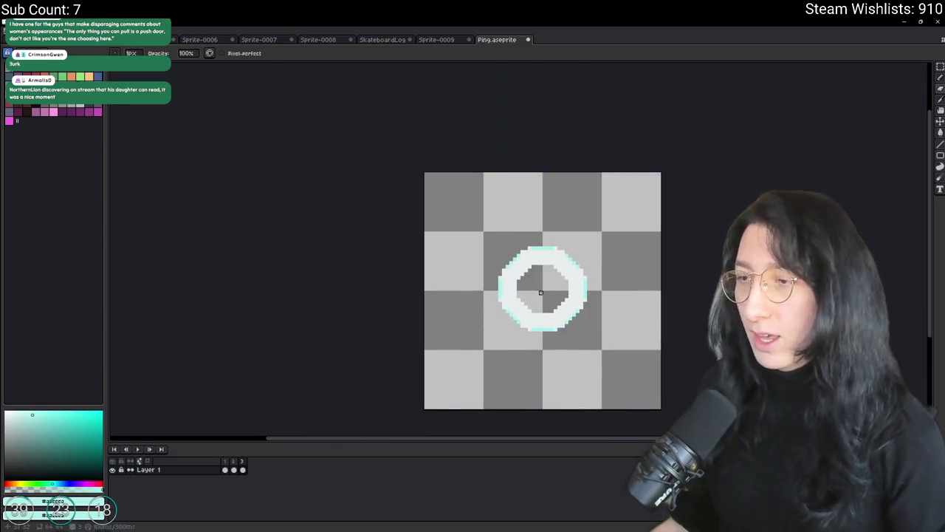
scroll(541, 292, "up", 2)
scroll(528, 281, "up", 1)
scroll(433, 238, "up", 1)
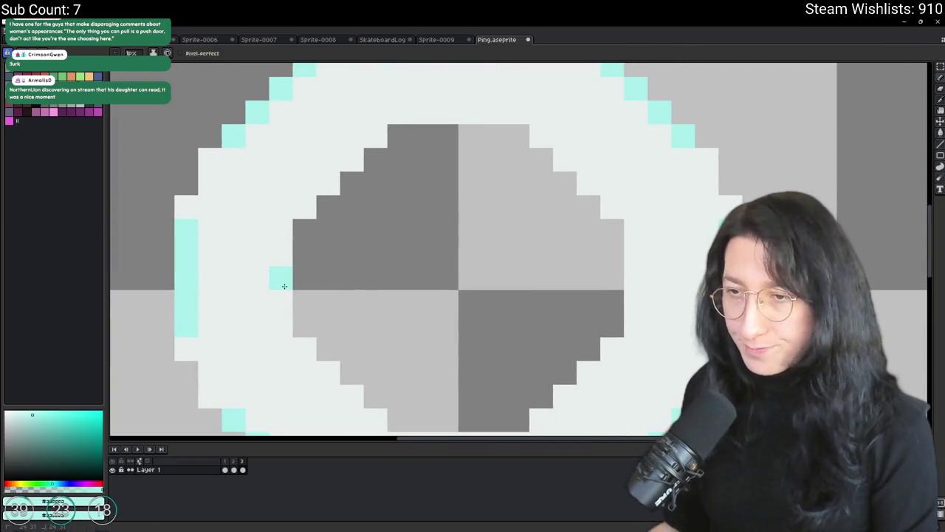
scroll(479, 166, "down", 4)
key("e")
scroll(452, 162, "up", 2)
scroll(452, 162, "up", 1)
scroll(452, 161, "down", 2)
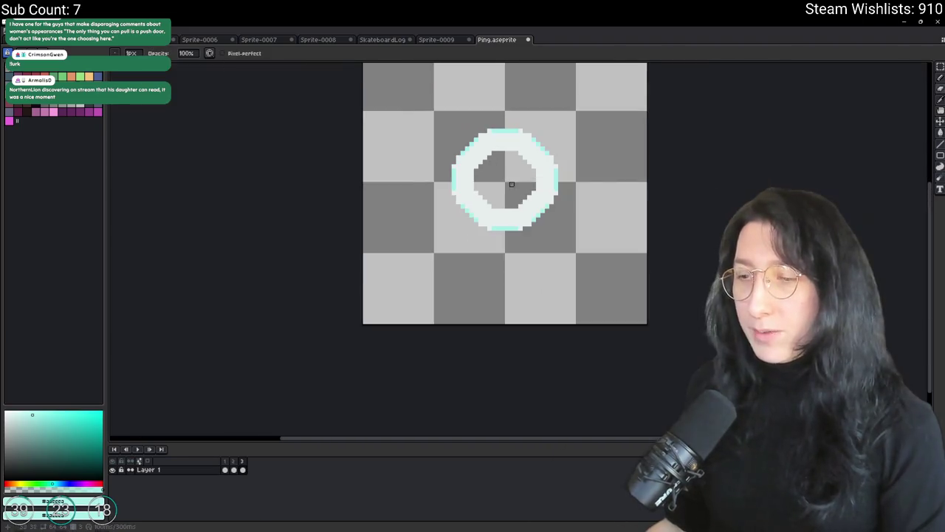
scroll(443, 214, "down", 1)
scroll(470, 235, "down", 2)
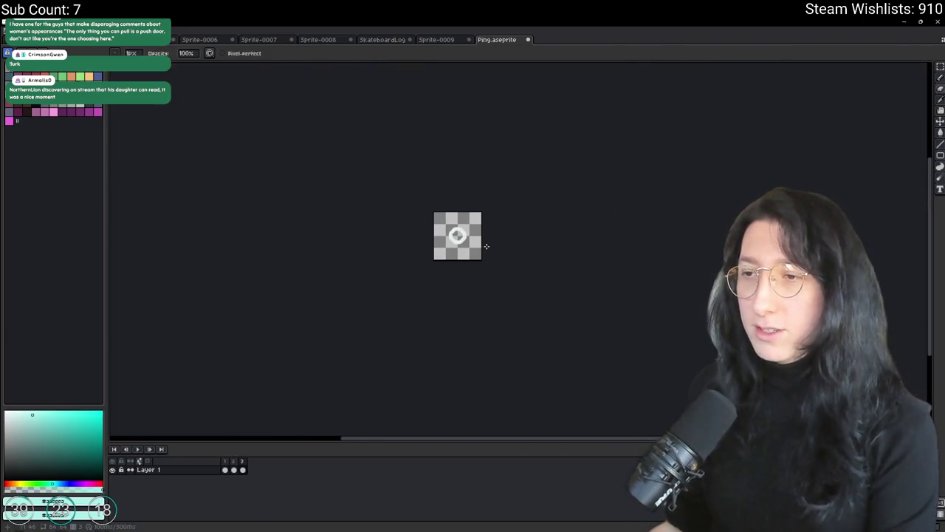
scroll(459, 234, "up", 2)
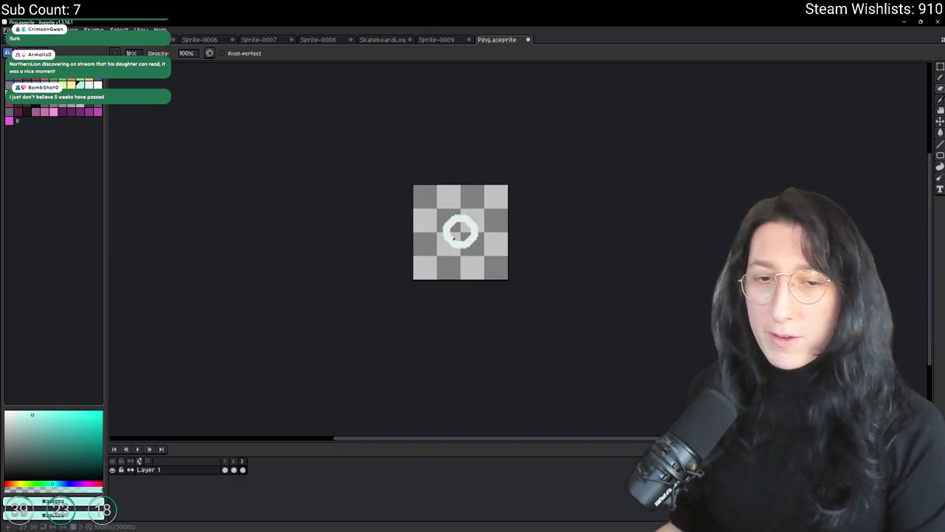
Add frame 4 after the existing three frames with Alt+N.
key("i")
key("alt+n")
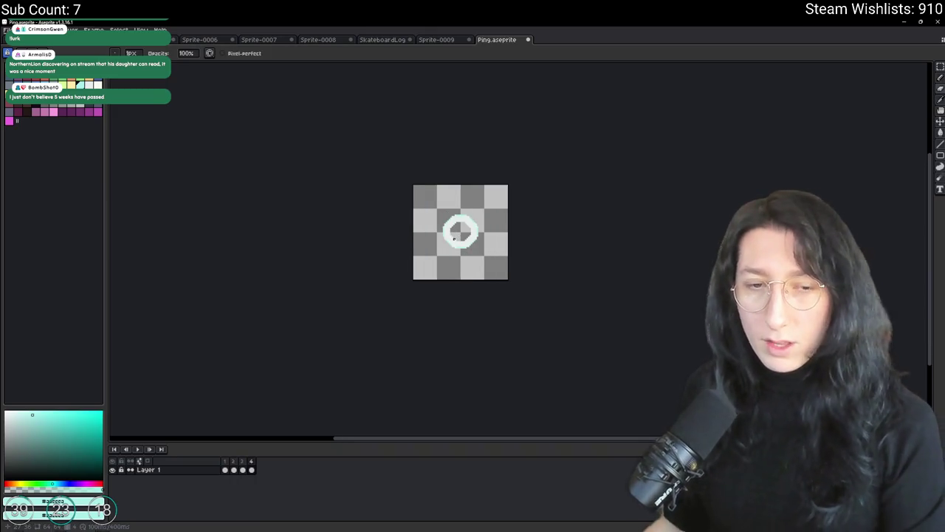
scroll(537, 224, "up", 1)
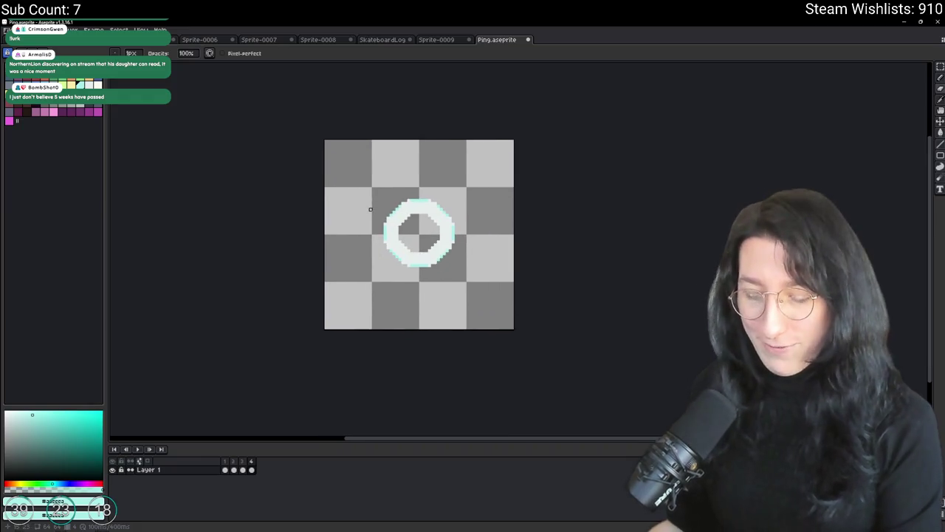
Enlarge the pencil brush to 32px and stamp a big white disc over the ring.
key("m")
scroll(428, 259, "up", 1)
key("b")
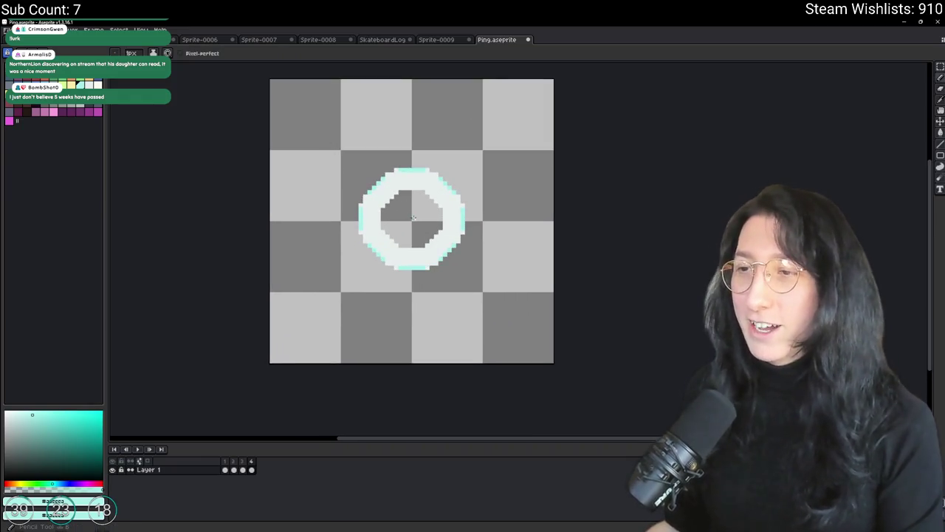
scroll(407, 216, "up", 10)
left_click(417, 217)
scroll(414, 218, "up", 5)
scroll(412, 218, "up", 6)
scroll(412, 219, "up", 6)
scroll(413, 220, "up", 1)
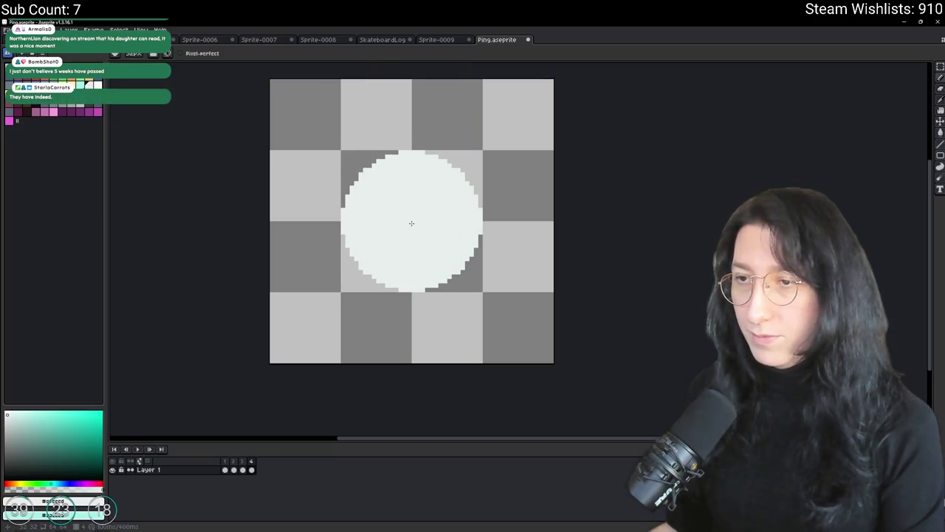
Nudge the disc's lower half up one pixel to even out the white disc.
key("m")
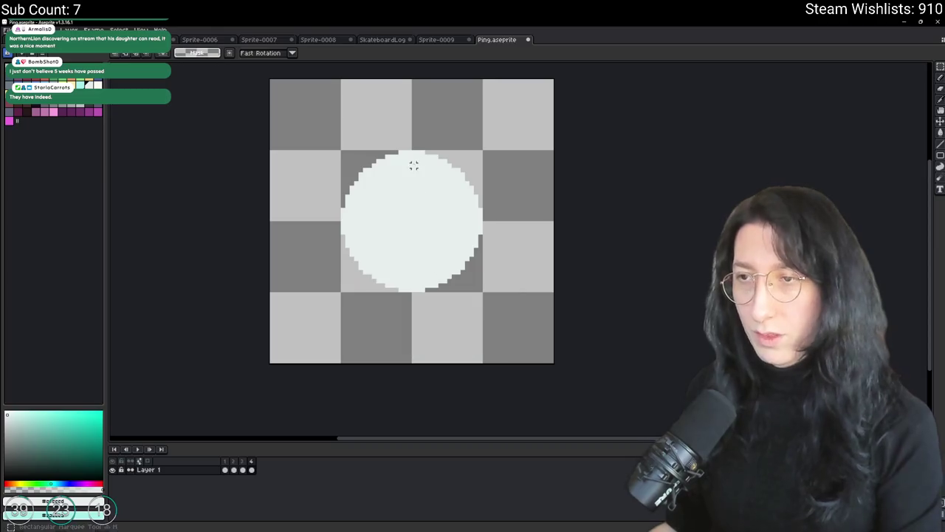
mouse_move(500, 333)
left_mouse_down()
mouse_move(274, 234)
mouse_move(274, 213)
left_mouse_up()
key("Up")
key("ctrl+d")
left_click_drag(485, 320, 306, 213)
left_click_drag(308, 108, 511, 297)
key("ctrl+d")
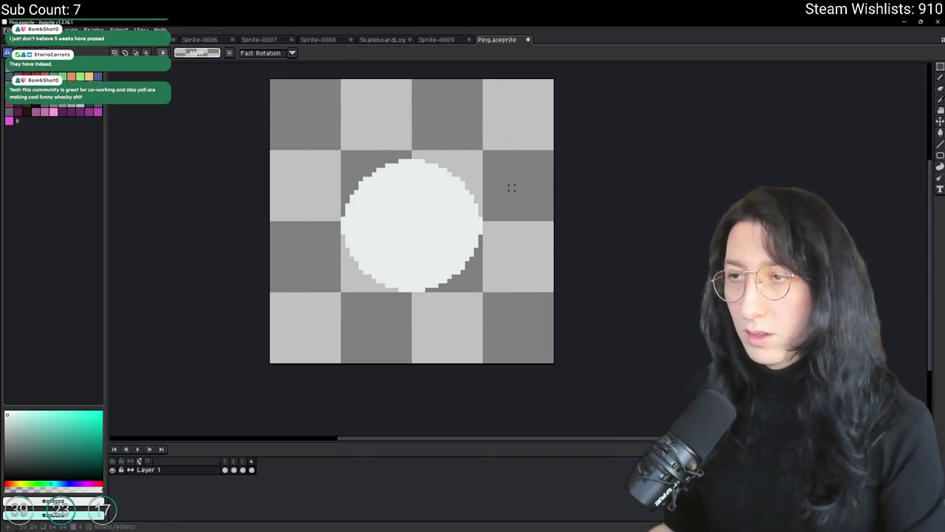
left_click_drag(498, 359, 265, 110)
left_click(592, 174)
key("ctrl+z")
key("ctrl+y")
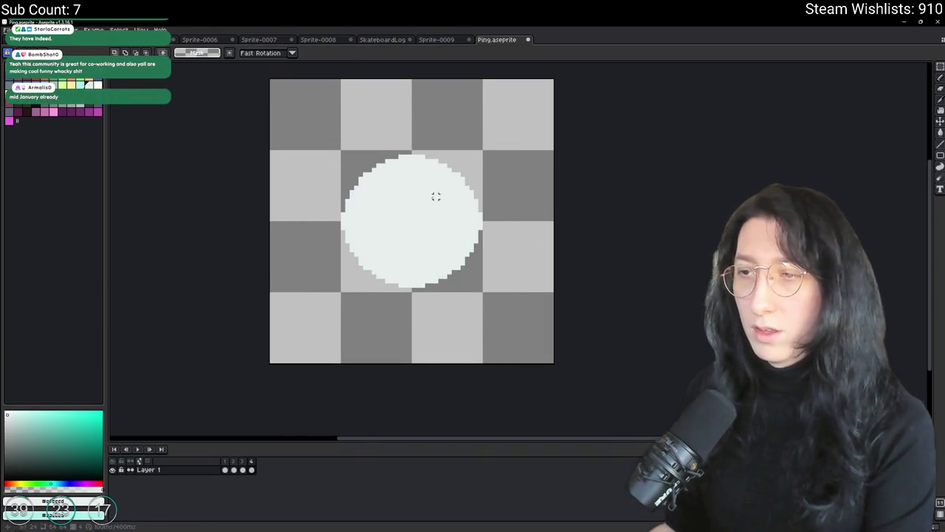
scroll(405, 281, "up", 2)
With a 1px brush, dot cyan highlights on the disc's right, top and lower-left edges.
key("b")
key("minus")
key("minus")
key("minus")
key("minus")
key("minus")
key("minus")
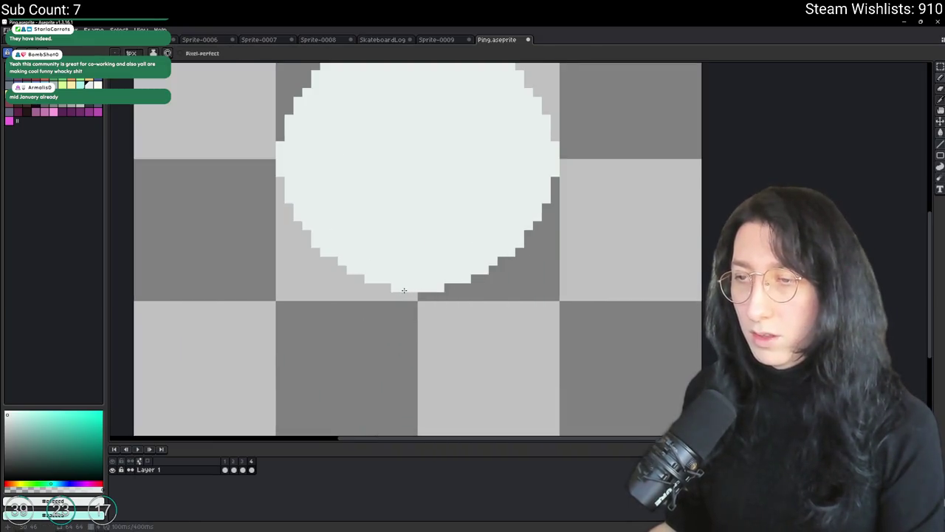
key("i")
left_click_drag(432, 296, 472, 379)
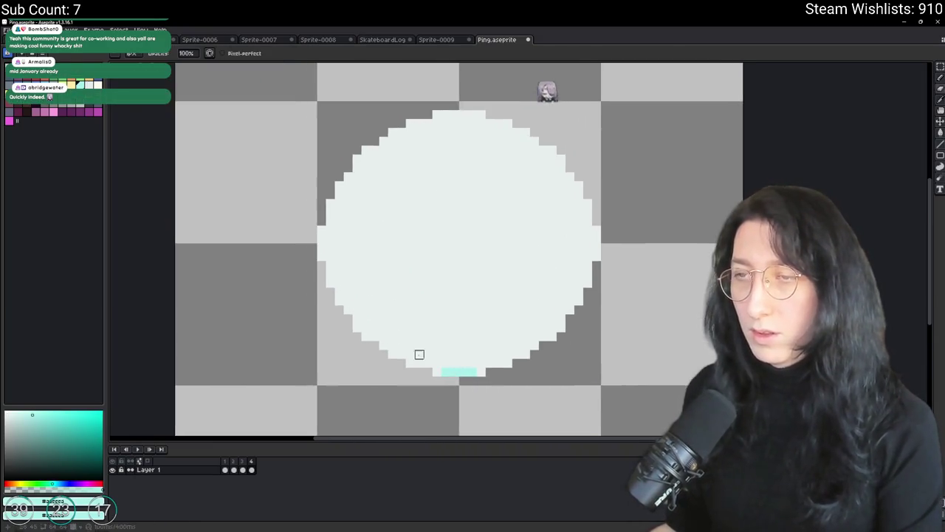
key("b")
left_click(589, 242)
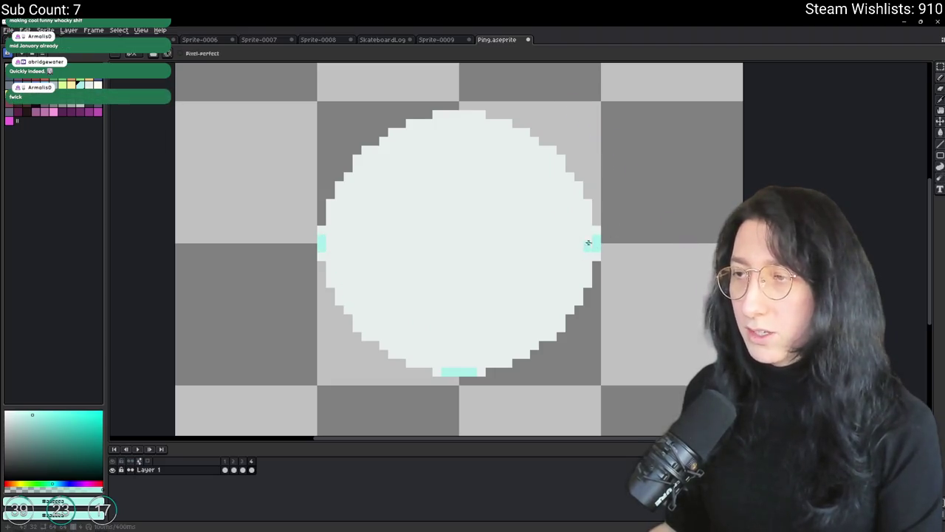
left_click_drag(449, 117, 469, 116)
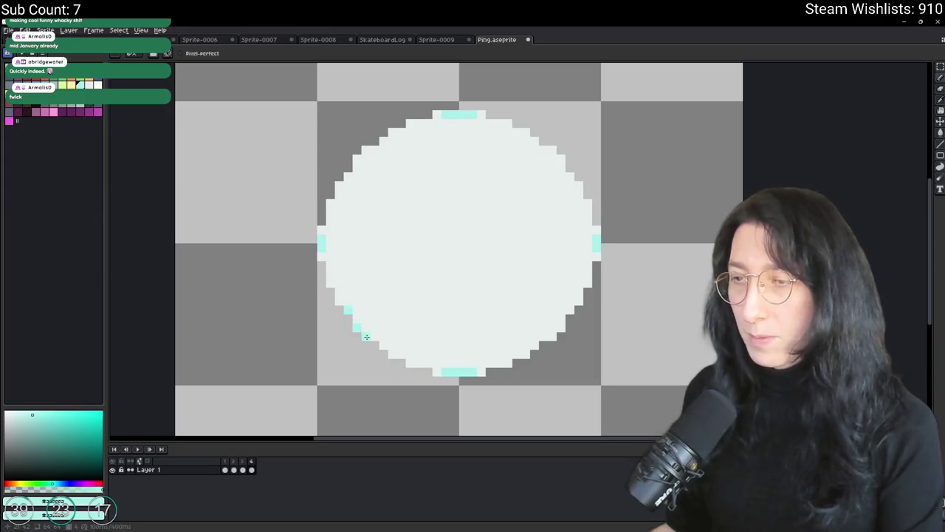
left_click_drag(354, 320, 356, 320)
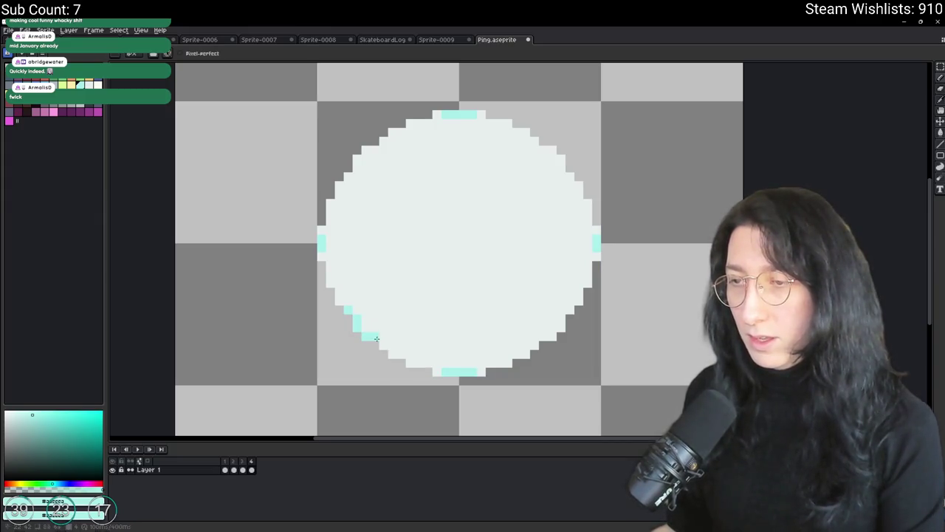
scroll(463, 310, "down", 5)
scroll(443, 313, "up", 6)
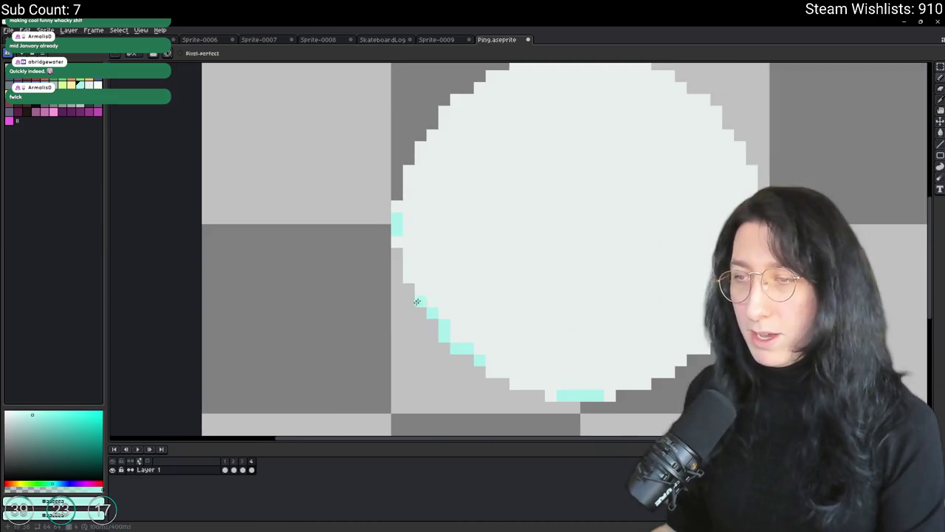
scroll(443, 232, "down", 3)
key("m")
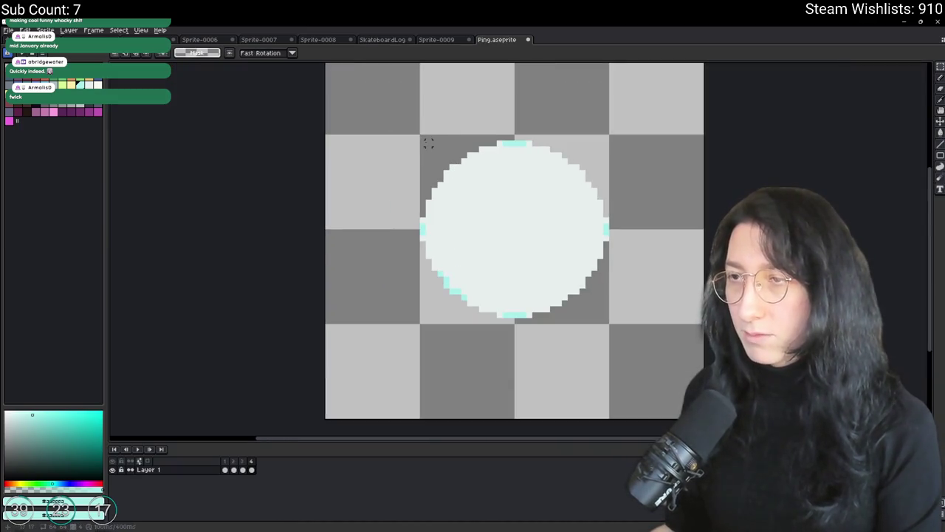
Mirror the disc's left half horizontally and place it over the right side.
left_click_drag(437, 181, 522, 325)
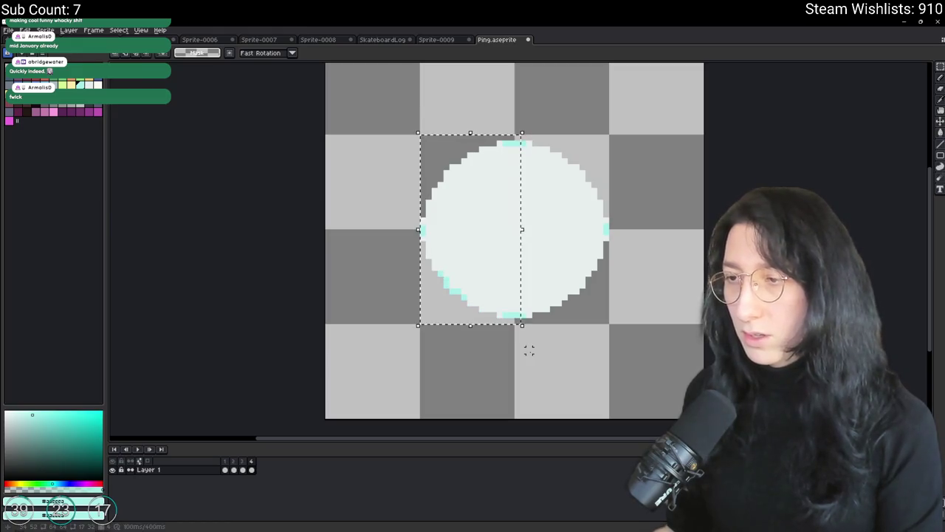
key("f")
left_click_drag(482, 255, 548, 250)
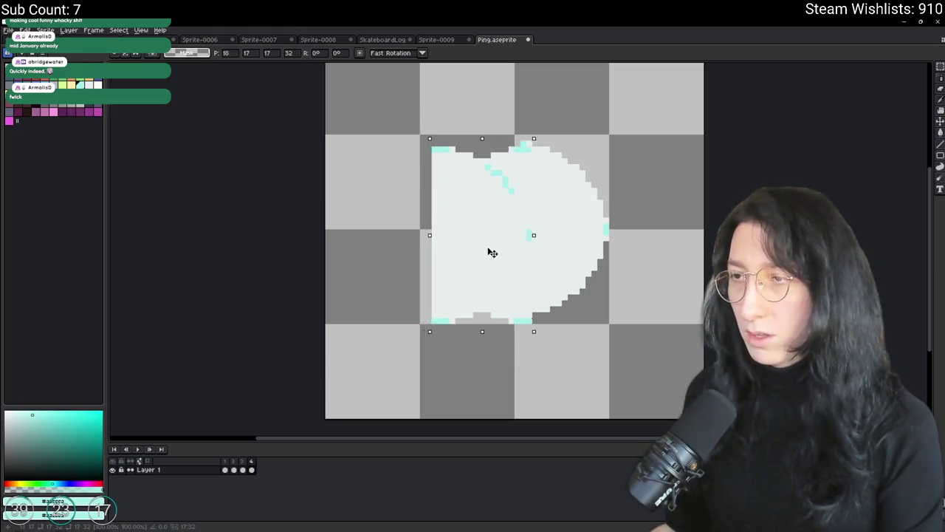
key("ctrl+z")
key("ctrl+z")
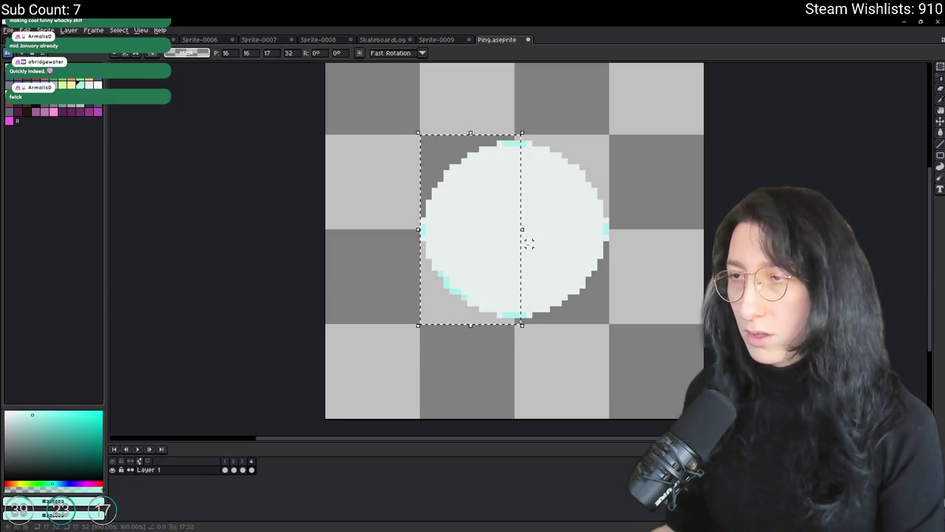
key("ctrl+y")
mouse_move(488, 238)
left_mouse_down()
mouse_move(571, 250)
mouse_move(557, 249)
left_mouse_up()
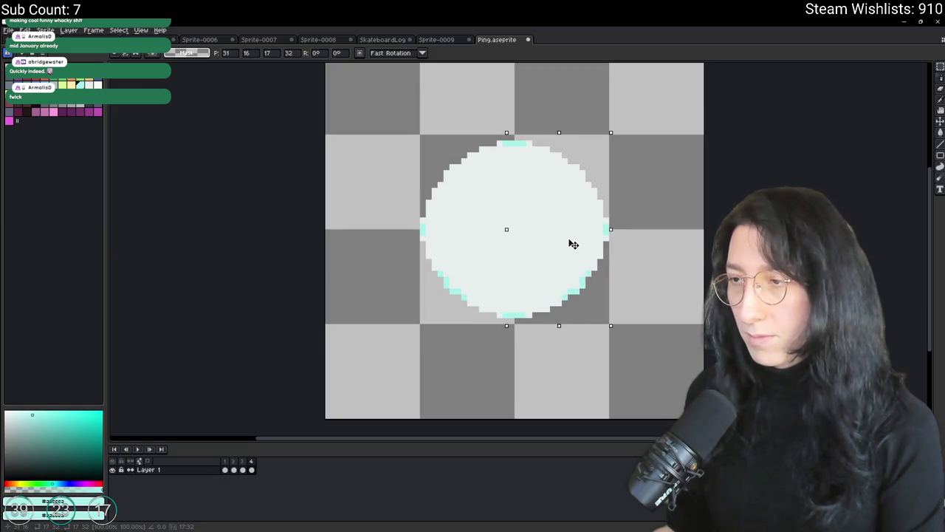
key("Return")
Flip the disc's lower half vertically and move it onto the top.
left_click_drag(622, 378, 422, 236)
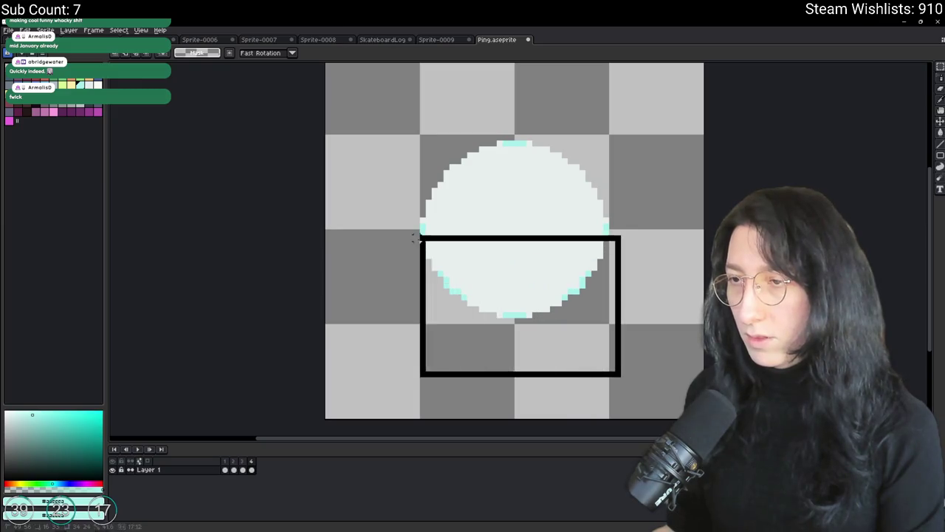
key("shift+v")
left_click_drag(500, 345, 504, 208)
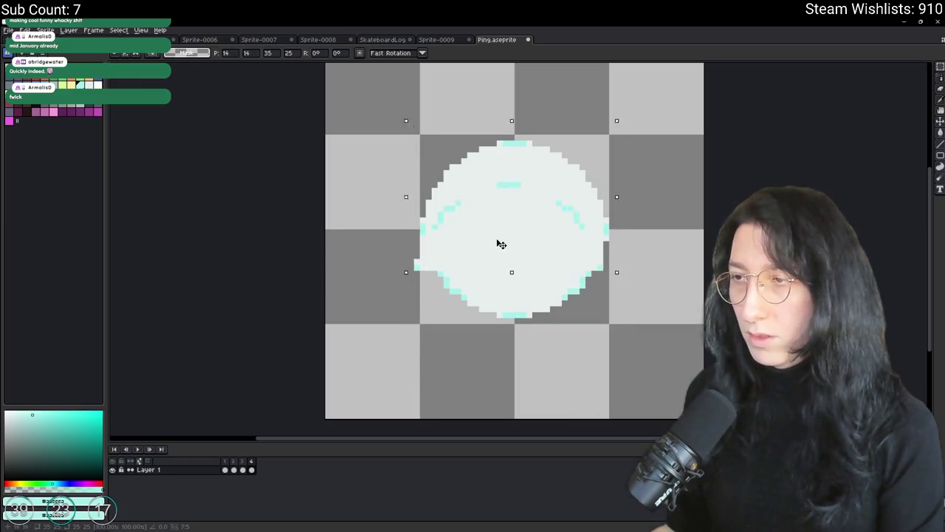
key("e")
scroll(670, 309, "down", 1)
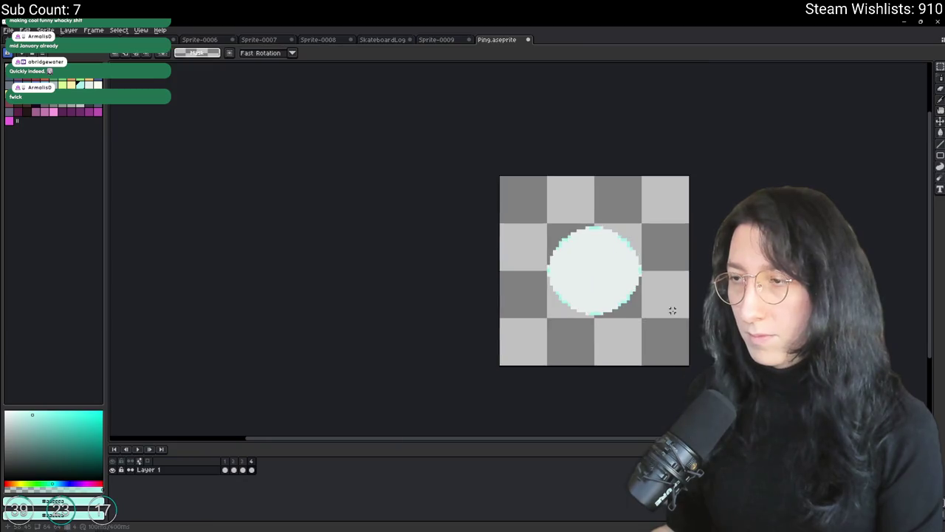
scroll(599, 298, "down", 1)
scroll(559, 270, "up", 1)
scroll(504, 243, "up", 1)
key("shift+m")
Delete an elliptical selection from the disc's centre, nudging it to leave a centred hole.
mouse_move(490, 232)
left_mouse_down()
mouse_move(506, 247)
mouse_move(494, 267)
mouse_move(506, 249)
left_mouse_up()
key("Delete")
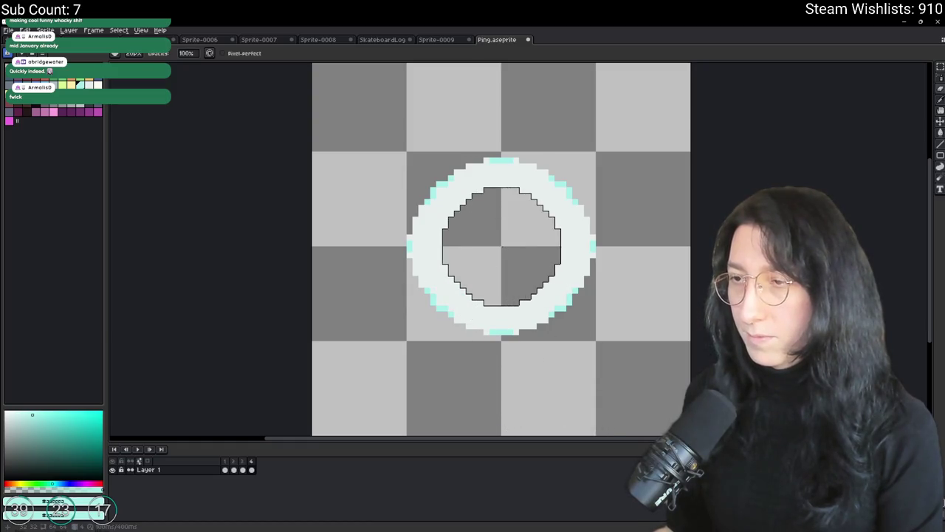
key("Left")
key("Right")
key("Right")
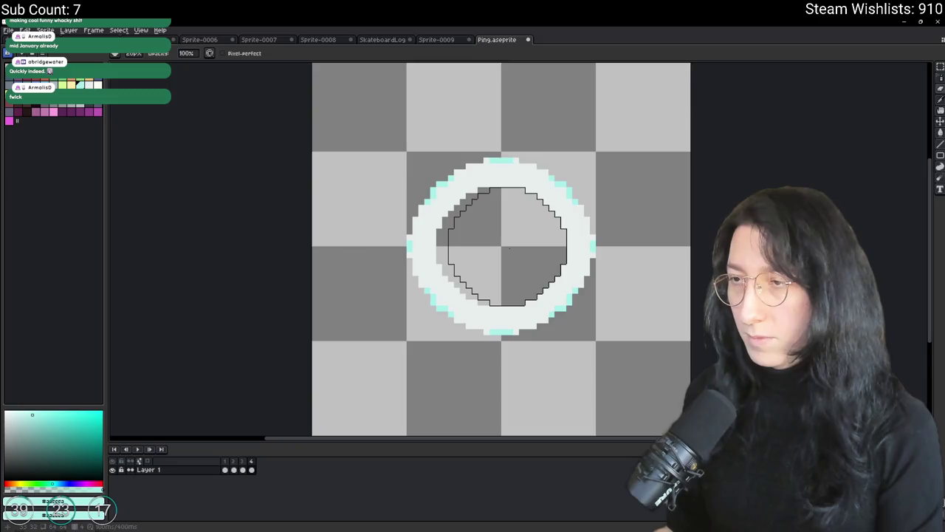
scroll(509, 249, "down", 2)
scroll(536, 276, "down", 2)
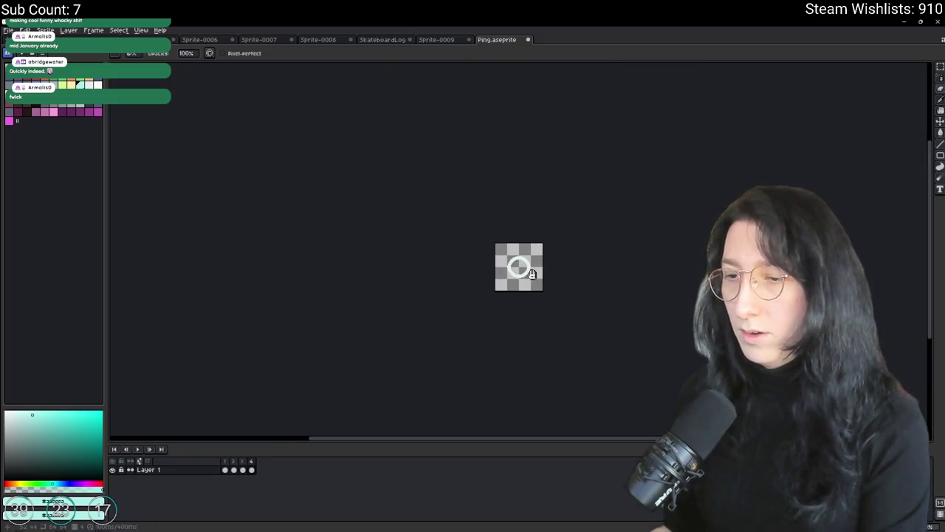
Zoom in and pan to inspect the finished fourth-frame ring up close.
left_click_drag(556, 292, 494, 264)
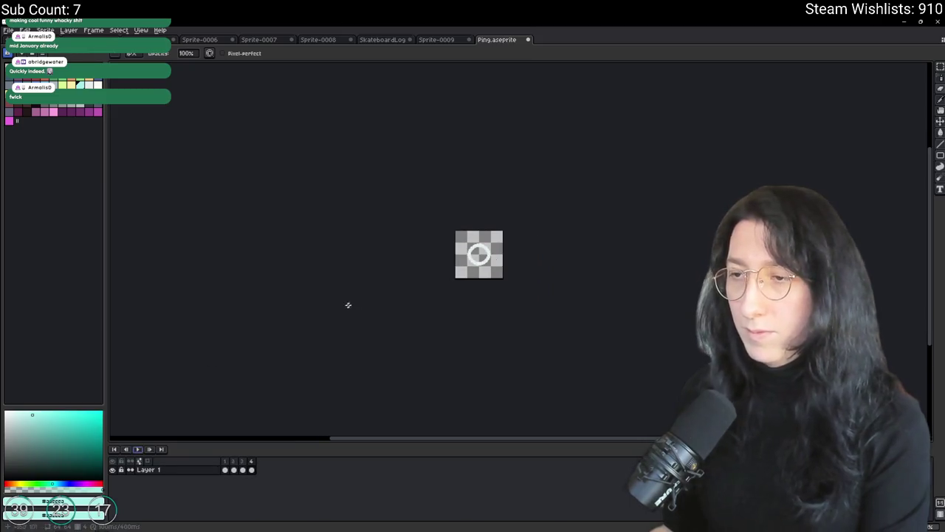
scroll(472, 268, "up", 2)
left_click_drag(505, 301, 436, 330)
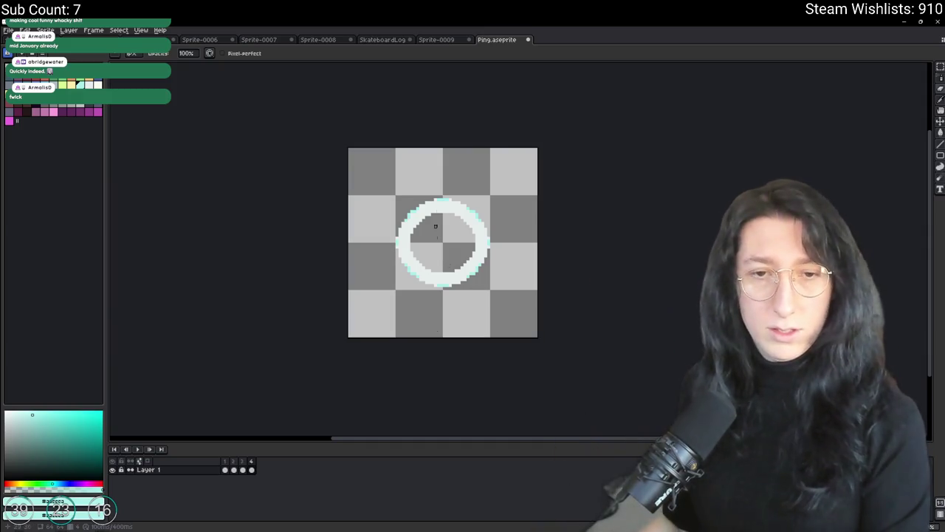
scroll(435, 330, "up", 1)
scroll(415, 249, "right", 2)
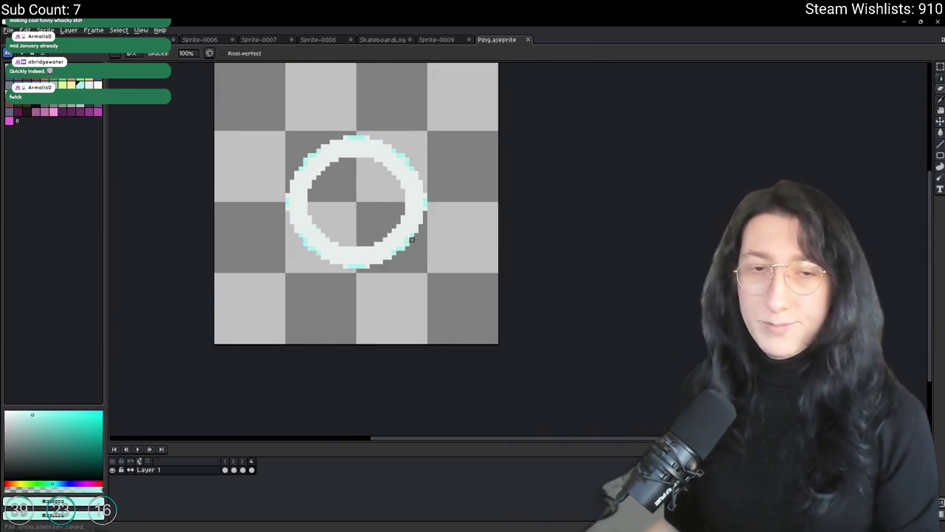
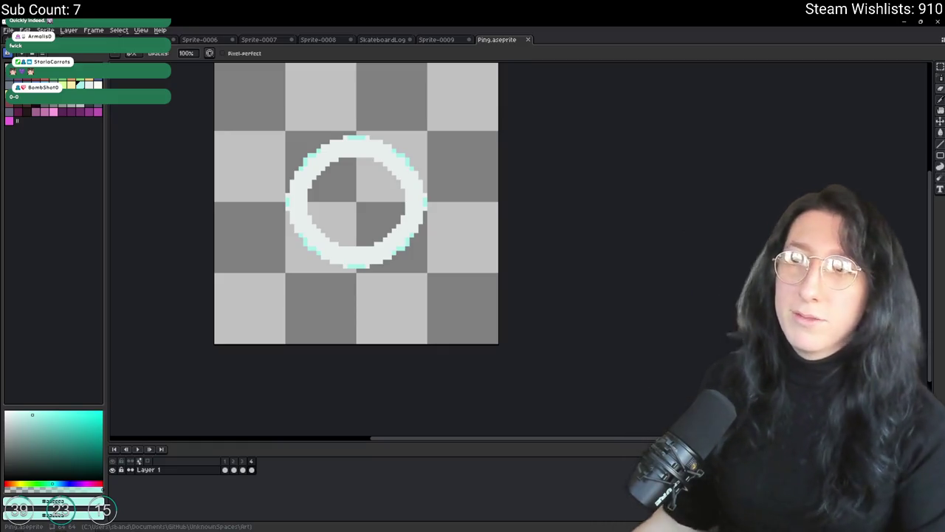
Step back two frames and play the expanding ring animation.
scroll(321, 217, "up", 1)
key("Left")
scroll(321, 218, "down", 2)
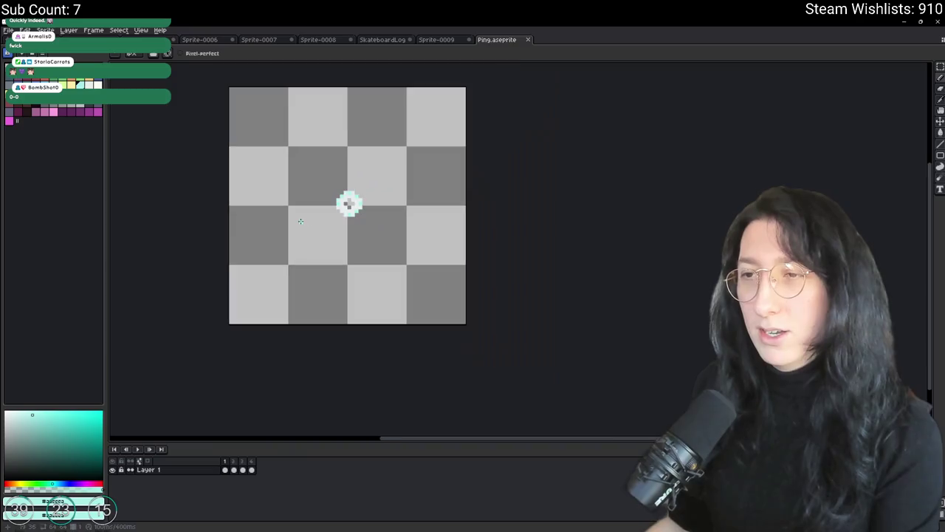
scroll(339, 192, "up", 3)
key("Left")
key("Return")
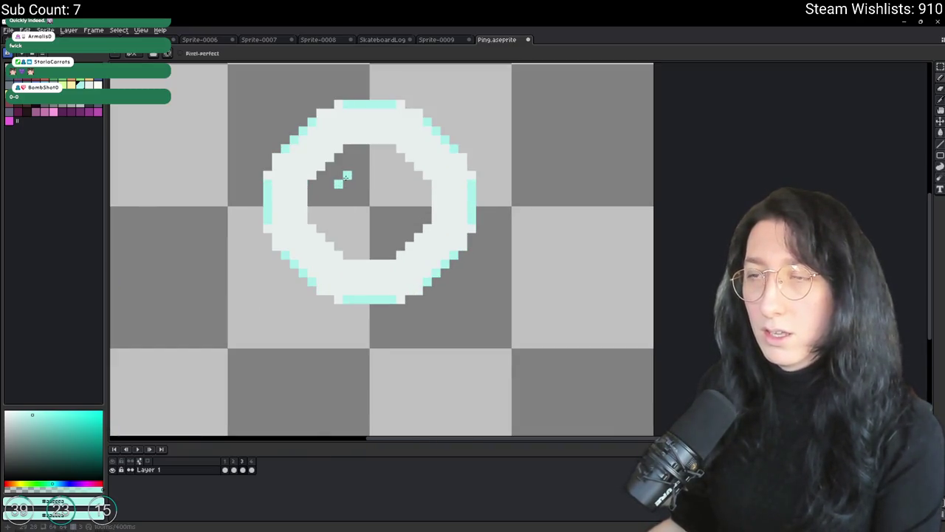
Zoom in and out while the animation plays, then toggle the Move and Pencil tools.
scroll(341, 181, "up", 2)
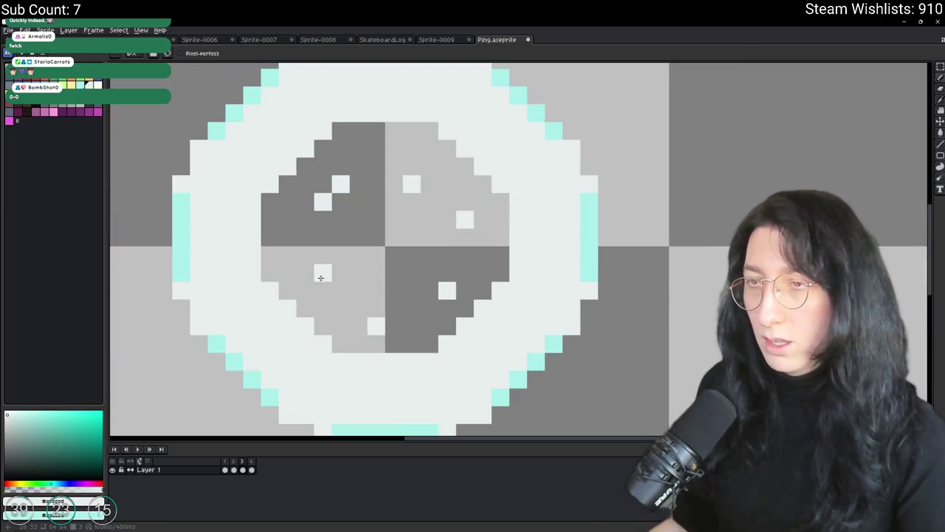
scroll(320, 277, "down", 8)
scroll(348, 281, "down", 3)
scroll(362, 285, "down", 1)
scroll(371, 286, "up", 2)
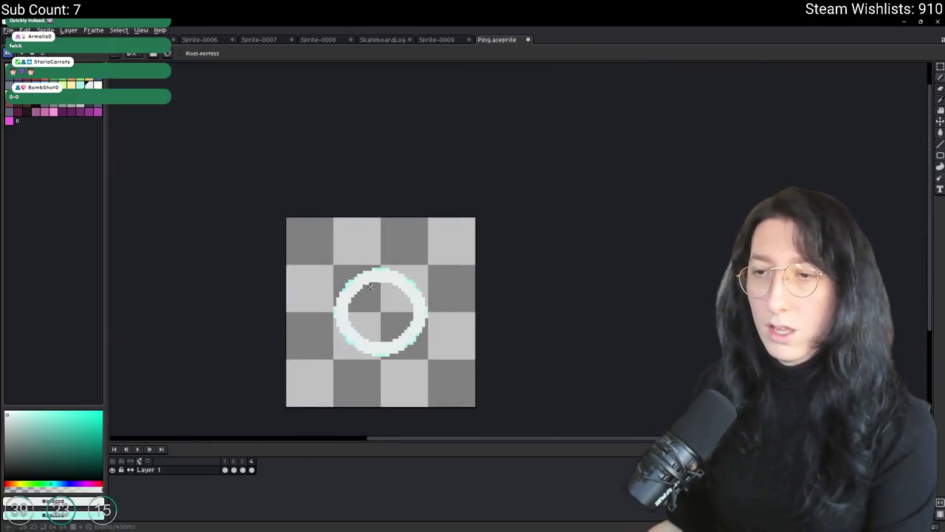
scroll(371, 287, "up", 1)
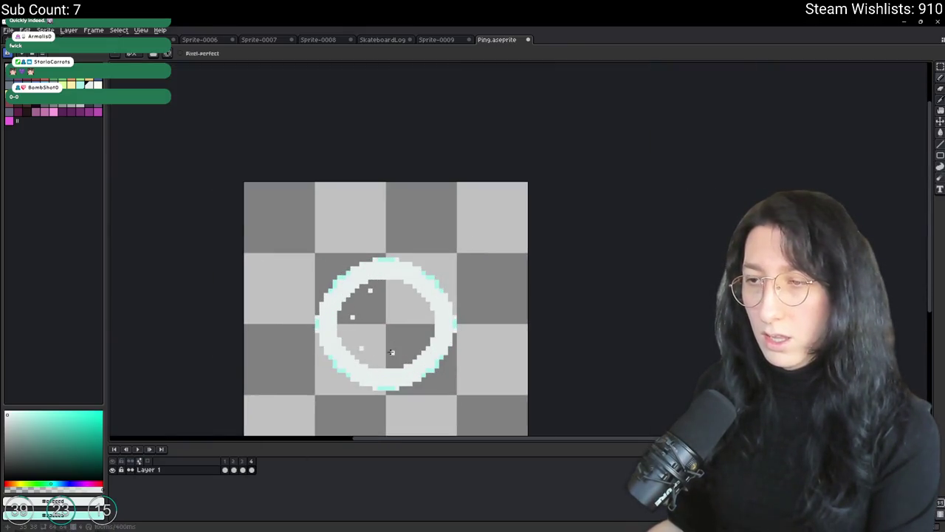
scroll(424, 313, "down", 1)
scroll(424, 321, "down", 2)
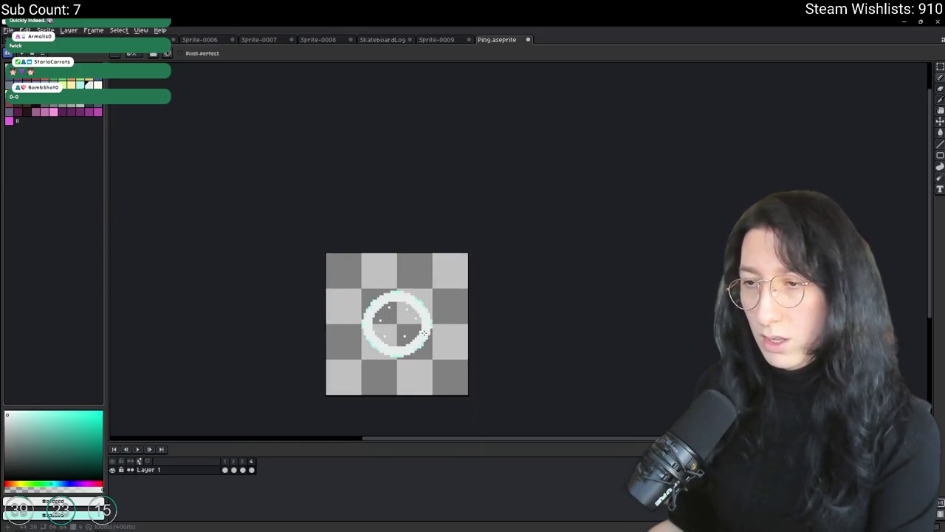
scroll(424, 331, "down", 1)
scroll(413, 325, "up", 2)
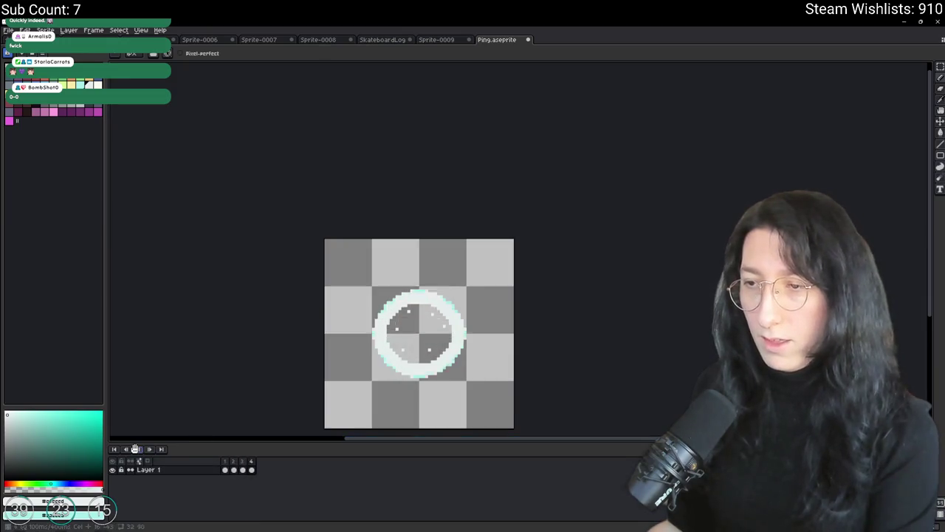
scroll(336, 356, "down", 3)
scroll(335, 357, "up", 2)
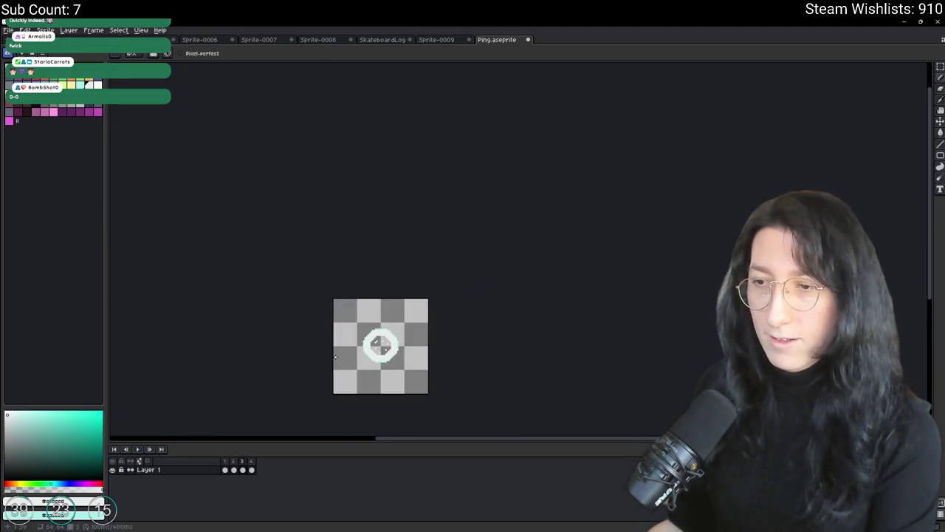
scroll(336, 357, "up", 3)
scroll(461, 315, "up", 1)
key("v")
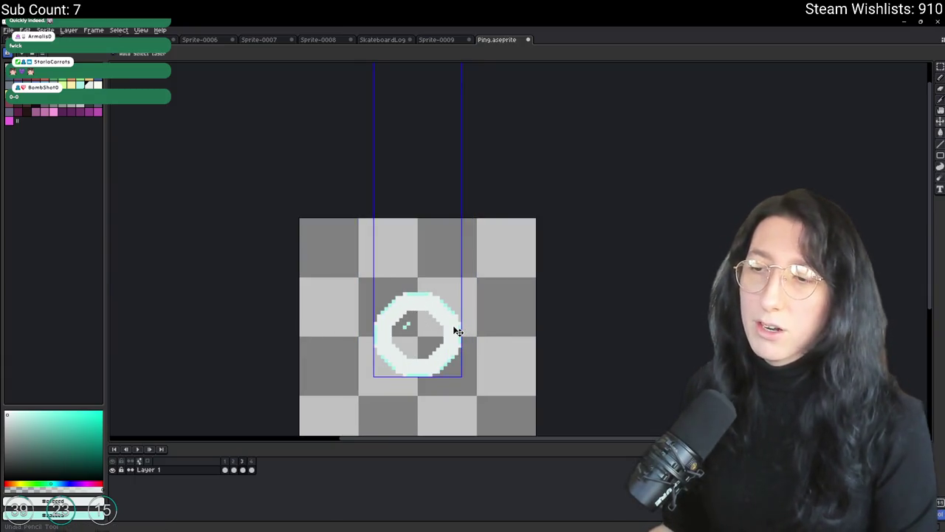
key("b")
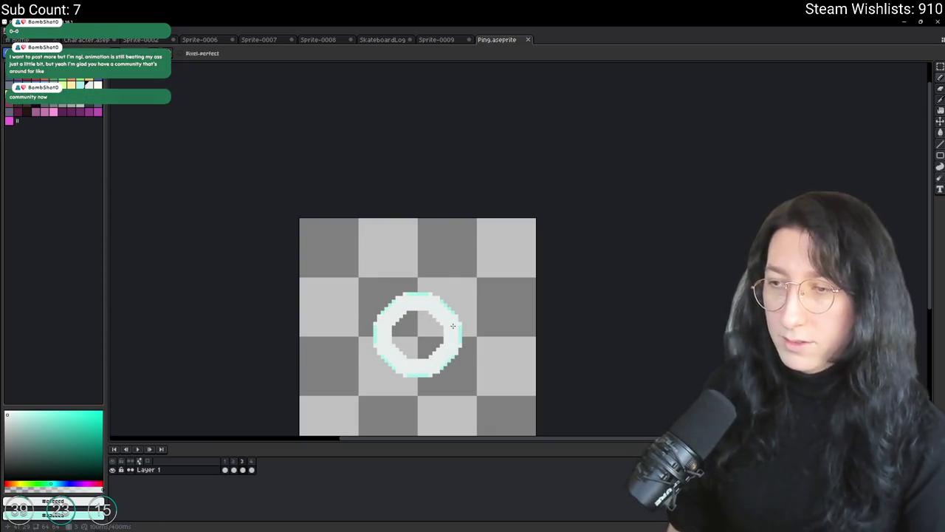
Add a fifth frame to the ring animation.
key("i")
key("b")
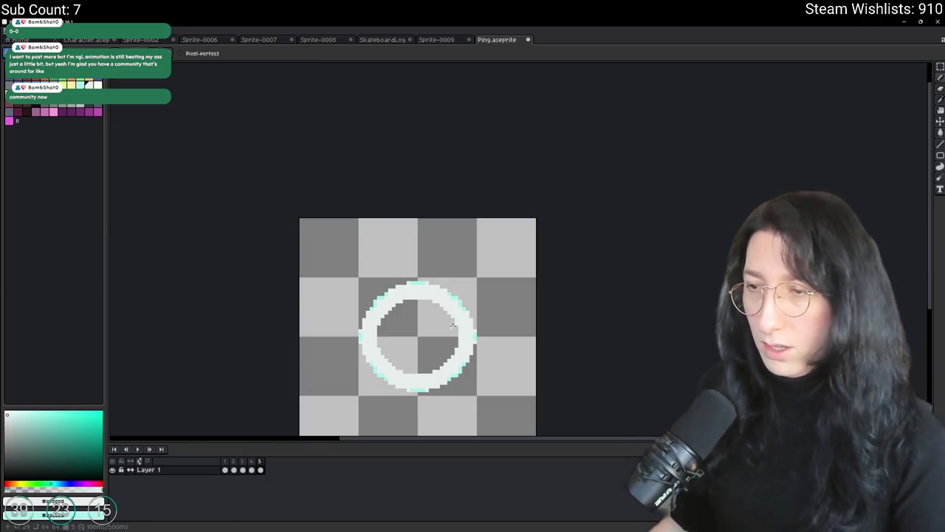
key("alt+n")
scroll(352, 266, "up", 1)
scroll(362, 274, "up", 1)
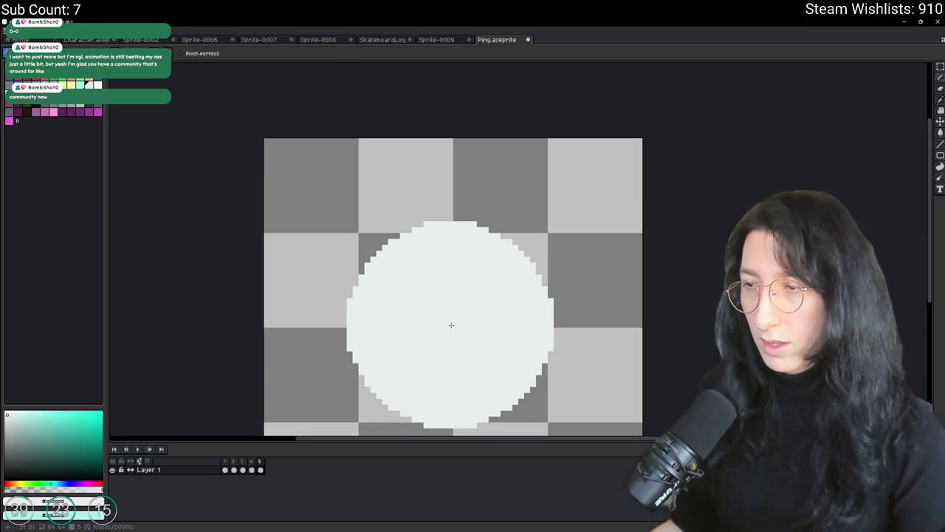
Marquee-select the whole circle on frame 5, then clear the selection.
key("m")
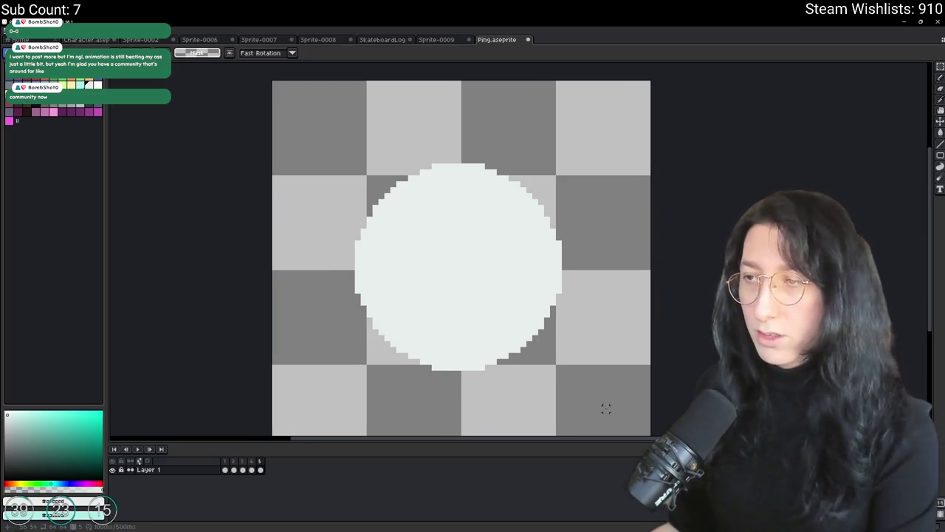
left_click_drag(604, 401, 315, 264)
left_click_drag(317, 96, 616, 383)
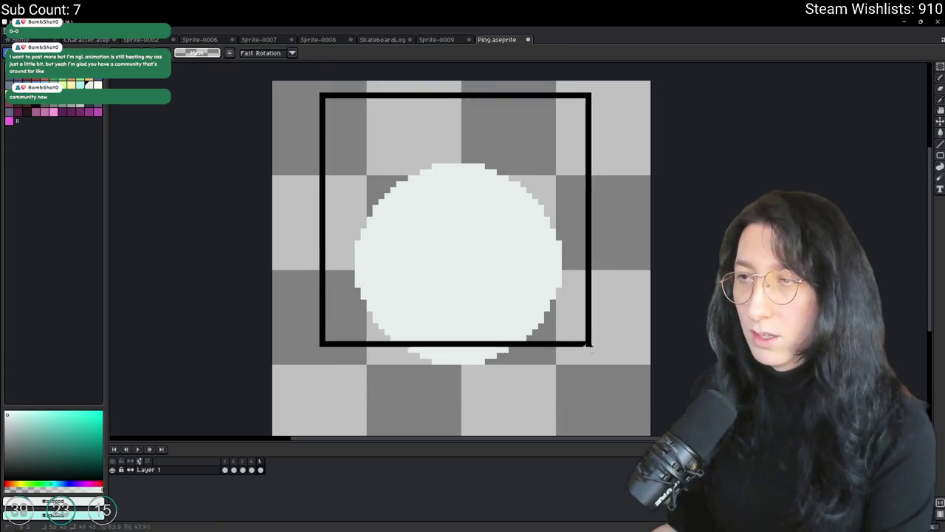
left_click(630, 308)
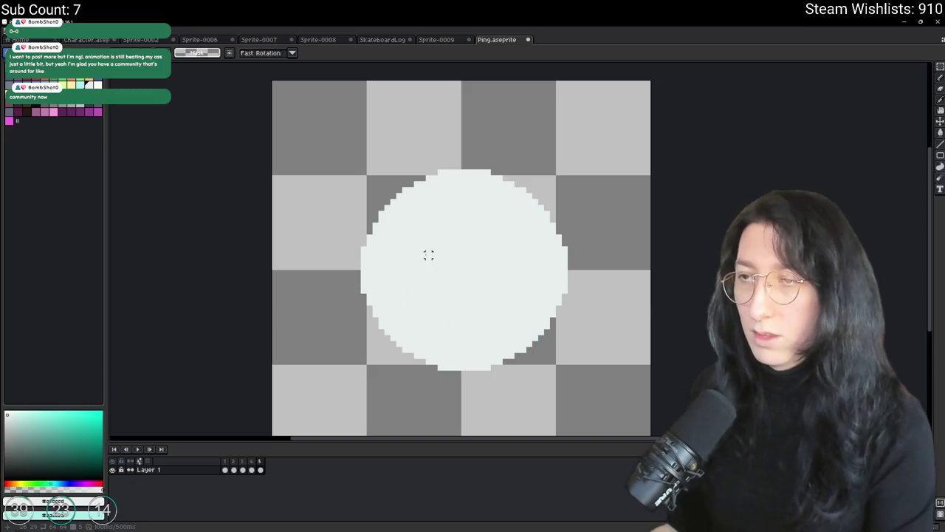
Draw a cyan strip along the circle's left edge with the Pencil.
scroll(370, 254, "up", 1)
key("b")
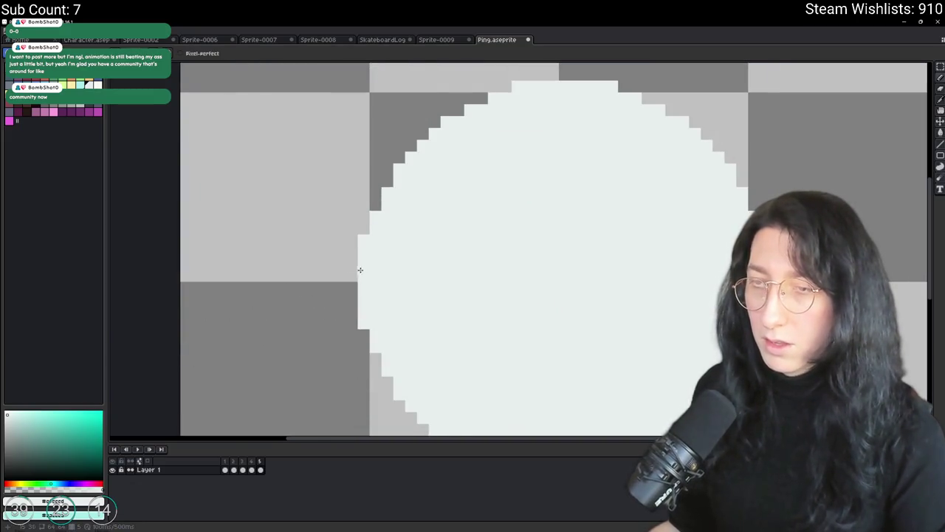
left_click_drag(362, 283, 362, 314)
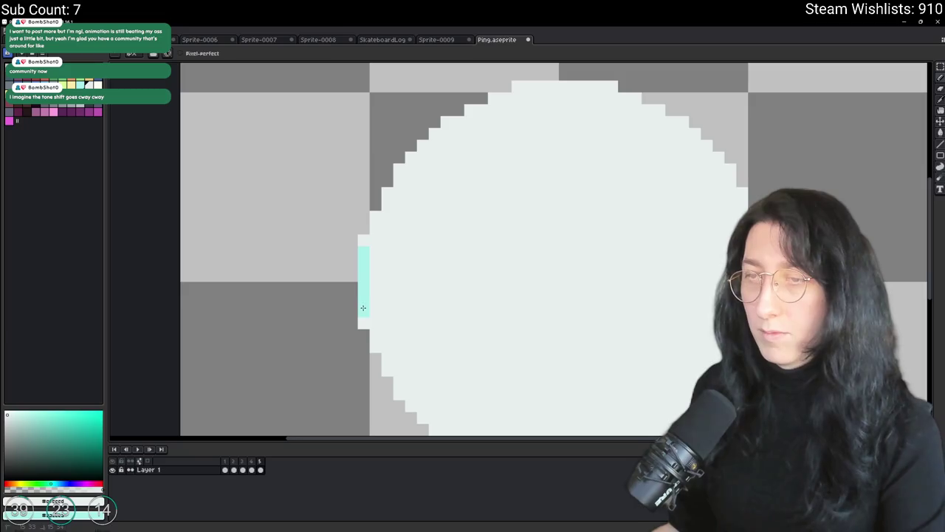
key("i")
key("b")
Play the animation to preview the new frame 5.
scroll(764, 289, "down", 1)
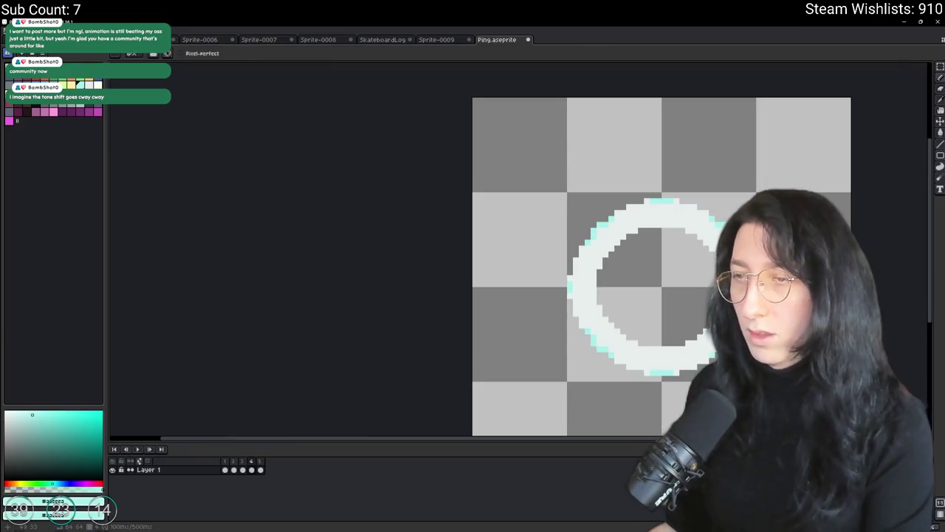
scroll(713, 263, "up", 1)
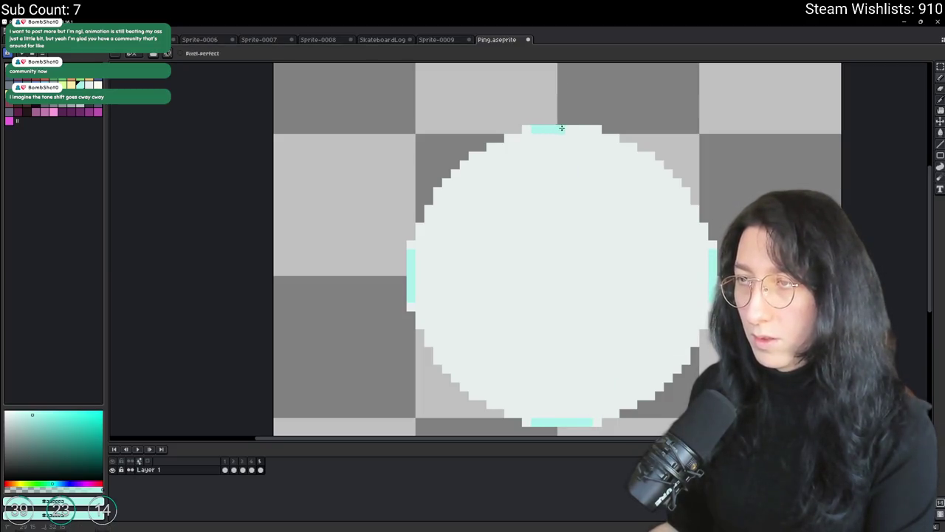
key("Return")
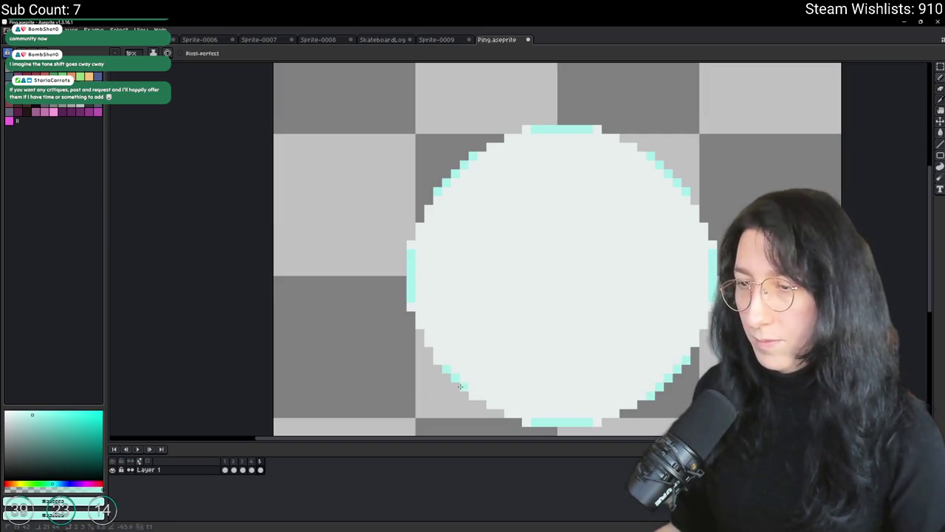
scroll(436, 361, "down", 5)
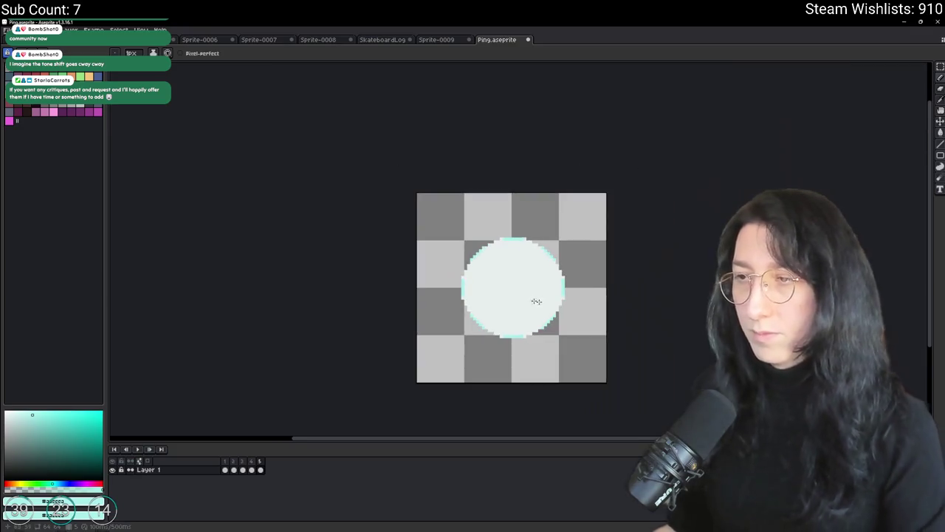
scroll(534, 300, "up", 2)
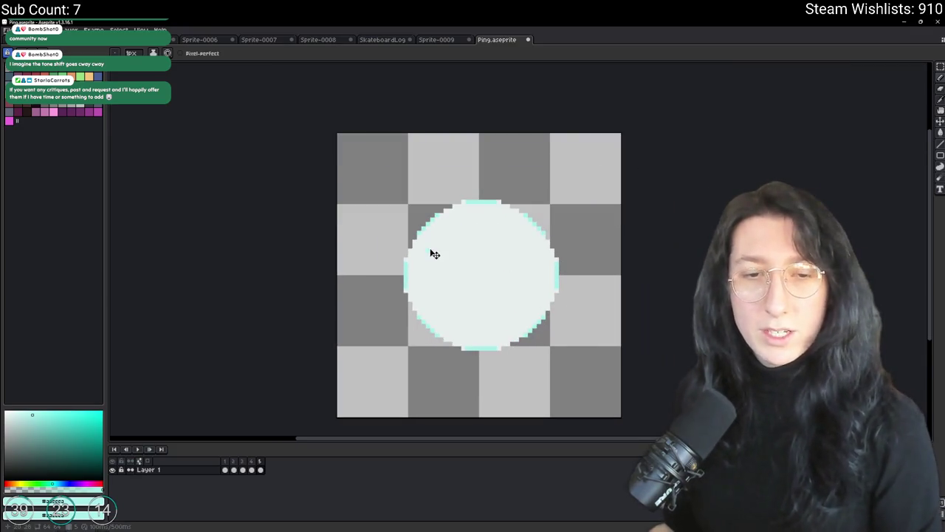
Save Ping.aseprite and centre the circle in view.
key("ctrl+s")
left_click_drag(380, 243, 318, 228)
scroll(318, 228, "up", 2)
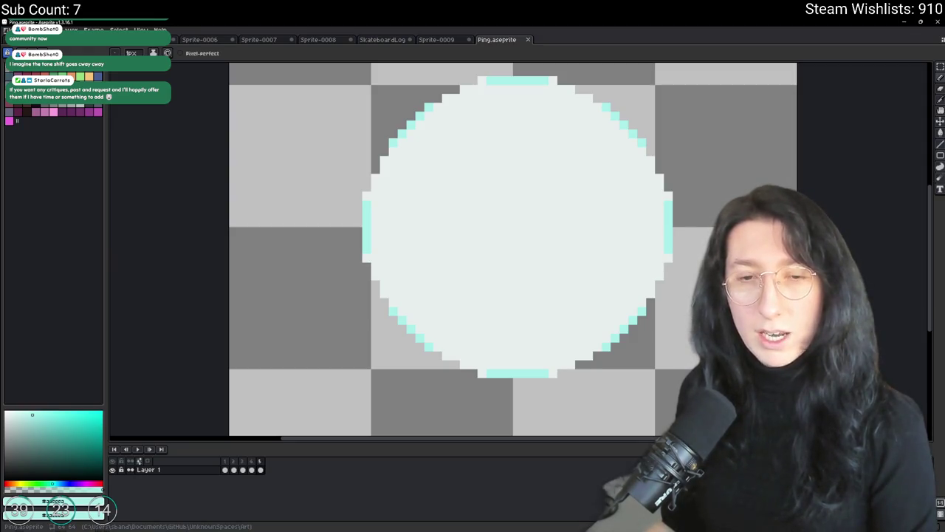
left_click_drag(591, 239, 534, 262)
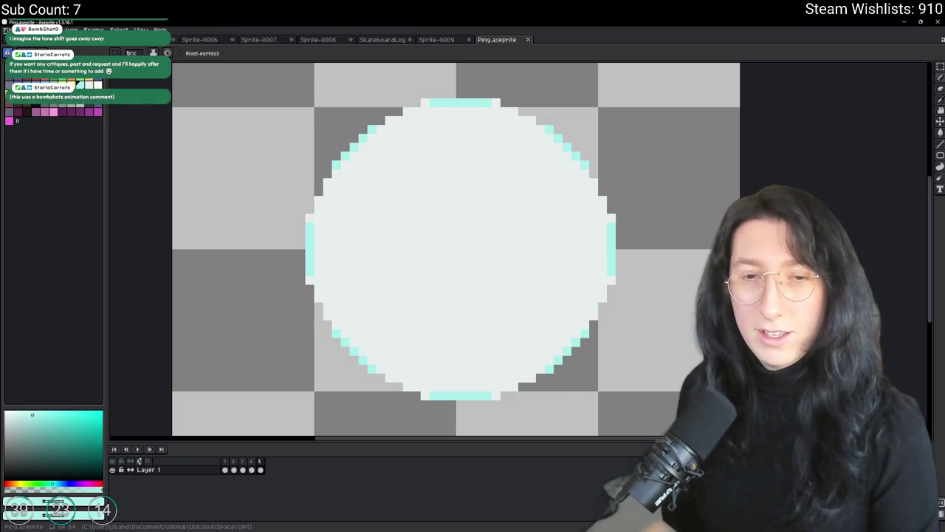
Enlarge the brush step by step to 31px.
key("w")
key("b")
key("plus")
key("plus")
key("plus")
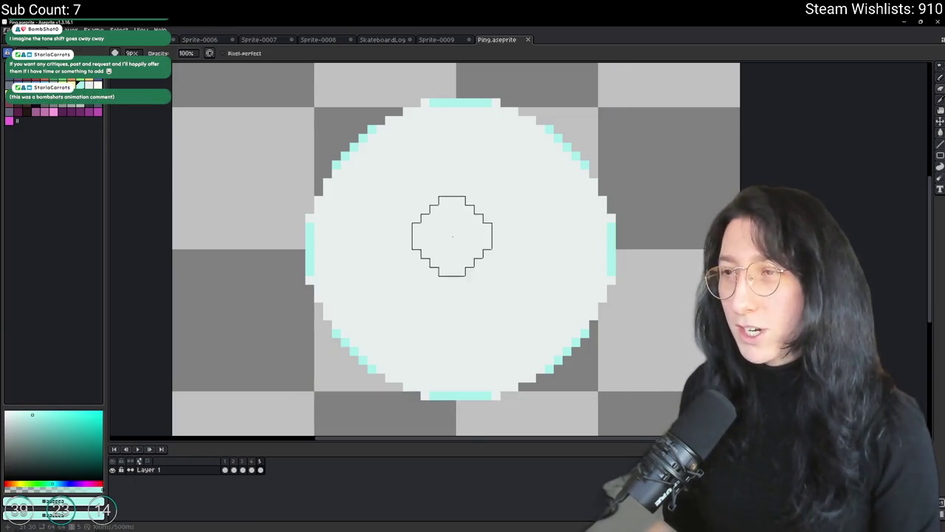
key("plus")
key("plus")
key("plus")
key("plus")
key("plus")
key("plus")
key("plus")
key("plus")
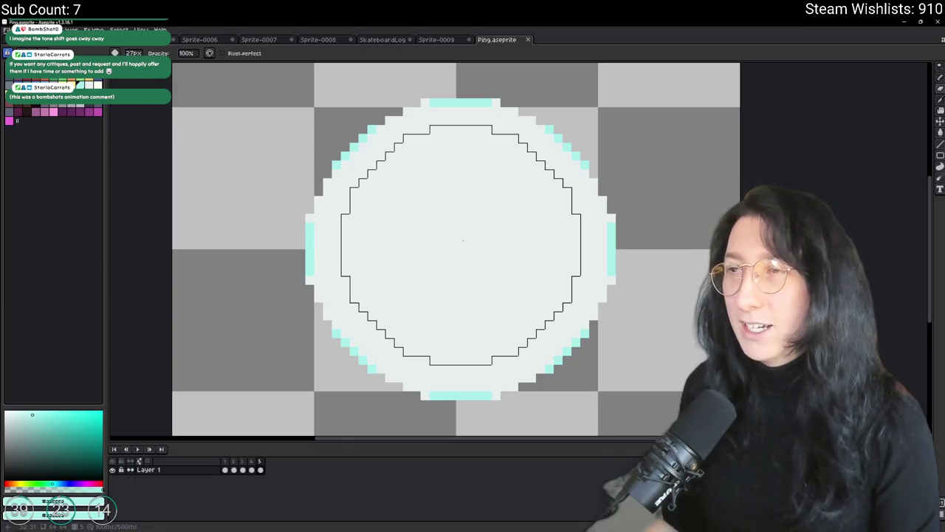
scroll(466, 240, "up", 2)
scroll(463, 240, "down", 1)
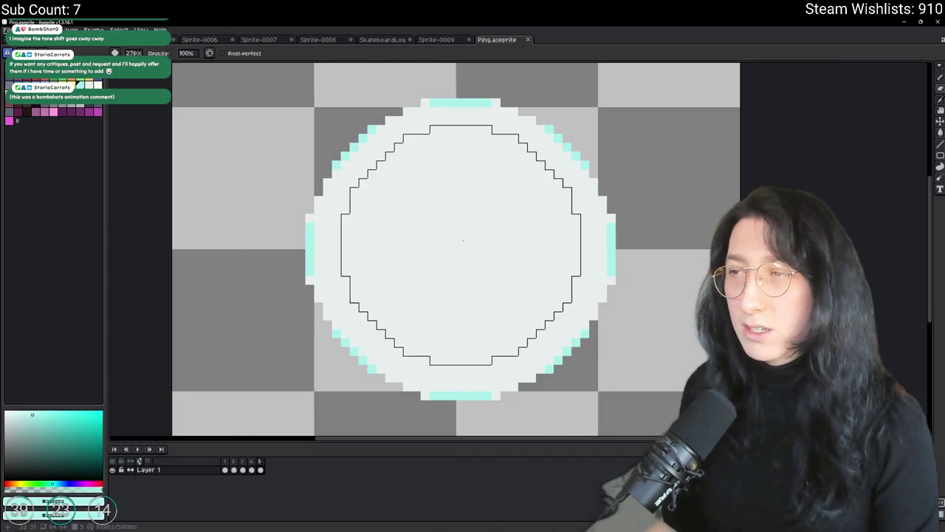
key("plus")
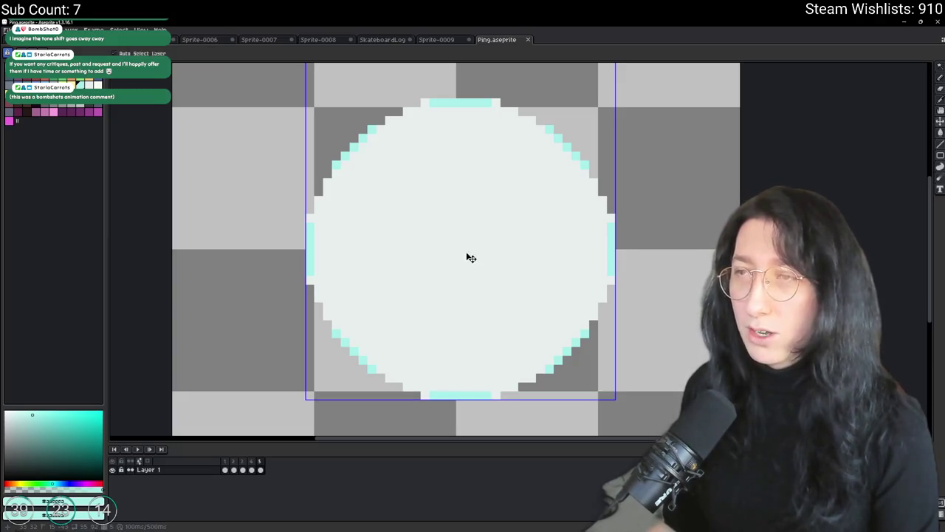
key("plus")
key("plus")
key("plus")
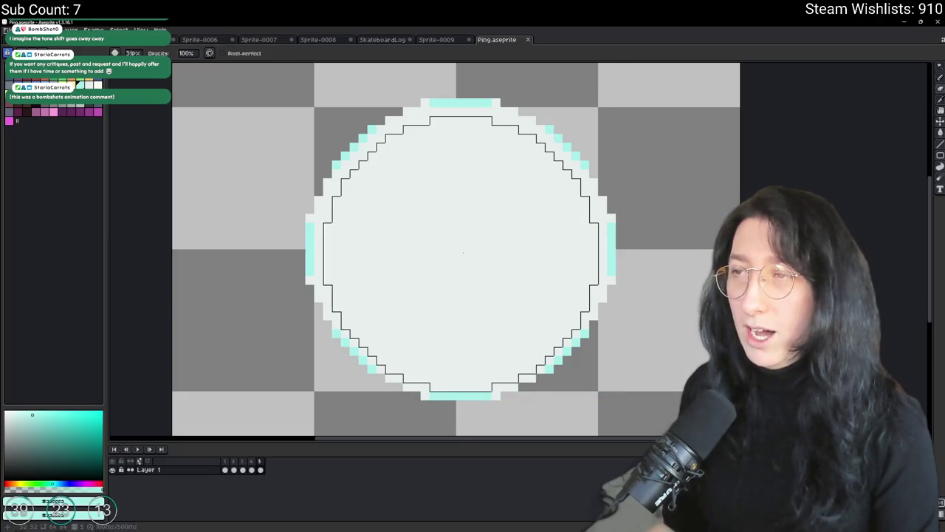
Erase the disc's interior with a 29px brush, leaving a thin ring.
left_click(463, 247)
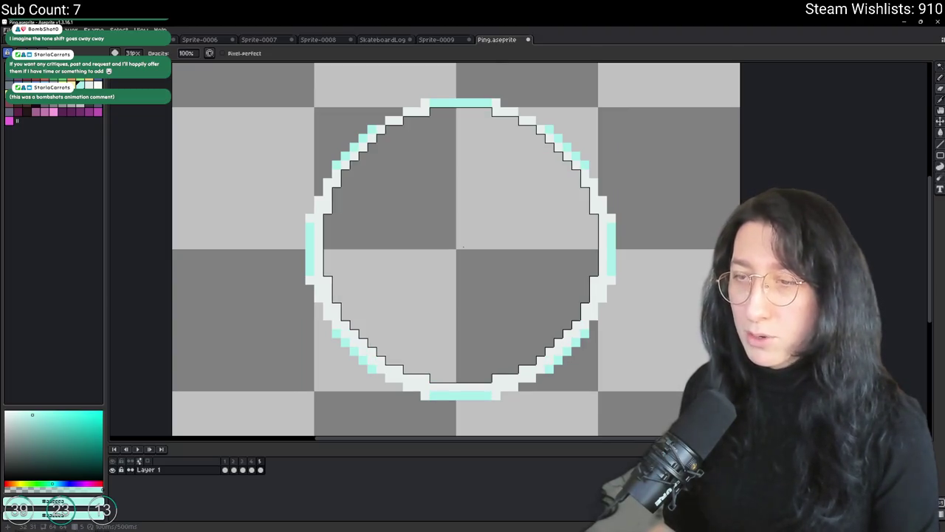
key("ctrl+z")
key("minus")
key("minus")
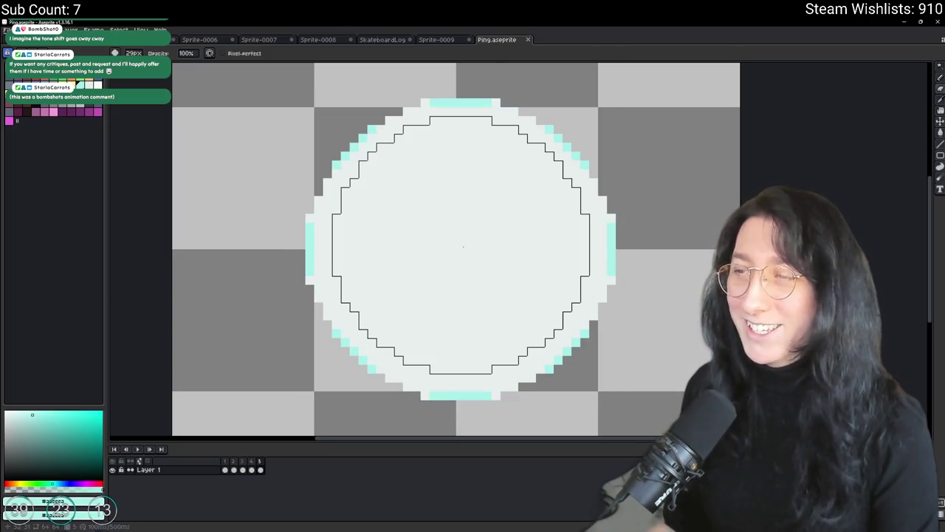
left_click(463, 247)
scroll(463, 247, "down", 4)
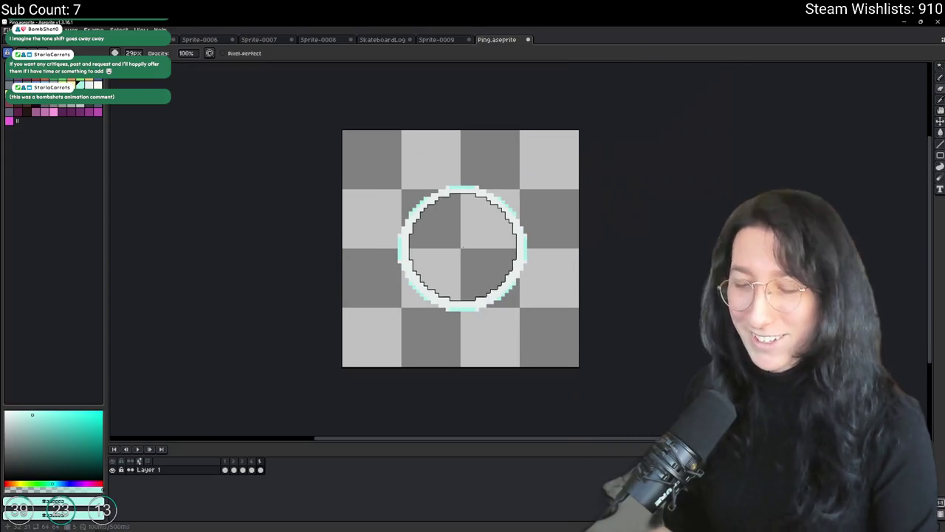
Marquee-select the whole ring, commit, and preview the animation.
key("m")
left_click_drag(533, 320, 351, 254)
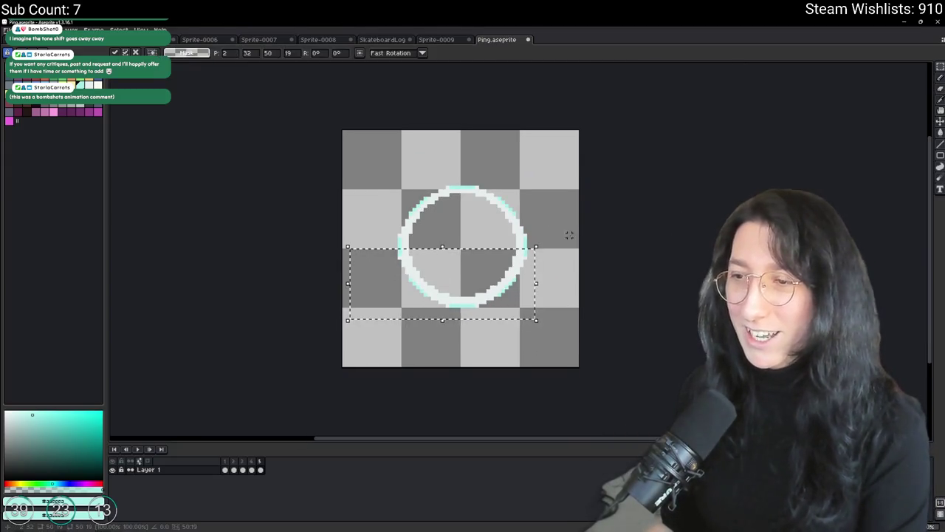
left_click_drag(543, 158, 366, 320)
key("Return")
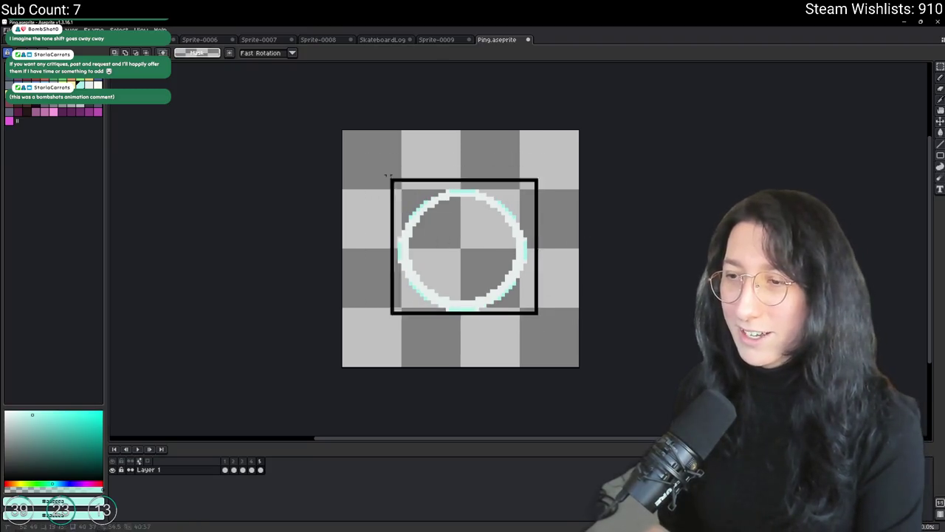
key("Return")
Switch to the Eraser and add a sixth frame.
scroll(592, 224, "down", 2)
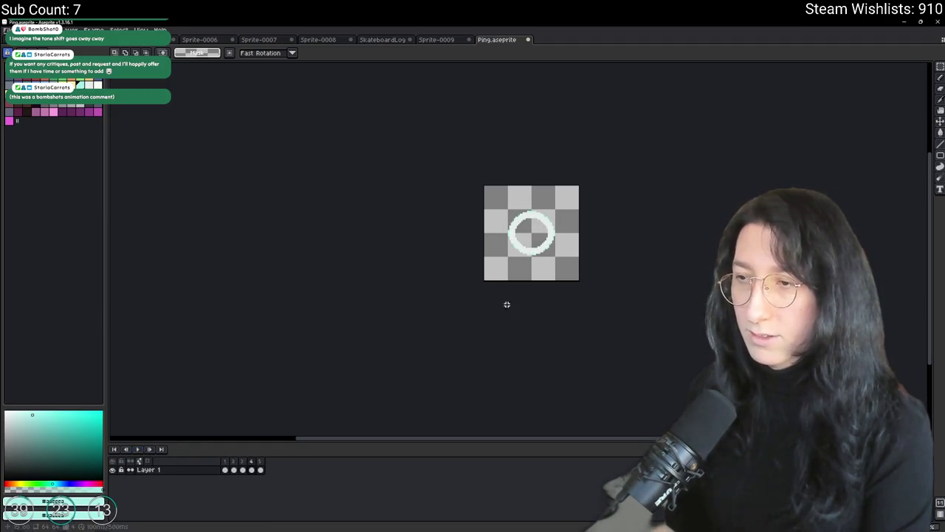
scroll(540, 230, "up", 2)
key("e")
left_click_drag(520, 229, 453, 205)
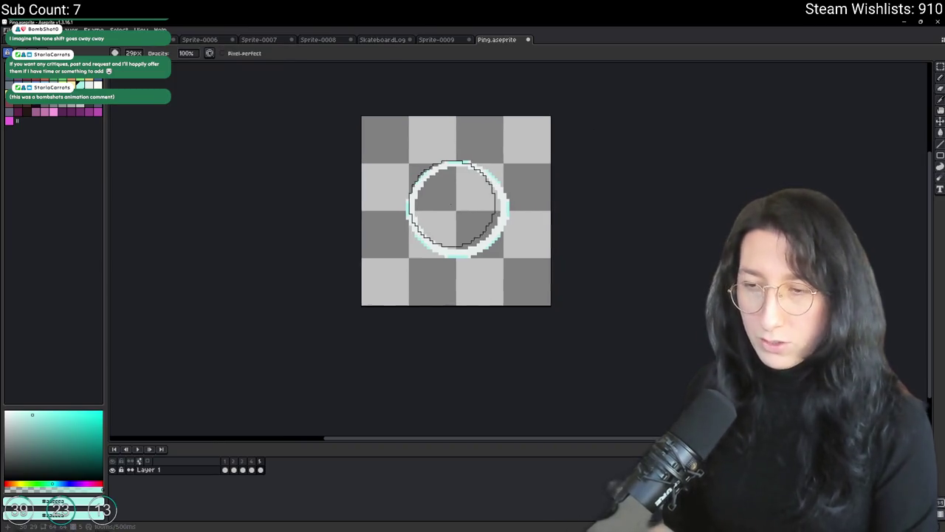
key("alt+n")
Nudge the ring's lower-left arc one pixel left and down, then select the right quarters.
key("v")
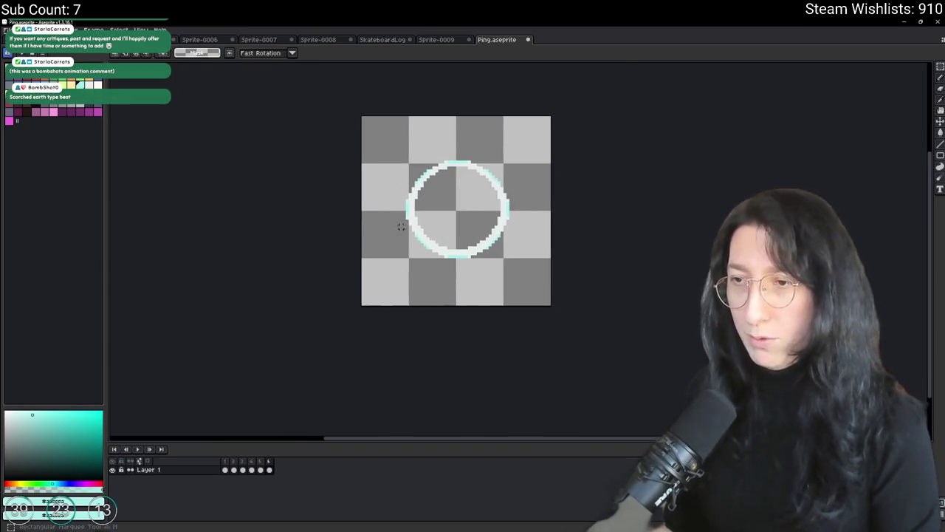
scroll(346, 313, "up", 1)
scroll(249, 338, "up", 2)
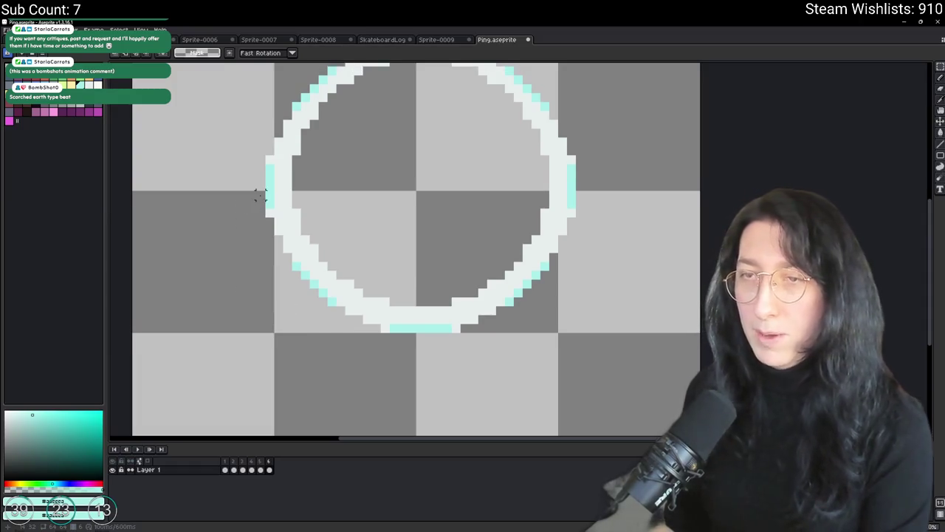
left_click_drag(258, 197, 411, 370)
key("Left")
key("Down")
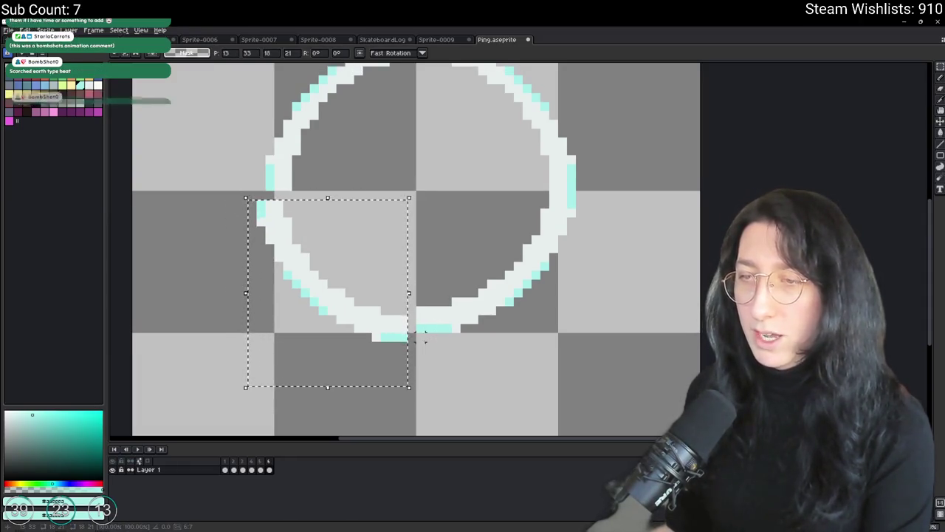
left_click_drag(418, 338, 606, 194)
scroll(598, 214, "up", 2)
scroll(592, 234, "down", 1)
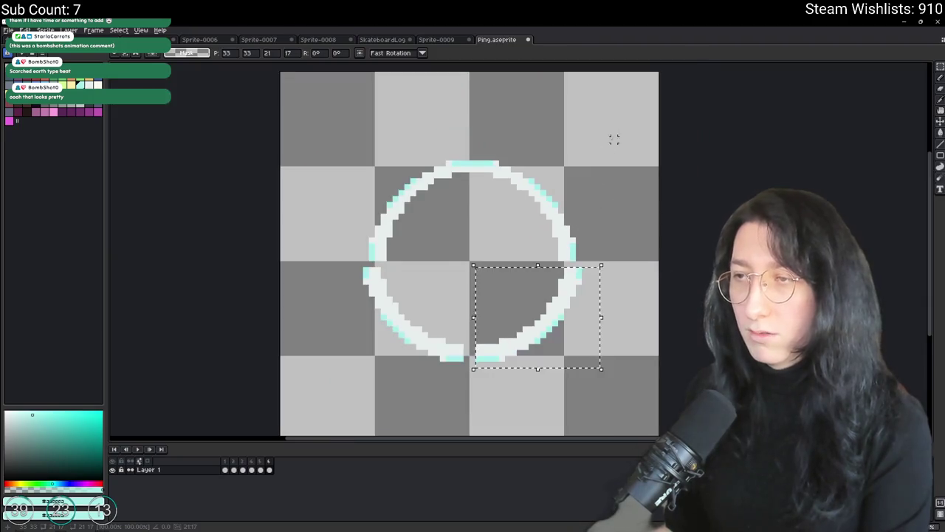
mouse_move(625, 124)
left_mouse_down()
mouse_move(473, 256)
mouse_move(349, 147)
left_mouse_up()
Deselect and erase a stray pixel on the ring's right arc.
key("ctrl+d")
key("e")
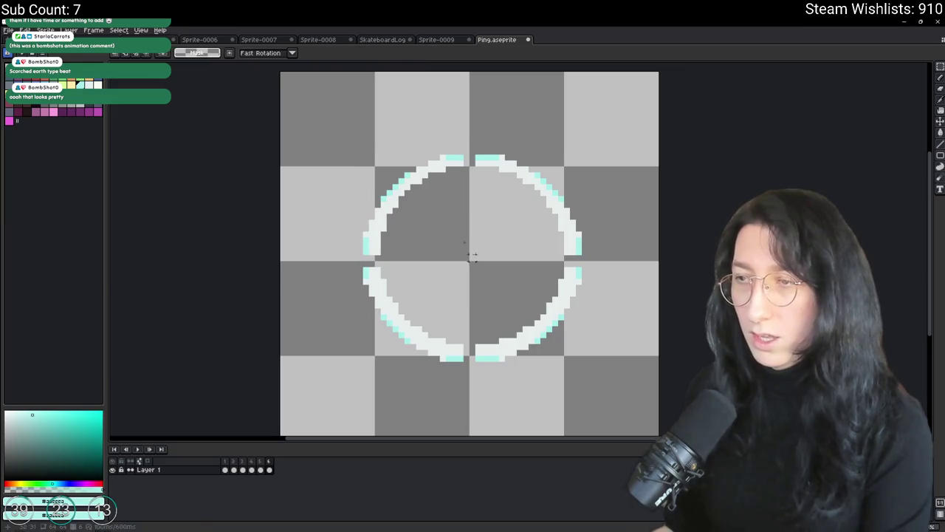
scroll(416, 226, "up", 2)
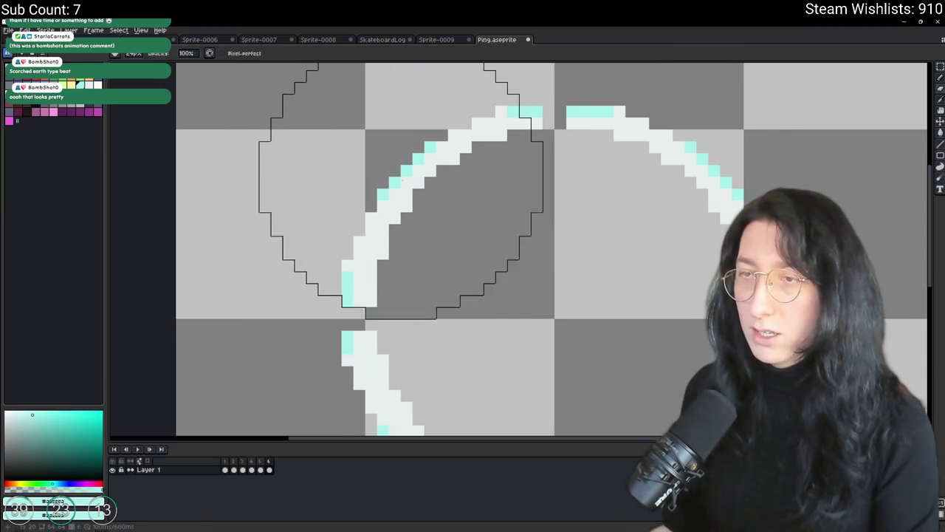
scroll(405, 176, "down", 10)
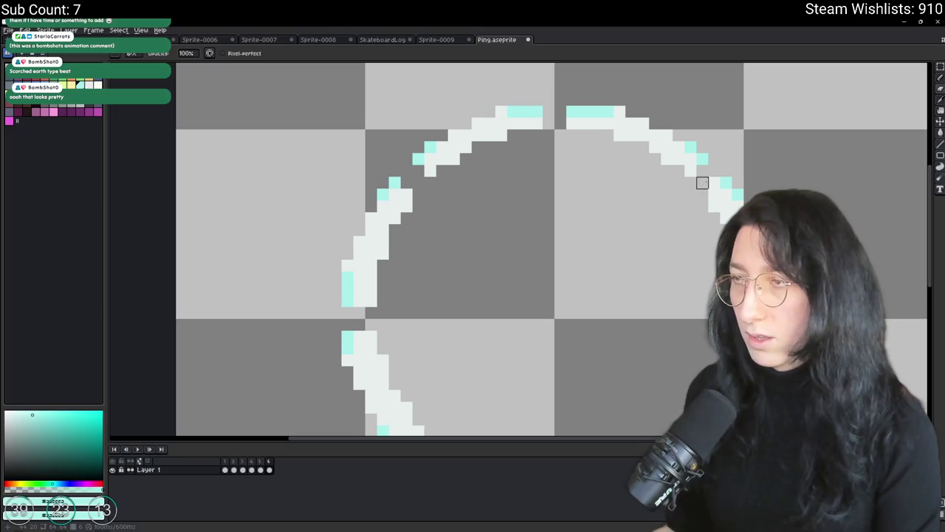
scroll(691, 172, "down", 4)
scroll(690, 183, "down", 1)
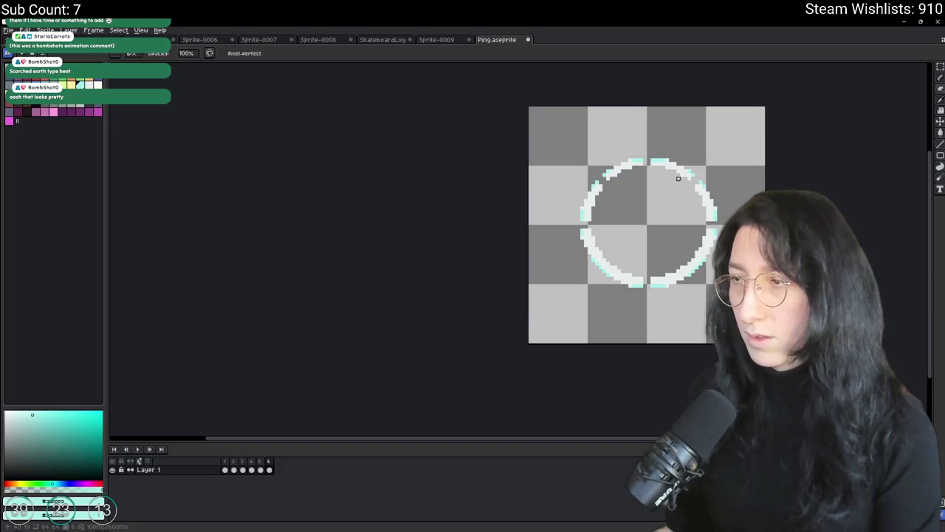
scroll(698, 267, "up", 3)
left_click(676, 259)
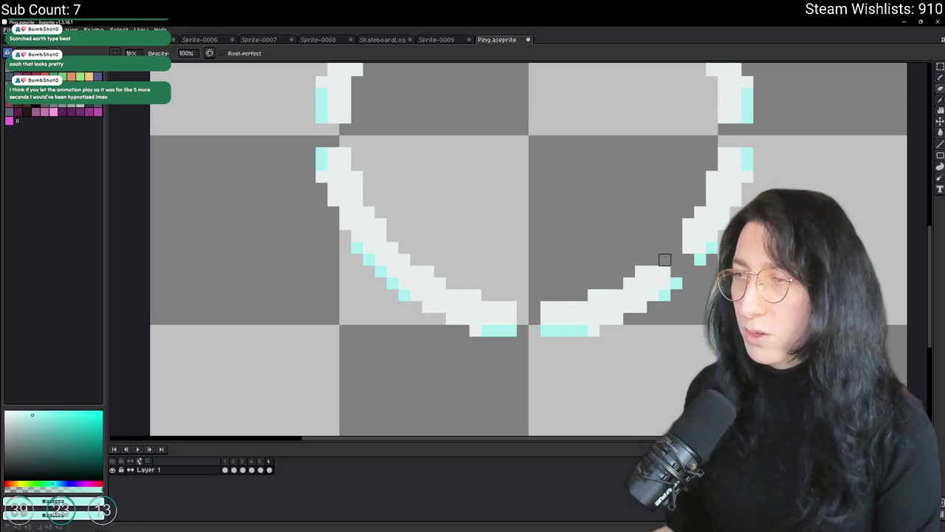
left_click_drag(549, 244, 655, 265)
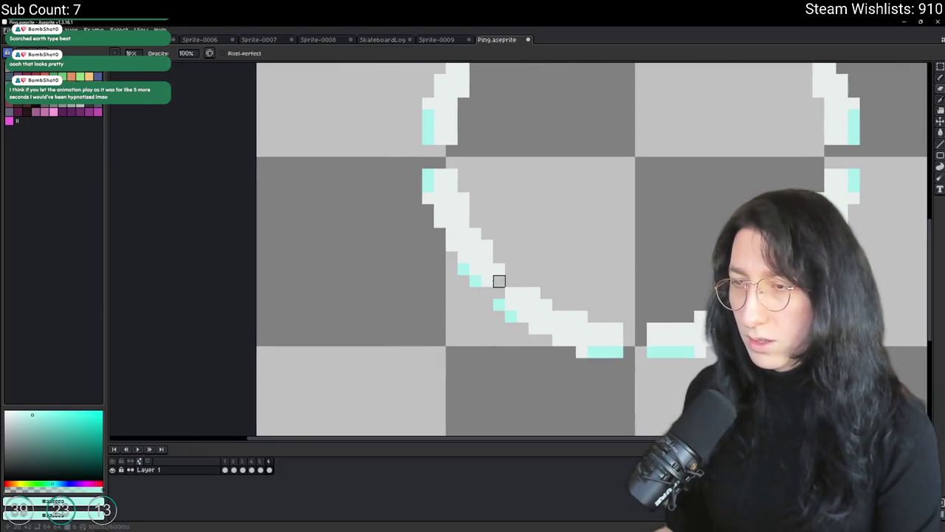
Jump to the first frame and stop playback there.
scroll(486, 281, "down", 3)
scroll(517, 270, "down", 1)
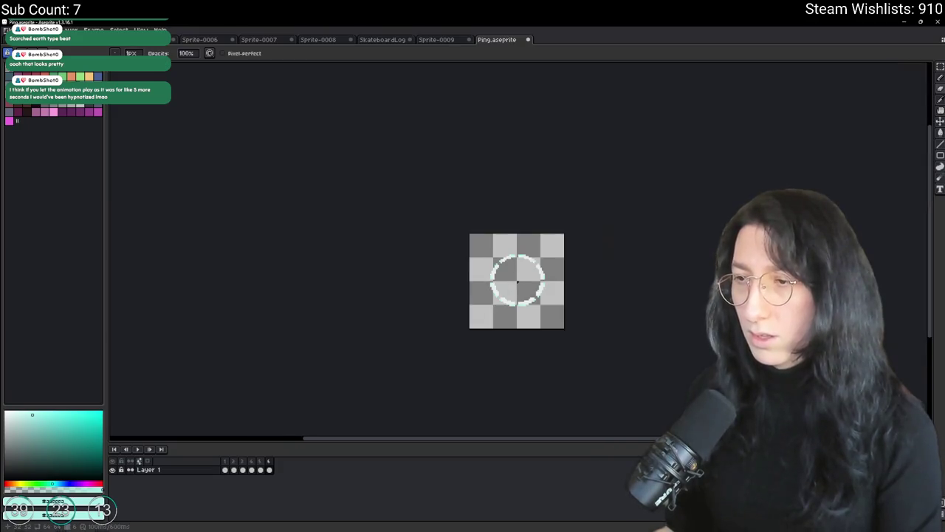
scroll(517, 265, "up", 1)
scroll(517, 265, "down", 1)
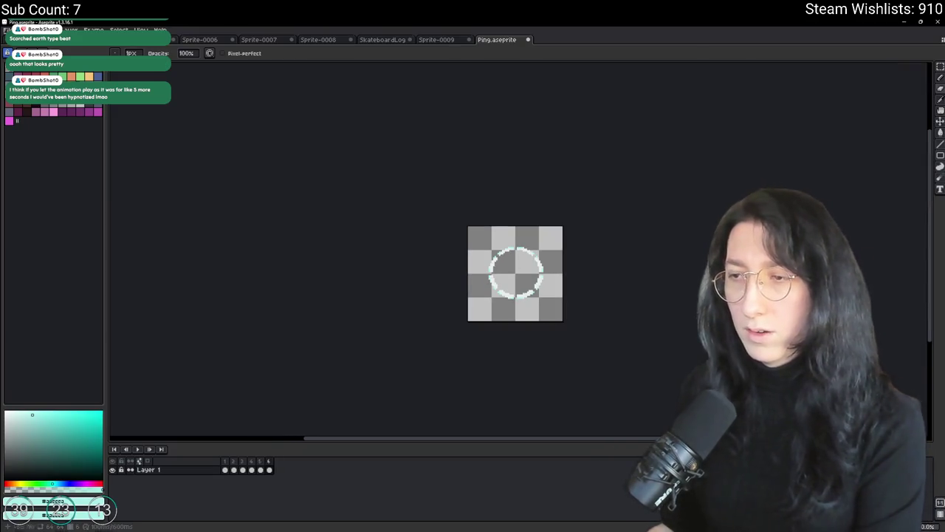
left_click(137, 448)
left_click(135, 447)
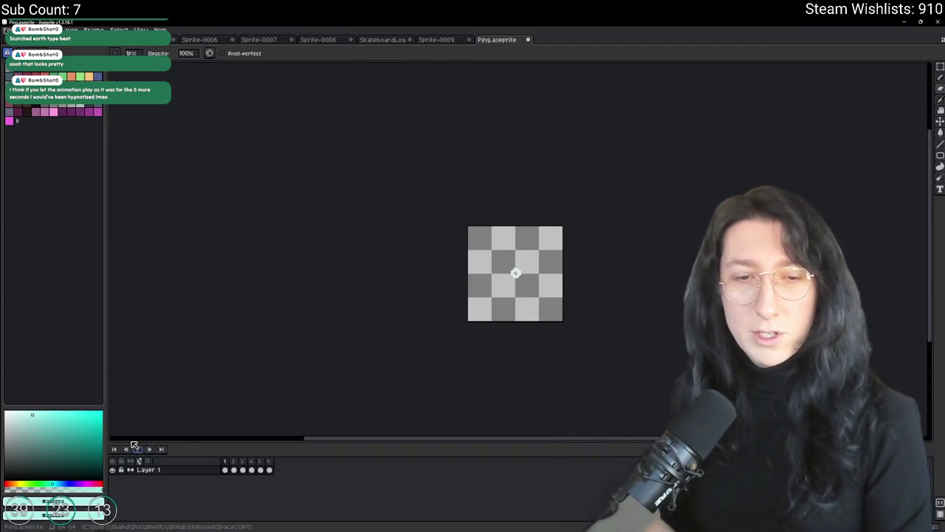
Save Ping.aseprite and play the animation from the start.
scroll(530, 258, "up", 1)
key("ctrl+s")
scroll(456, 213, "up", 1)
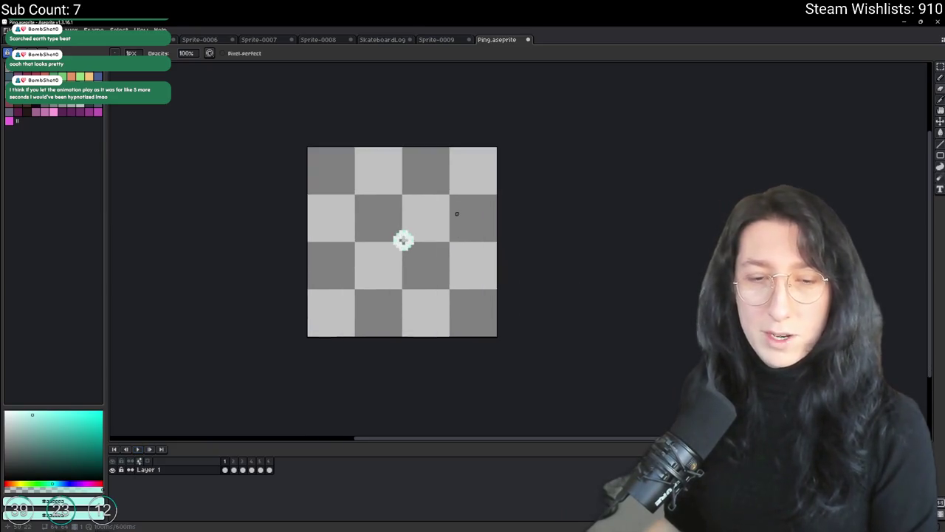
key("Return")
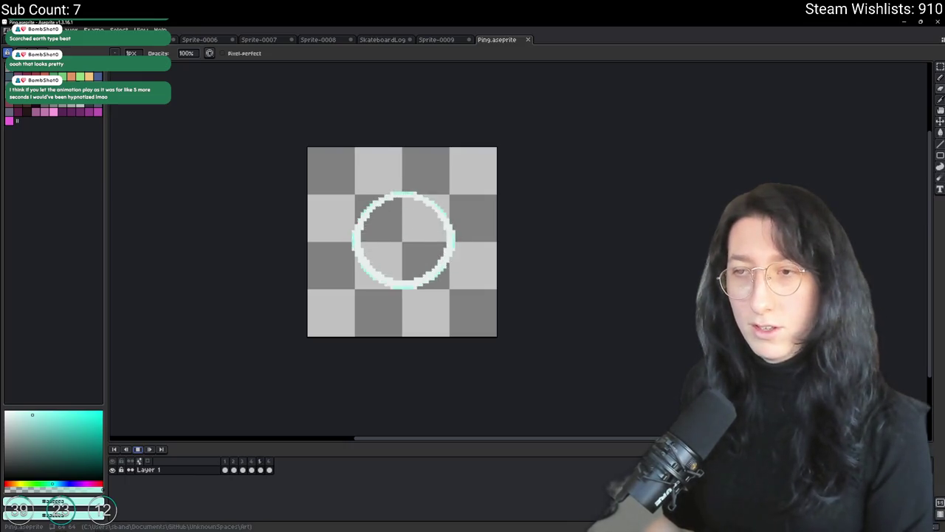
scroll(260, 222, "down", 2)
scroll(355, 228, "up", 2)
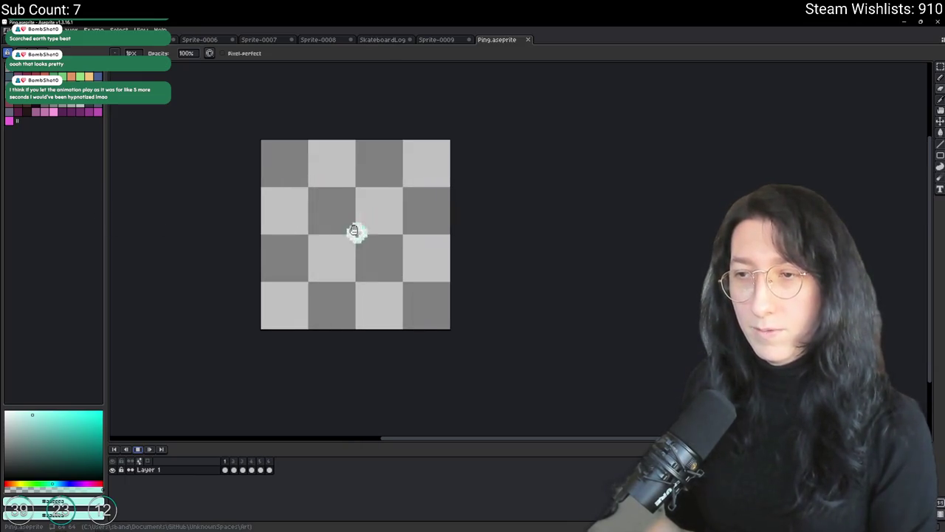
left_click_drag(132, 363, 163, 382)
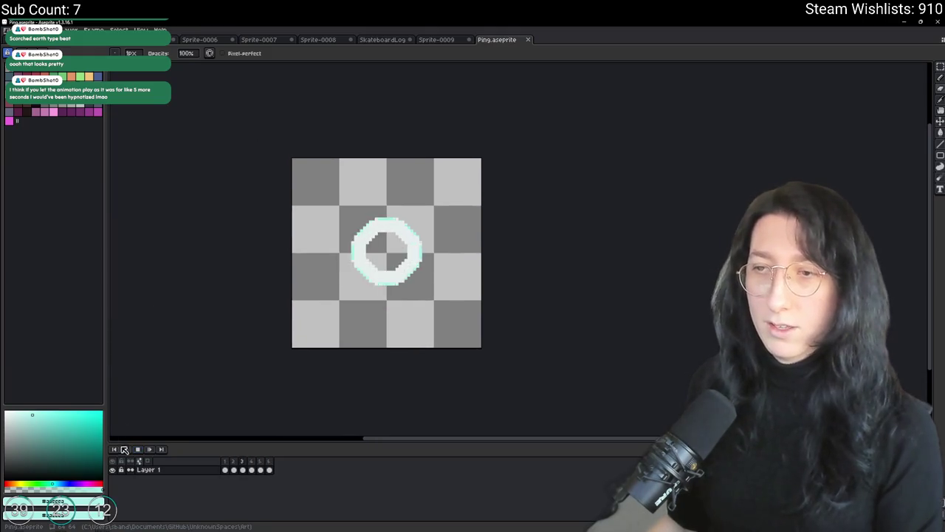
key("h")
key("b")
key("alt+n")
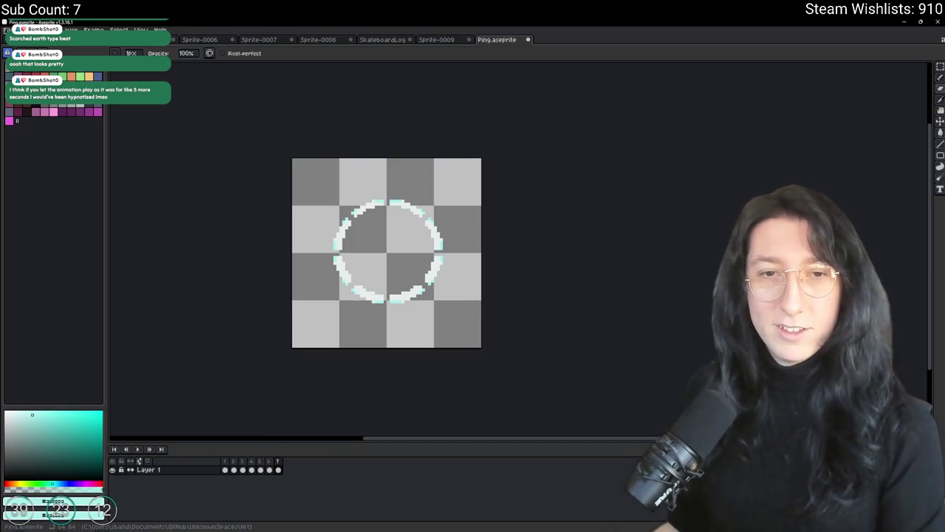
scroll(348, 200, "up", 1)
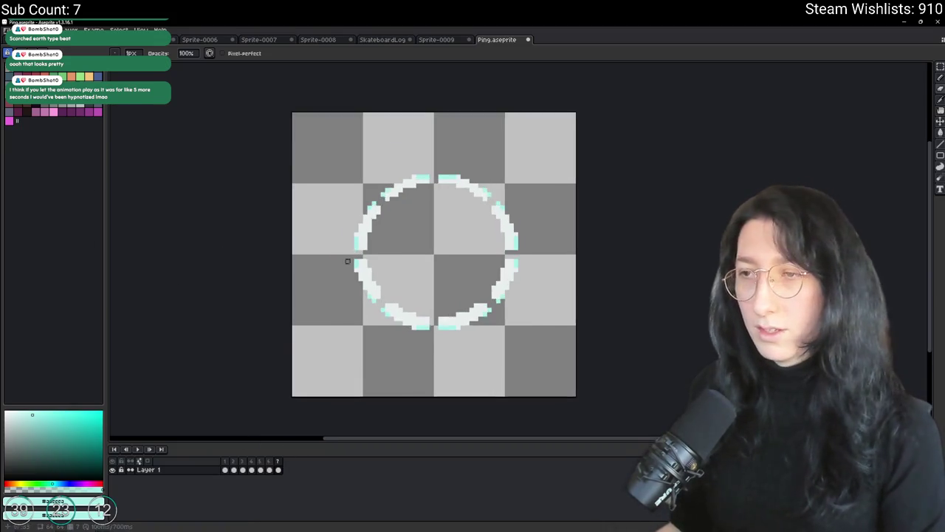
scroll(392, 259, "up", 1)
key("m")
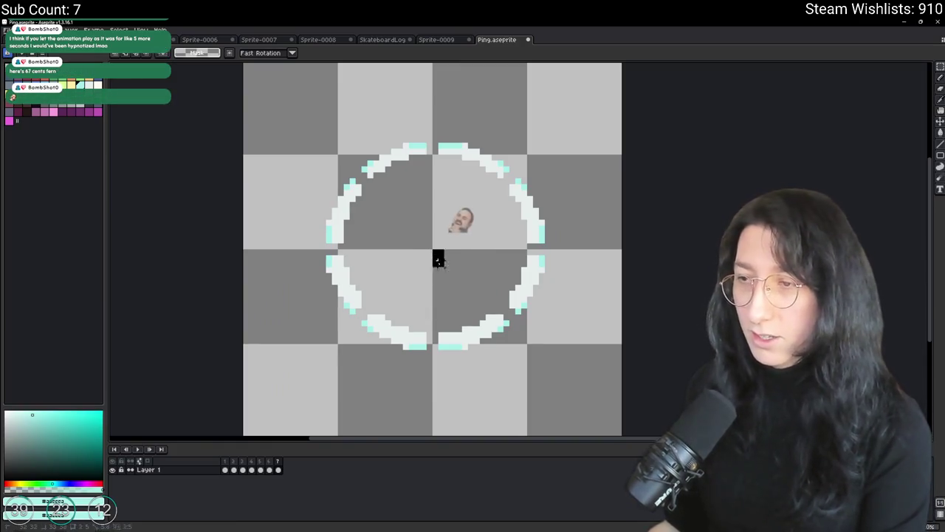
left_click_drag(432, 254, 553, 363)
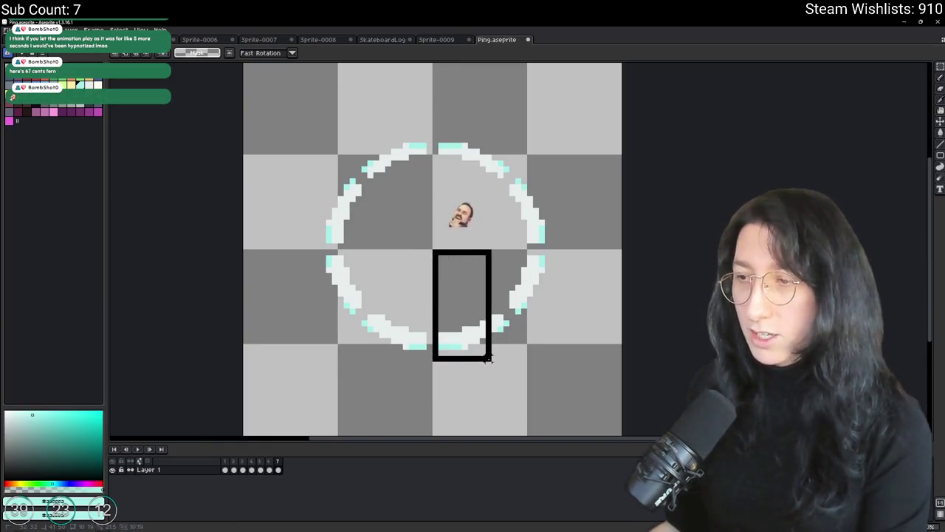
left_click(577, 395)
left_click_drag(554, 245, 442, 100)
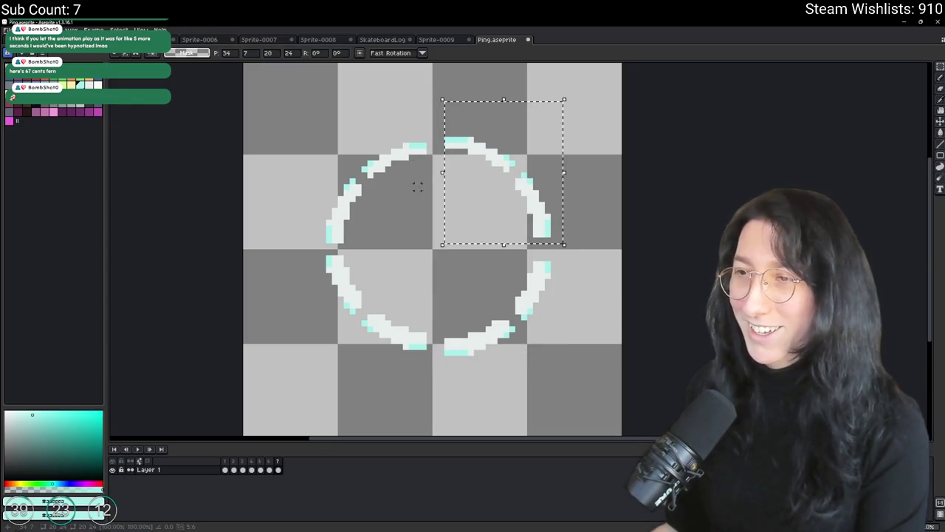
left_click_drag(426, 246, 274, 104)
key("Left")
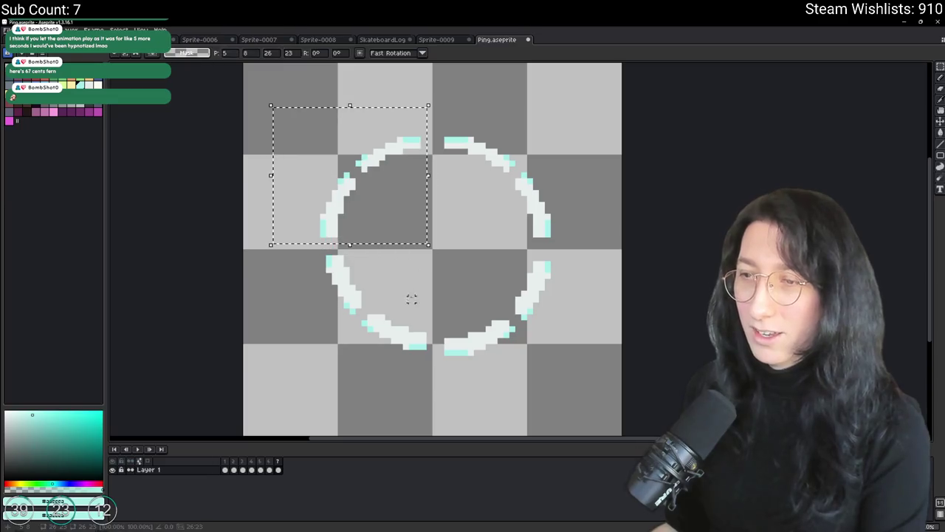
key("Up")
left_click_drag(315, 246, 423, 376)
key("Down")
key("Left")
key("ctrl+d")
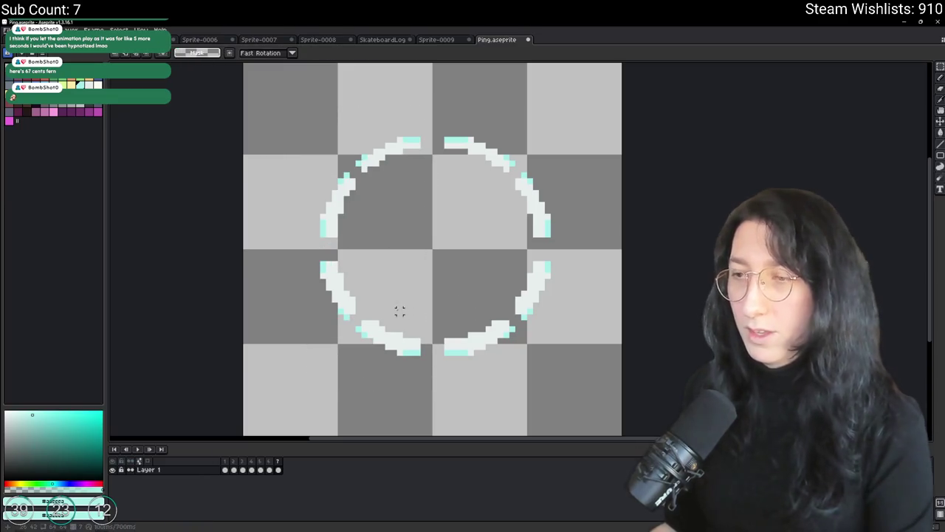
scroll(369, 311, "up", 2)
key("b")
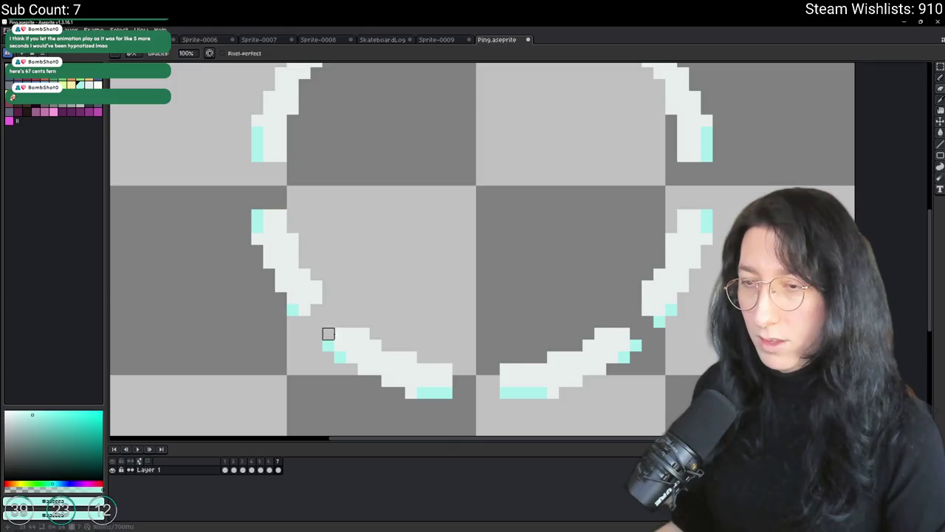
scroll(517, 297, "down", 1)
scroll(570, 342, "down", 1)
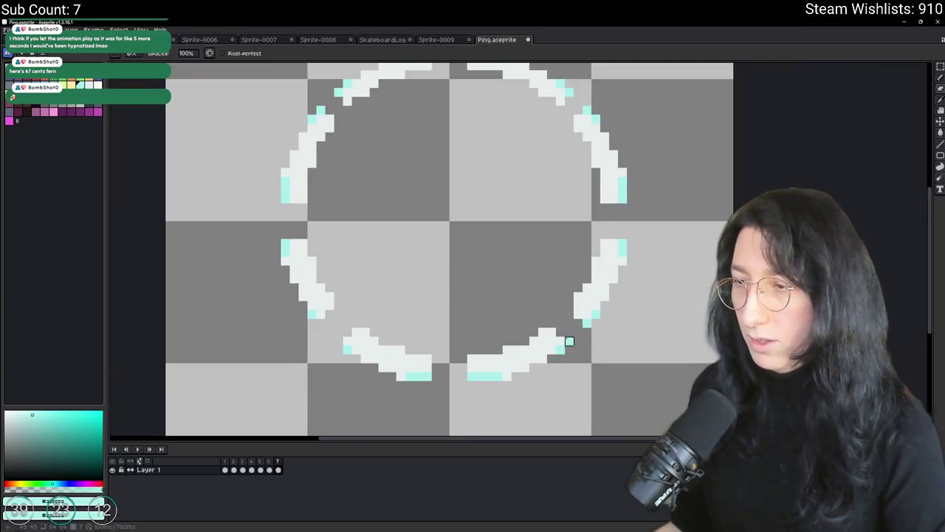
scroll(587, 323, "up", 1)
scroll(477, 306, "up", 2)
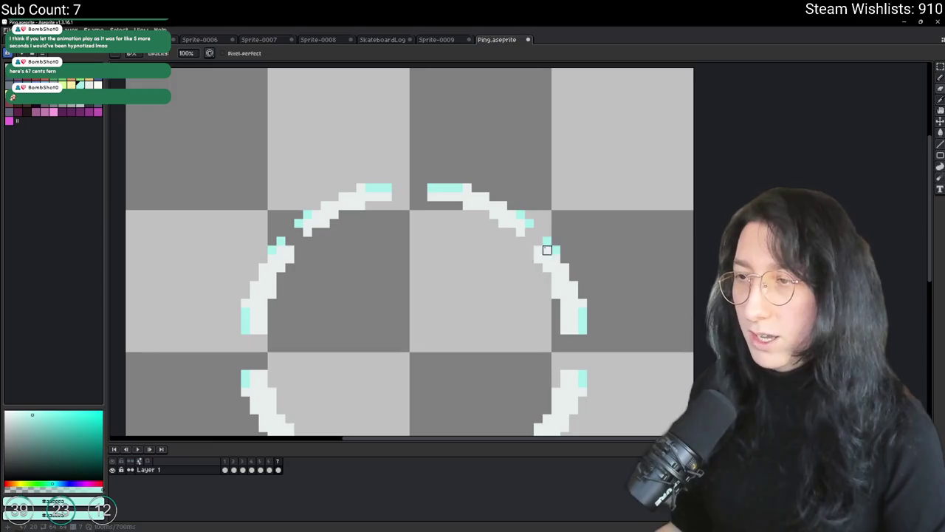
scroll(529, 223, "left", 3)
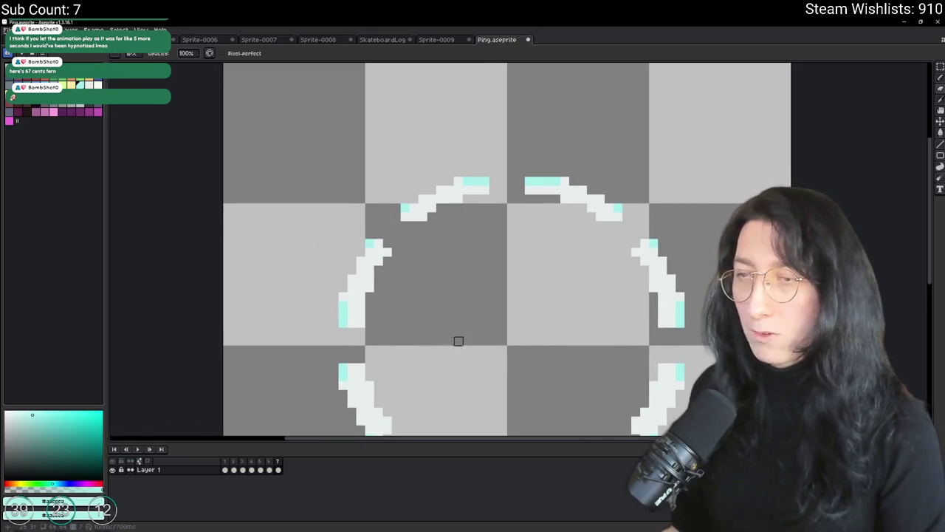
scroll(459, 341, "down", 1)
scroll(337, 290, "up", 2)
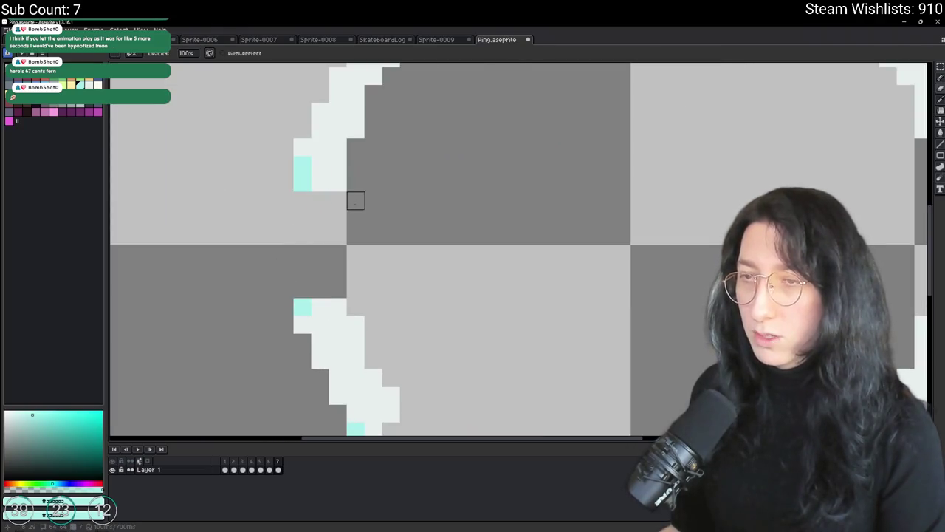
scroll(355, 200, "down", 3)
scroll(523, 208, "up", 2)
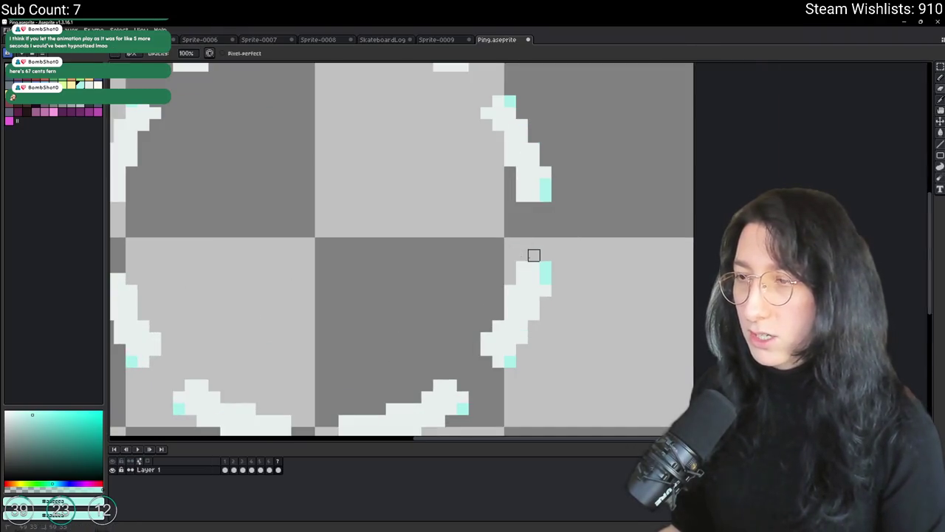
scroll(558, 268, "down", 3)
scroll(378, 306, "up", 2)
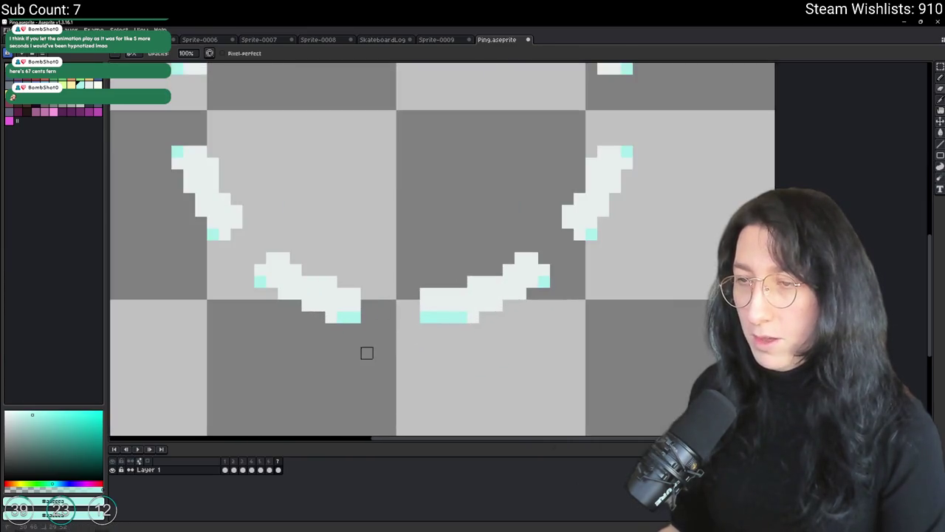
scroll(425, 294, "down", 3)
scroll(406, 258, "up", 3)
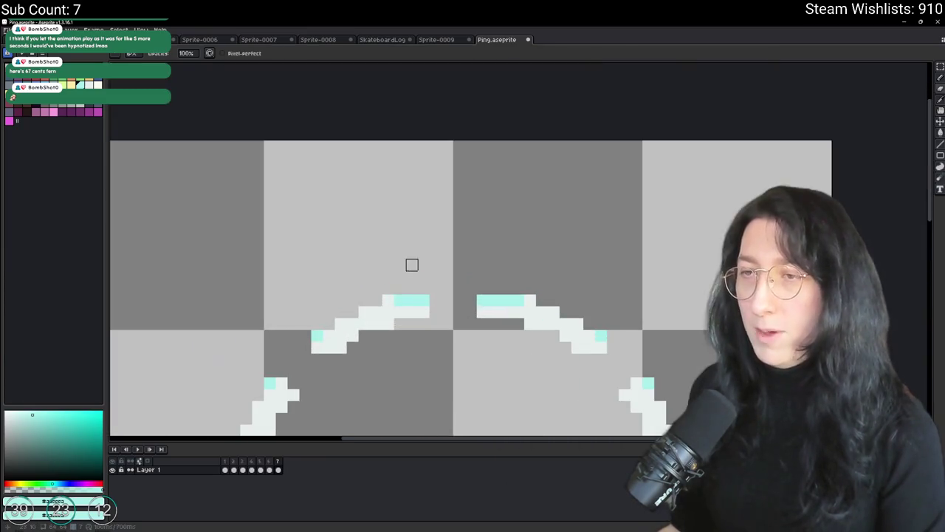
scroll(483, 288, "down", 5)
scroll(483, 288, "down", 2)
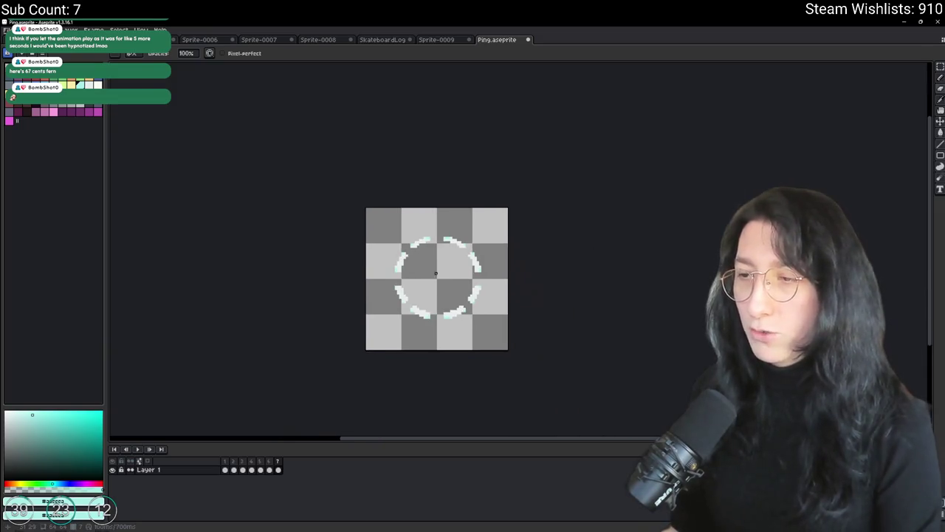
left_click(138, 449)
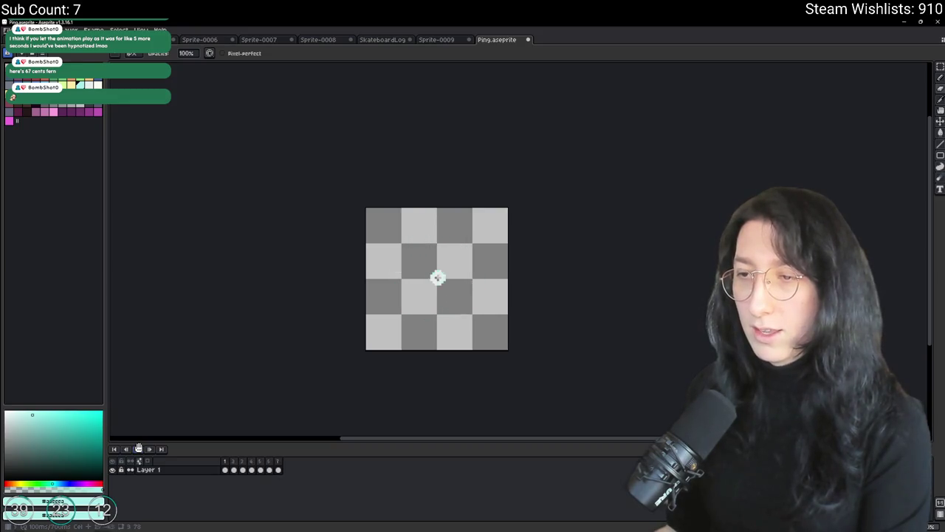
Watch the ping animation, stop it, pick Rectangular Marquee and step back a frame.
scroll(382, 327, "up", 2)
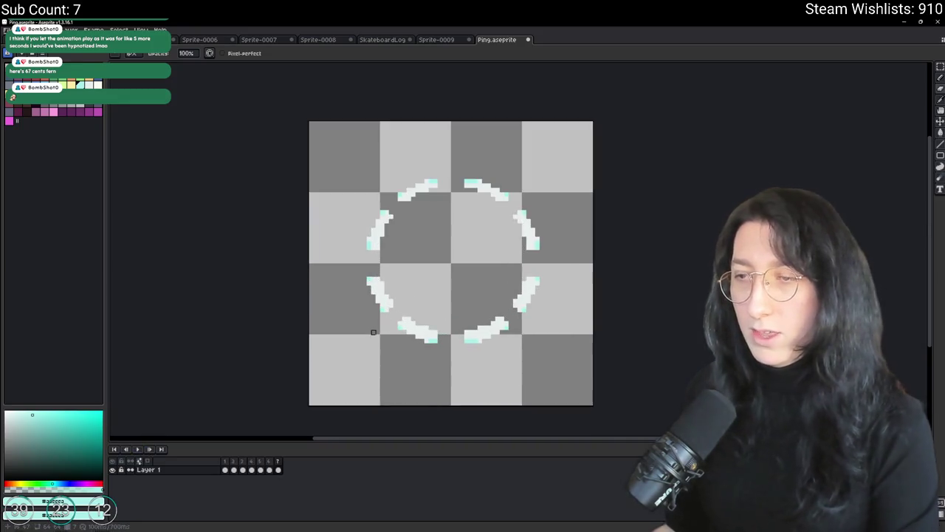
scroll(382, 327, "up", 3)
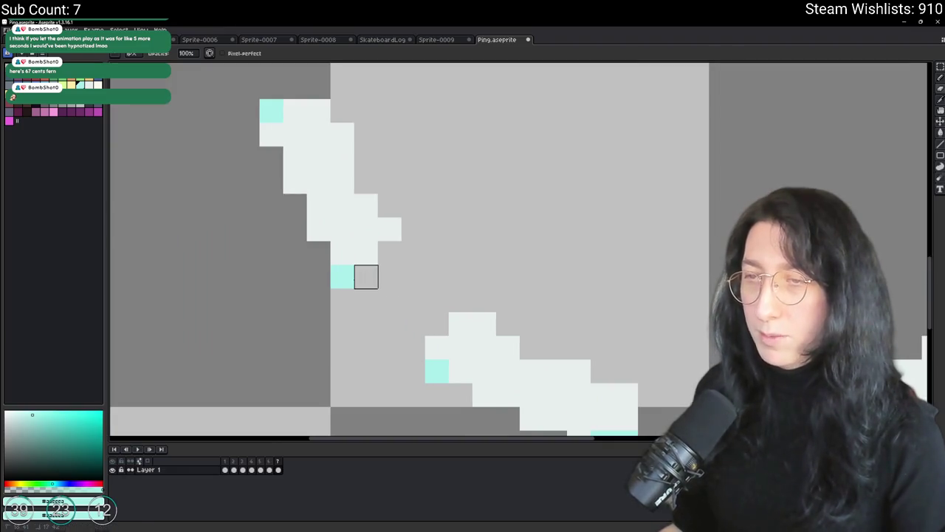
scroll(437, 347, "down", 3)
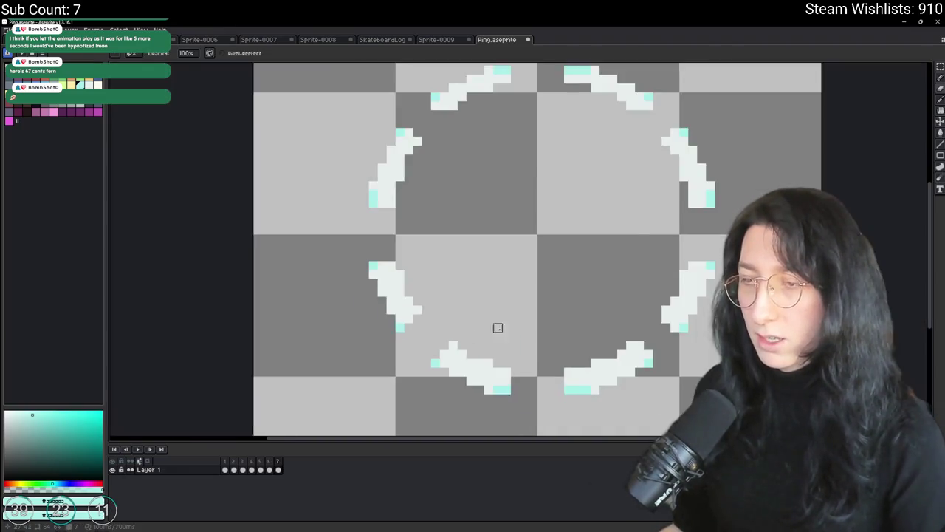
scroll(498, 327, "up", 1)
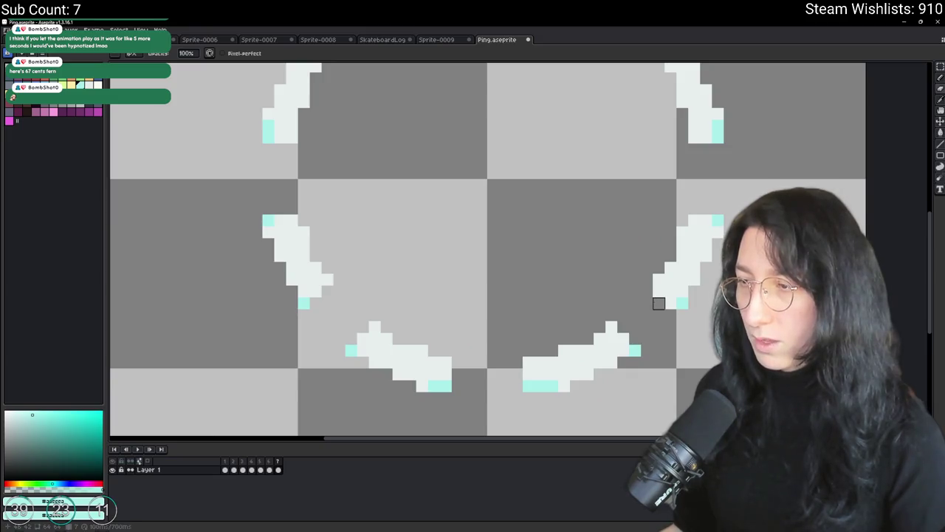
scroll(635, 283, "down", 1)
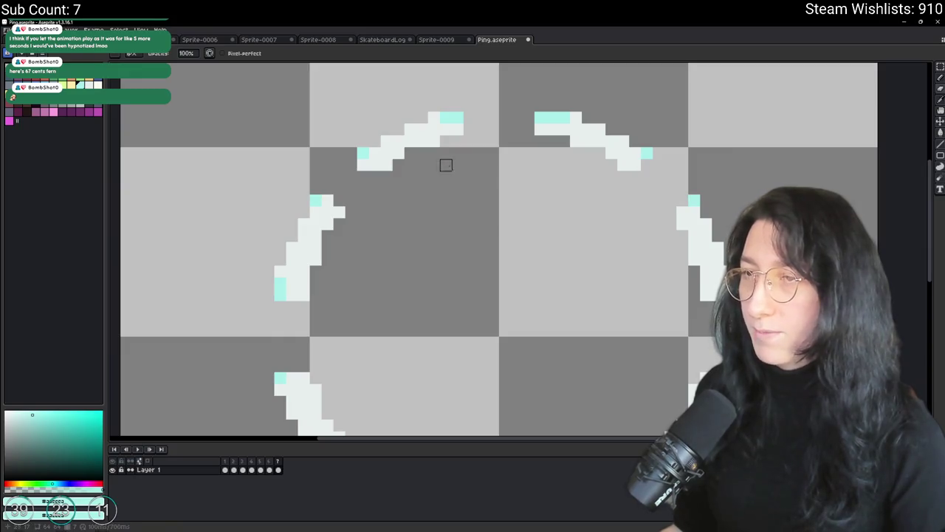
scroll(327, 200, "down", 3)
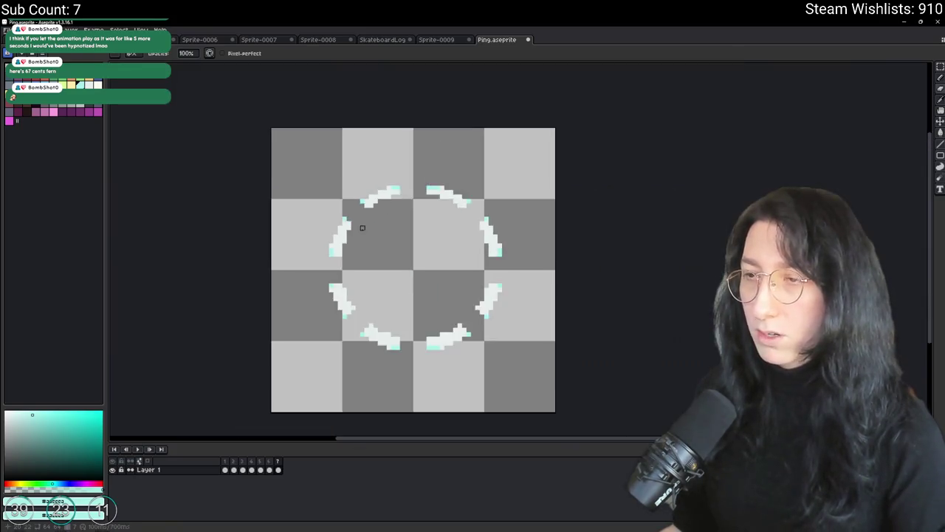
scroll(361, 226, "down", 1)
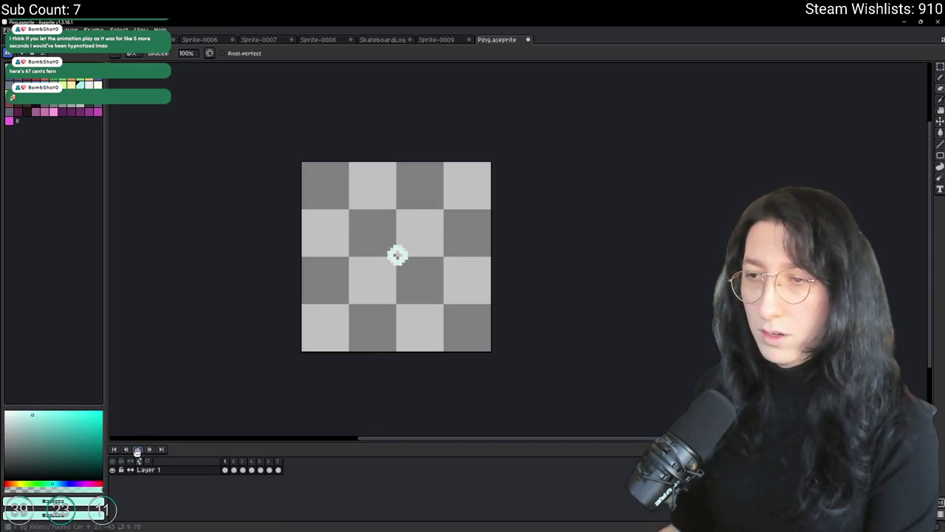
left_click(139, 452)
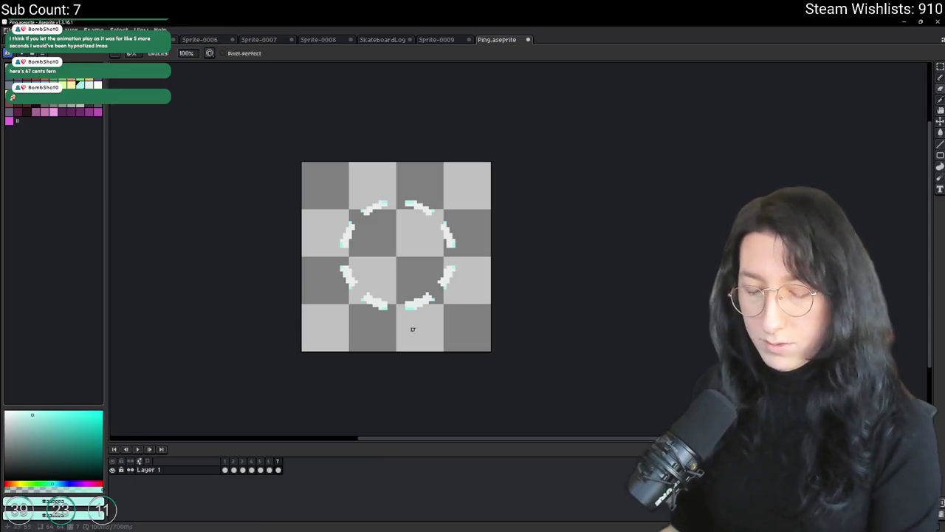
key("m")
key("Left")
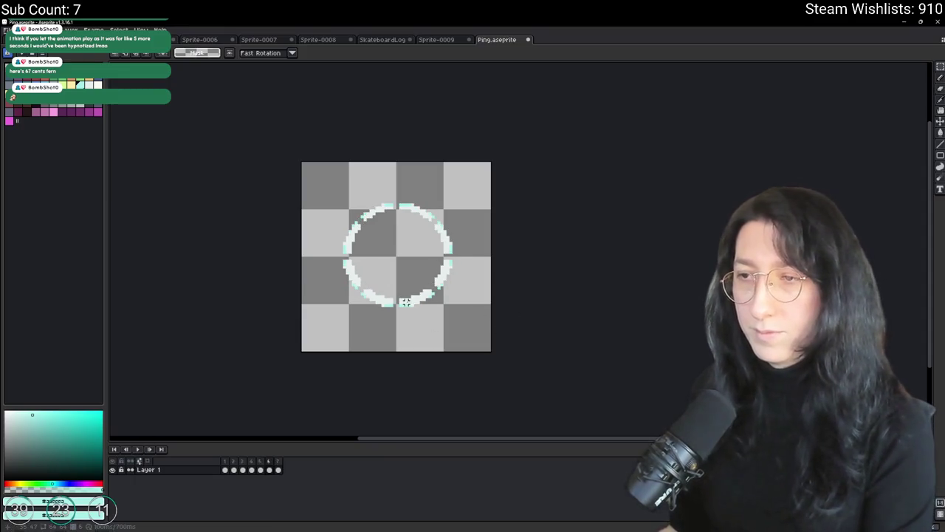
On frame 6, nudge the top ring section one pixel left and down.
key("Left")
key("Right")
scroll(383, 302, "up", 1)
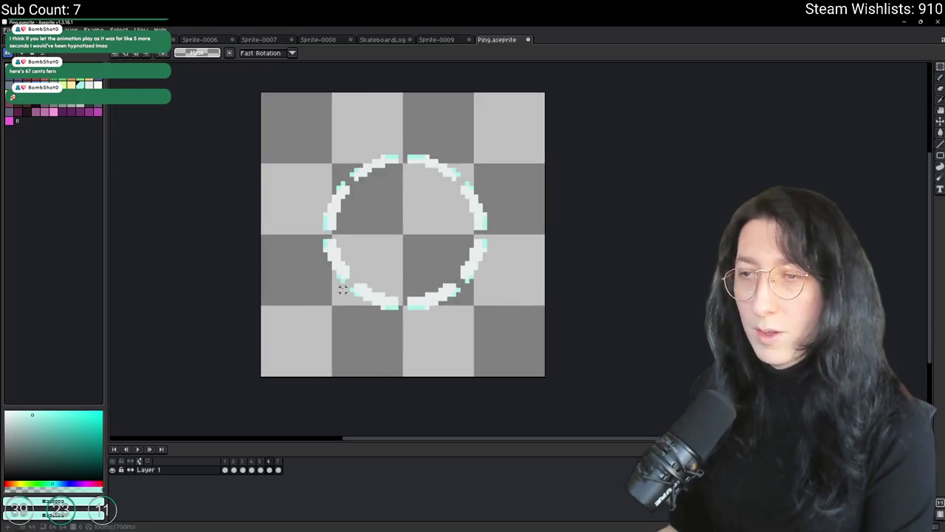
scroll(337, 263, "up", 1)
mouse_move(289, 200)
left_mouse_down()
mouse_move(471, 399)
mouse_move(687, 207)
left_mouse_up()
key("Left")
key("Down")
key("ctrl+d")
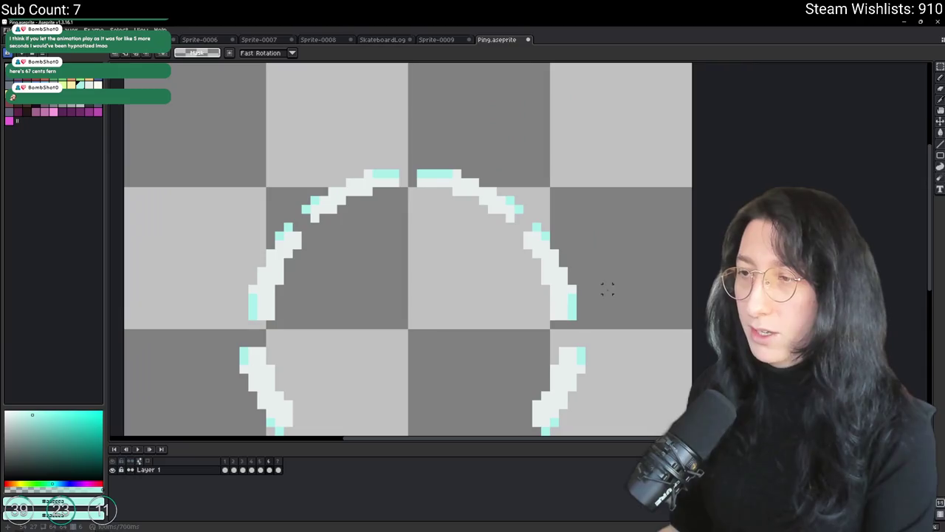
Nudge the right arc one pixel right and up, then select the left arc.
mouse_move(594, 329)
left_mouse_down()
mouse_move(465, 145)
mouse_move(417, 144)
mouse_move(212, 312)
left_mouse_up()
key("Right")
key("Up")
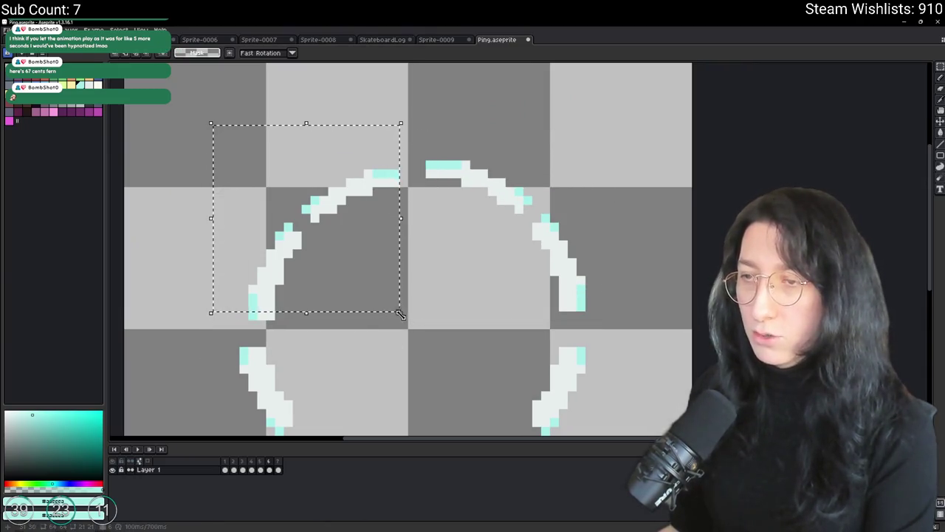
left_click_drag(405, 334, 234, 155)
key("ctrl+d")
Select the upper-right arc pieces, deselect, and play the animation to preview the breakup.
scroll(456, 262, "down", 4)
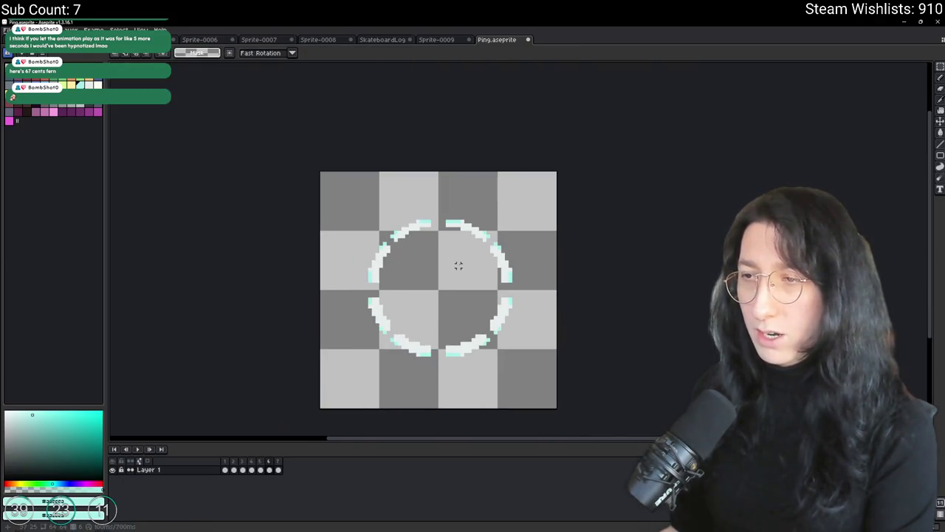
scroll(452, 235, "up", 1)
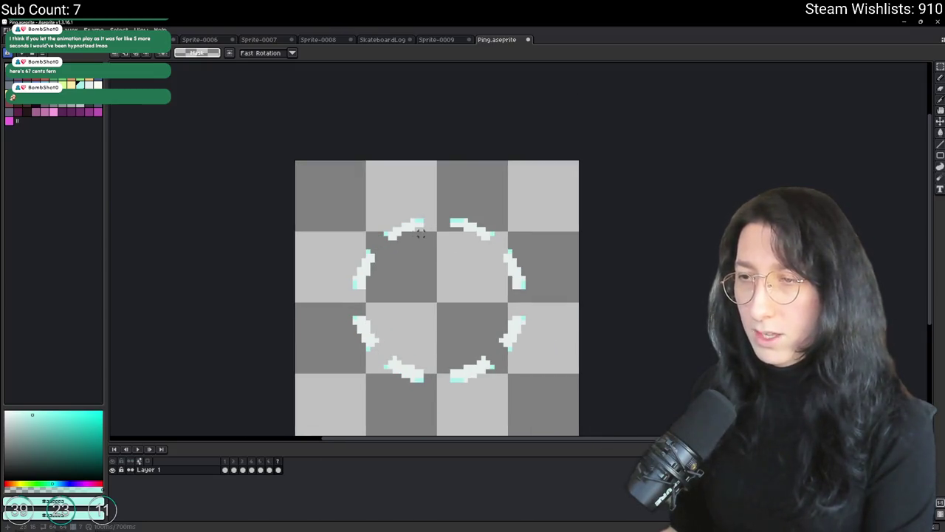
mouse_move(430, 201)
left_mouse_down()
mouse_move(331, 297)
mouse_move(439, 401)
mouse_move(554, 303)
mouse_move(435, 187)
left_mouse_up()
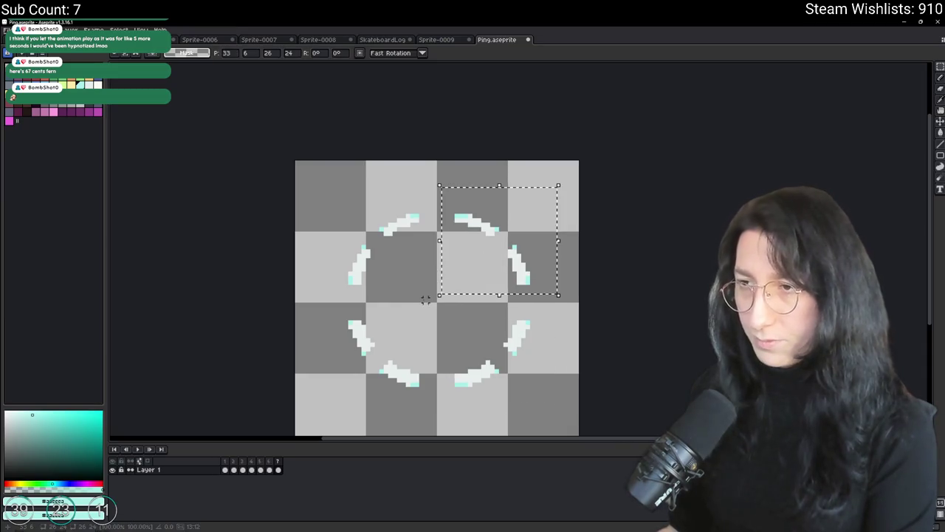
key("ctrl+d")
left_click(139, 448)
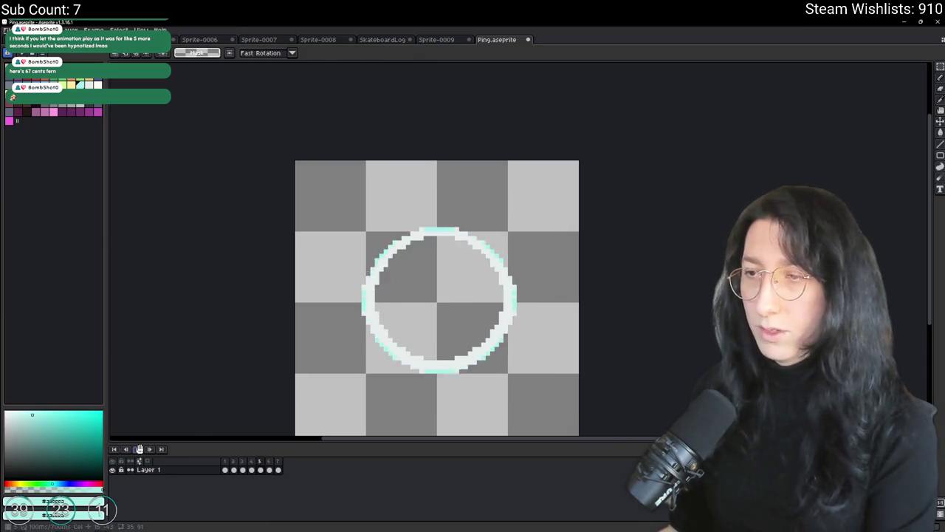
Save Ping.aseprite.
scroll(505, 328, "down", 1)
scroll(513, 341, "down", 1)
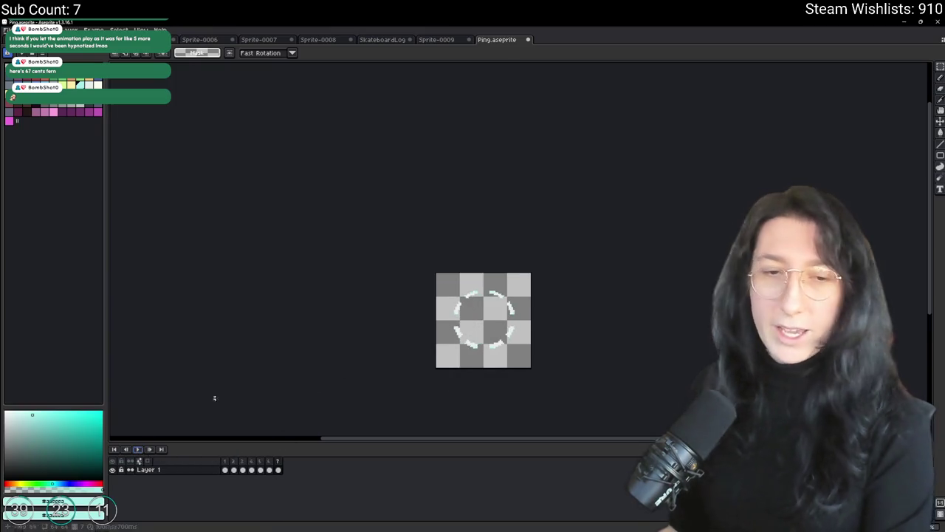
key("ctrl+s")
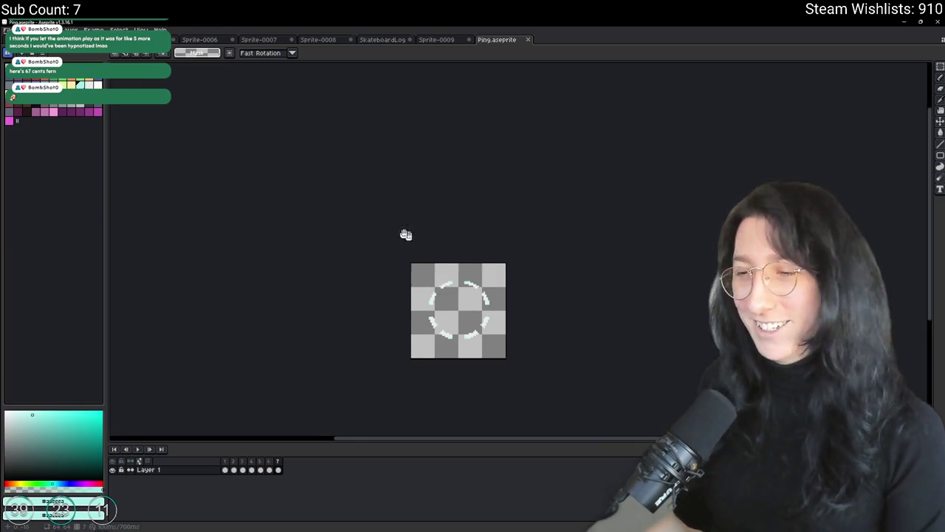
Add an eighth frame and switch to the Eraser.
scroll(369, 222, "up", 1)
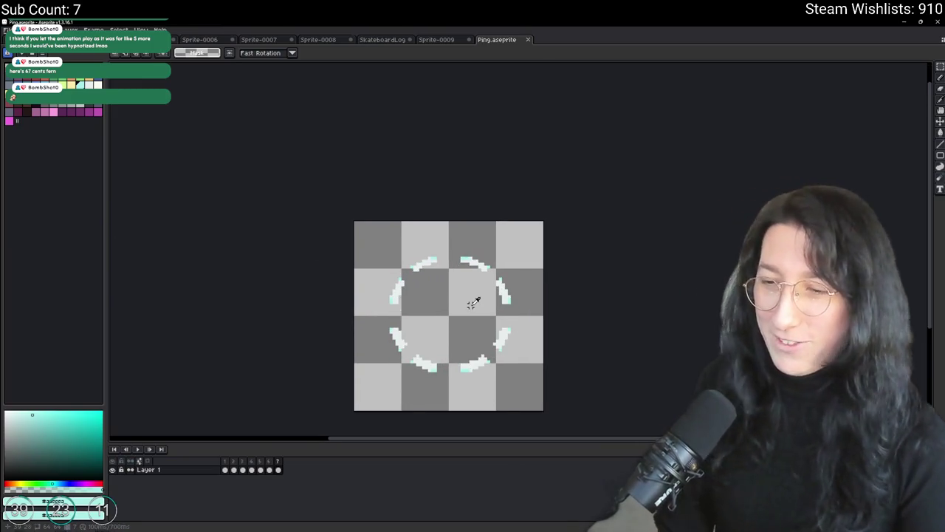
key("alt+n")
left_click_drag(471, 305, 430, 255)
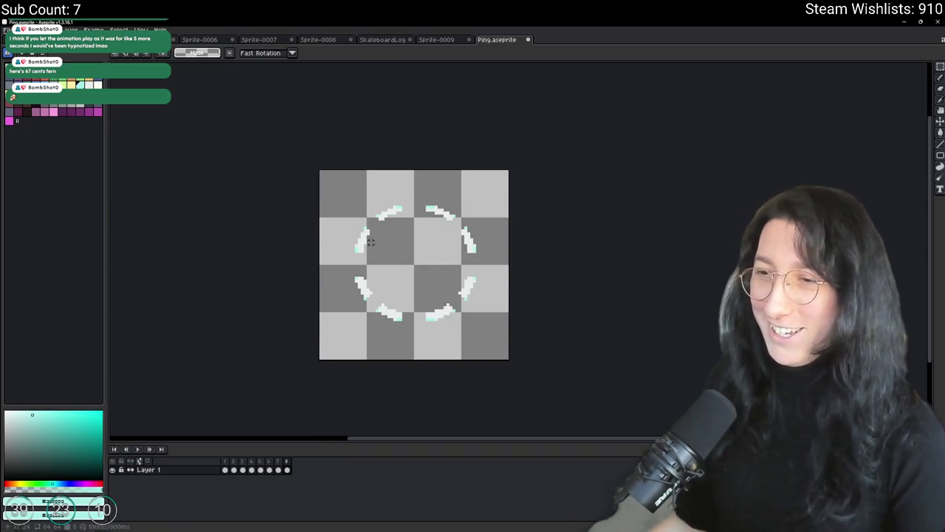
scroll(371, 236, "up", 1)
scroll(375, 242, "up", 1)
scroll(373, 240, "up", 1)
key("e")
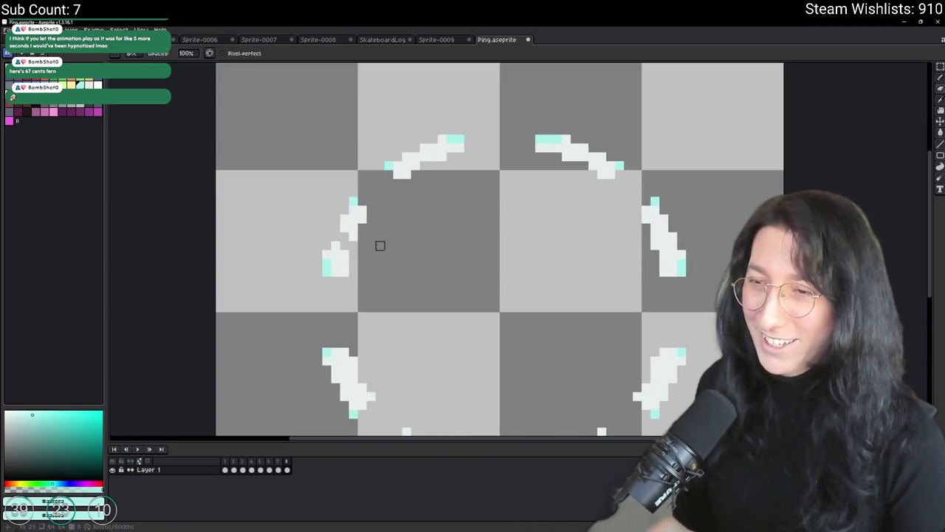
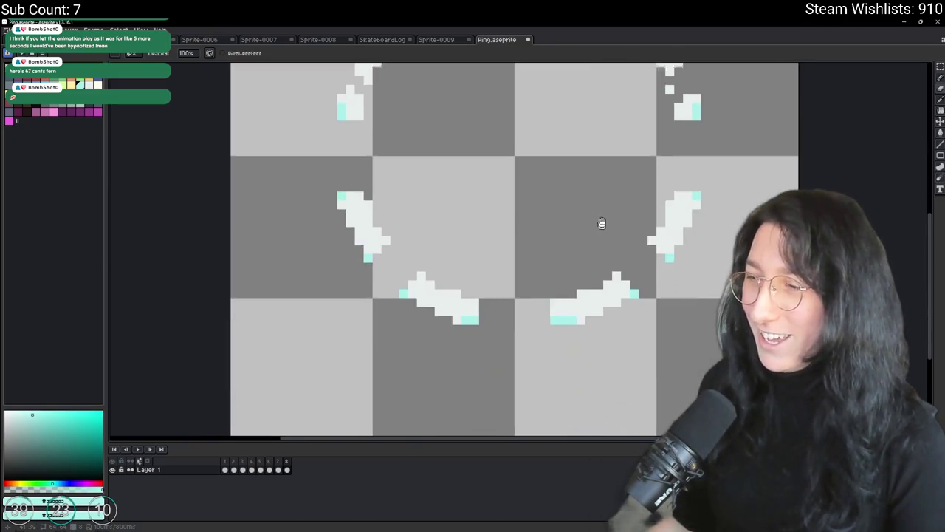
Pan across the ring's lower pixels and step forward to frame 8.
left_click_drag(602, 223, 603, 217)
left_click_drag(662, 209, 673, 237)
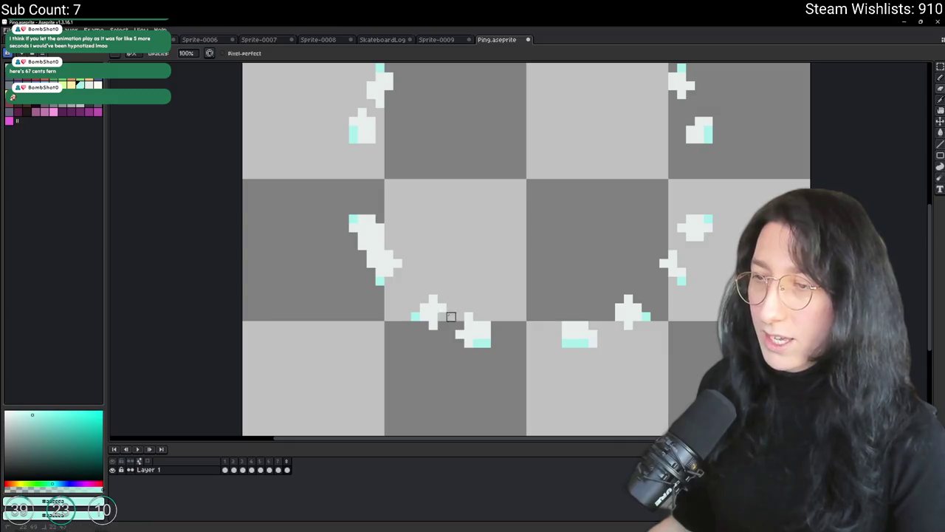
scroll(365, 312, "down", 2)
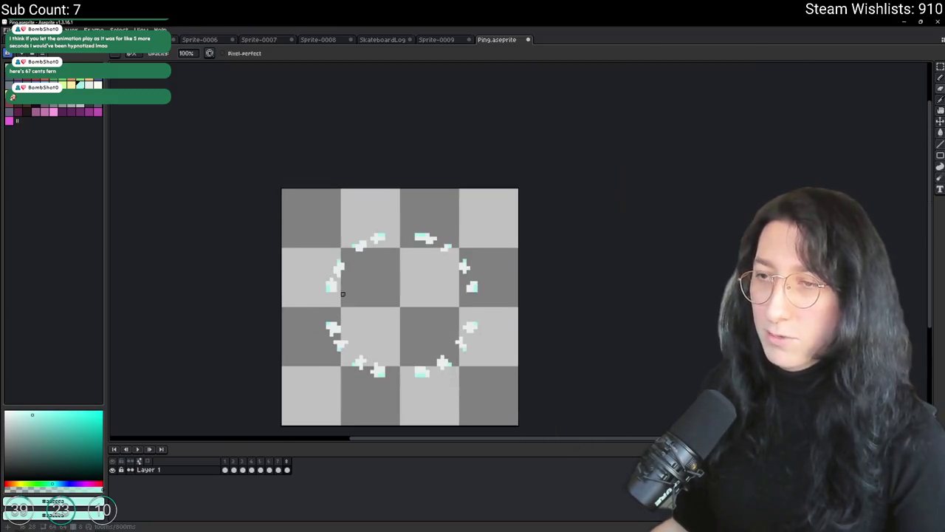
scroll(352, 323, "down", 1)
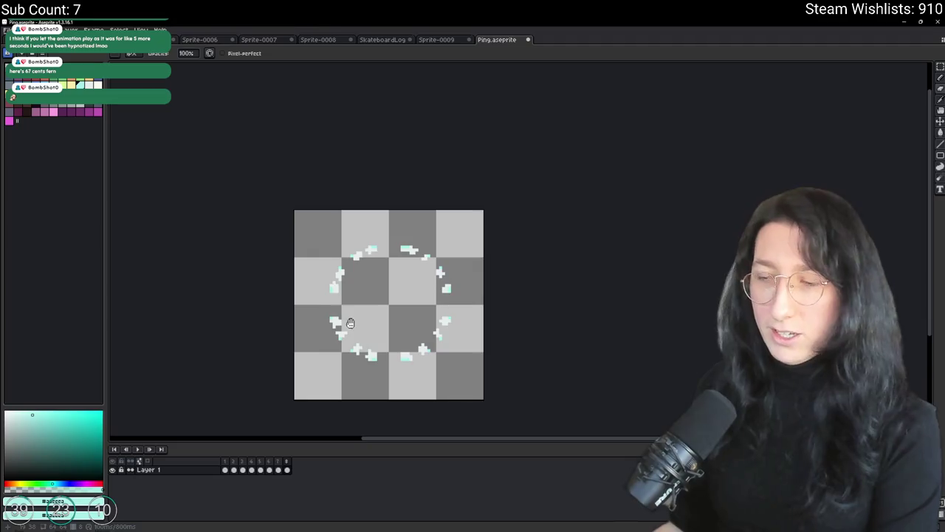
key("Right")
Marquee-select each of the ring's four quarters in turn, then deselect.
key("m")
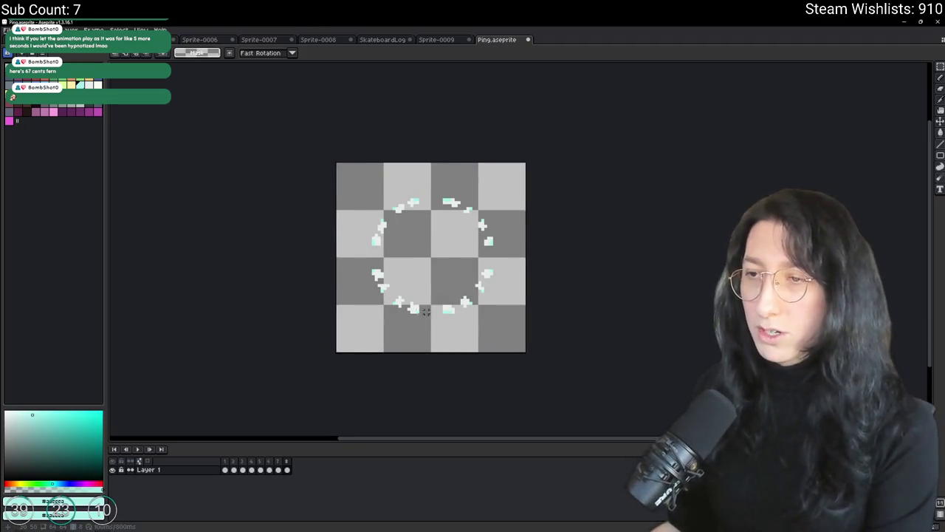
left_click_drag(429, 322, 339, 263)
left_click_drag(444, 262, 524, 330)
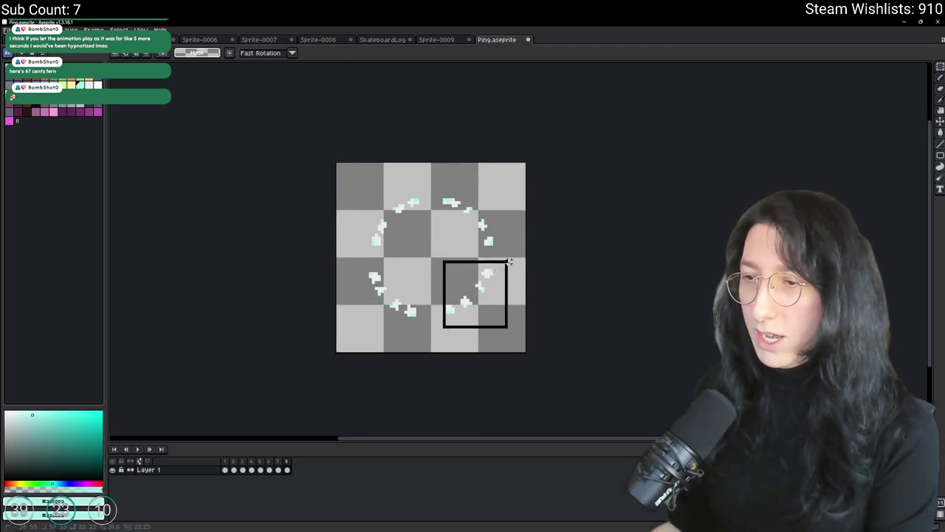
mouse_move(516, 257)
left_mouse_down()
mouse_move(449, 201)
mouse_move(432, 165)
left_mouse_up()
left_click_drag(421, 252, 336, 181)
key("ctrl+d")
Play the ring animation to check its motion.
scroll(452, 298, "down", 2)
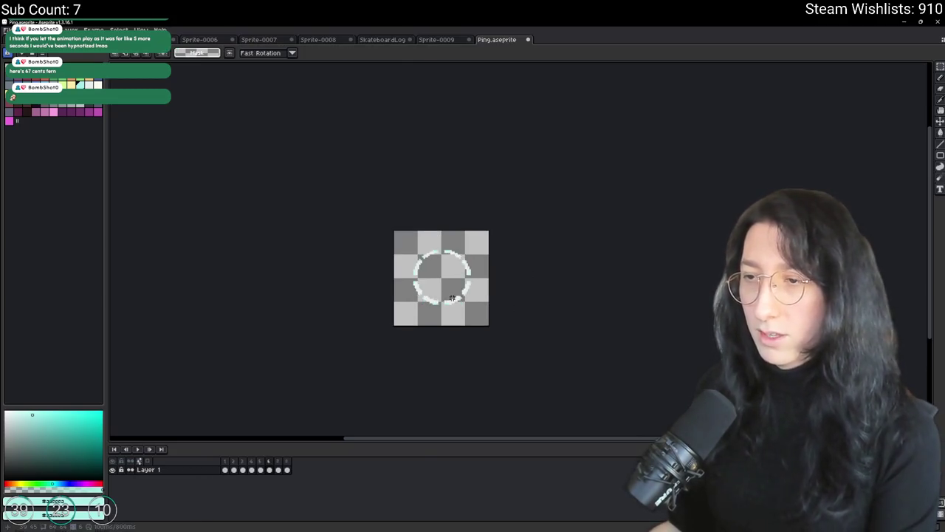
left_click(142, 450)
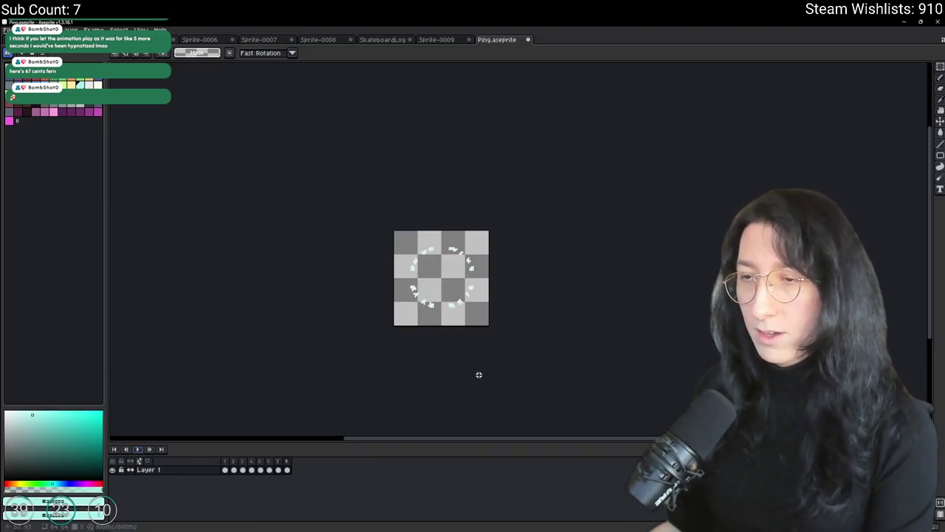
scroll(427, 280, "up", 4)
scroll(427, 274, "up", 4)
With the pencil selected, start playing the ring animation.
key("v")
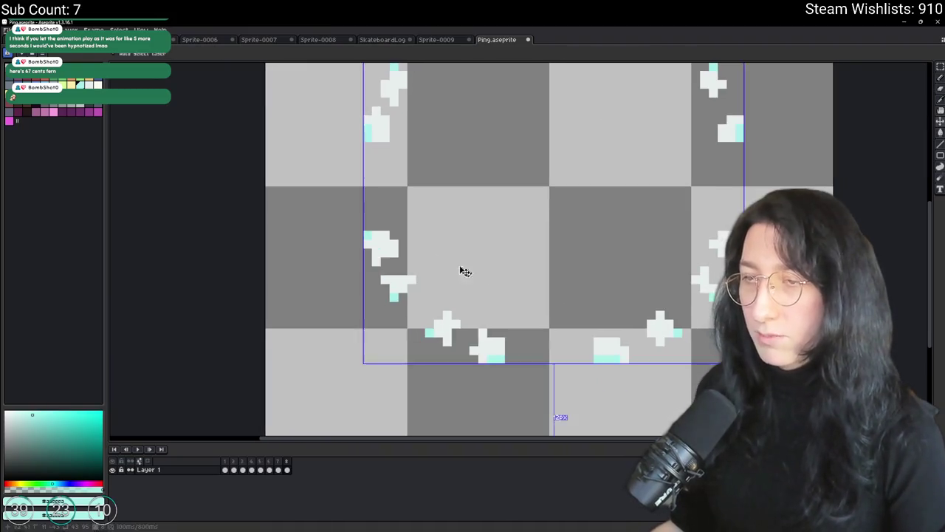
key("b")
scroll(398, 259, "down", 1)
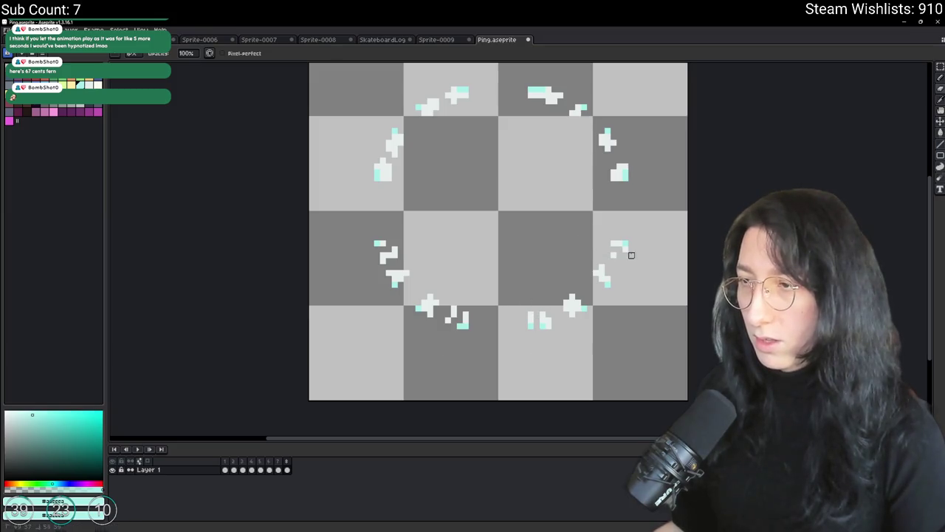
scroll(631, 255, "up", 2)
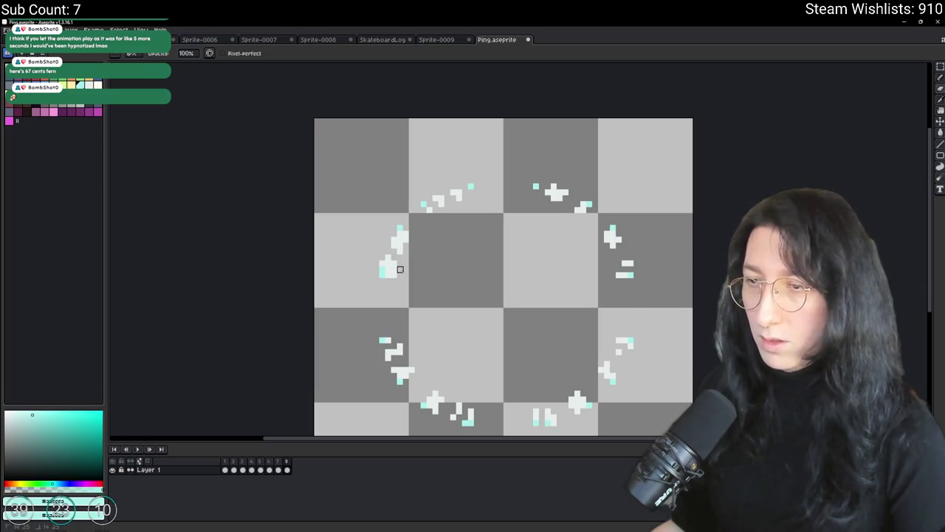
scroll(424, 263, "down", 4)
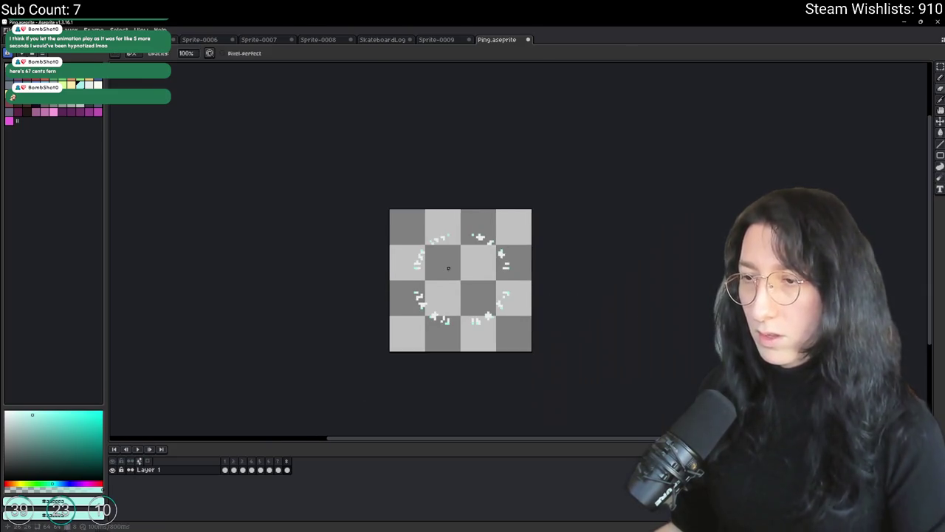
scroll(450, 302, "down", 1)
scroll(450, 302, "up", 2)
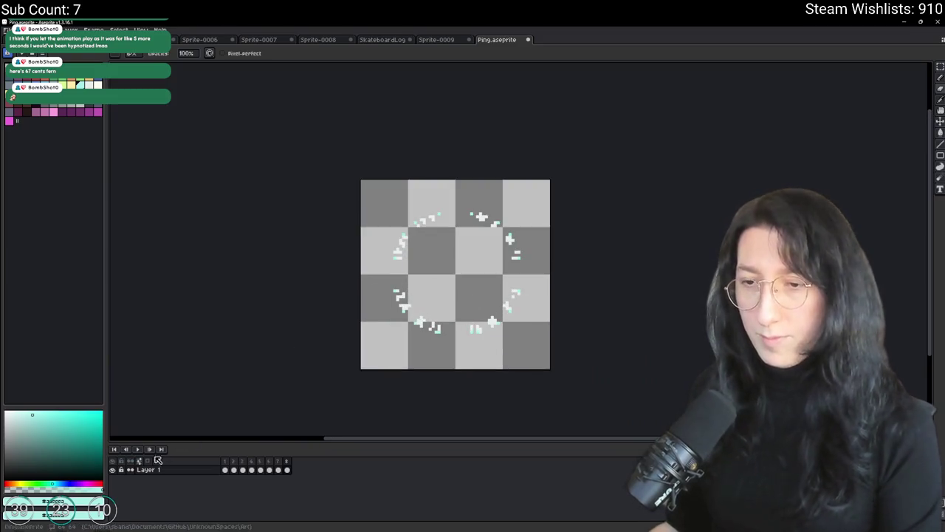
key("Return")
scroll(381, 323, "down", 1)
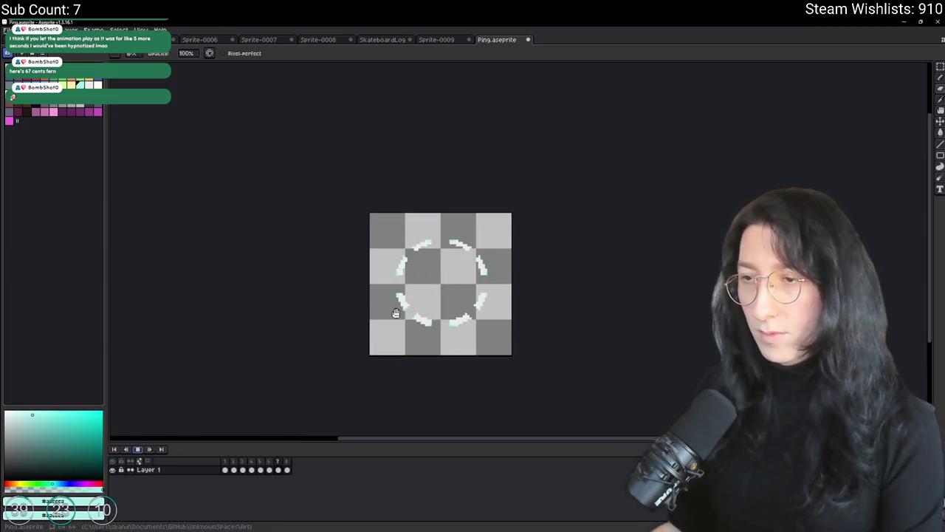
scroll(392, 312, "down", 1)
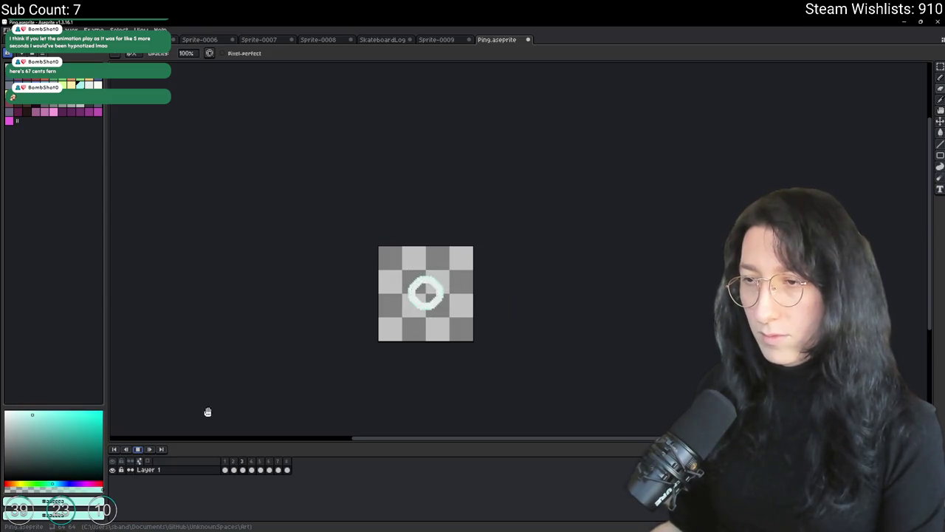
Stop playback on frame 7, then inspect frame 8 up close.
left_click(281, 470)
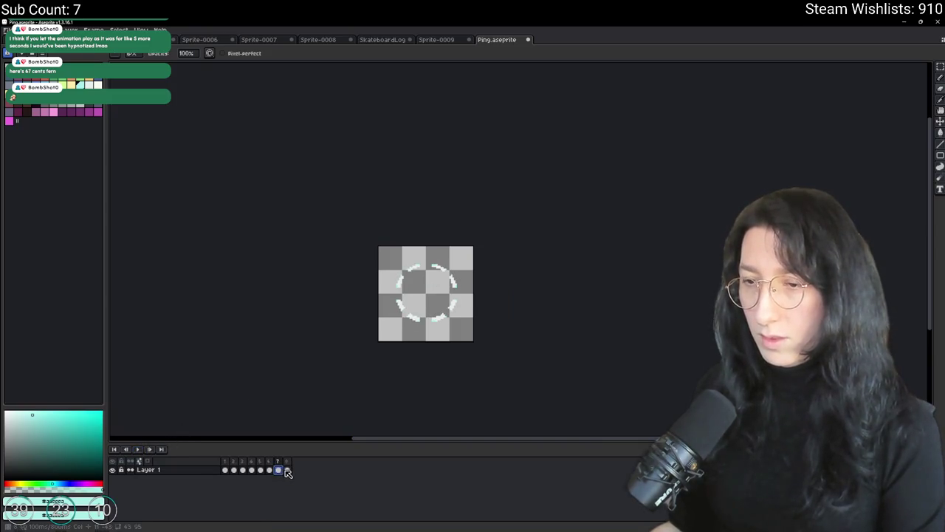
left_click(287, 470)
scroll(392, 335, "up", 2)
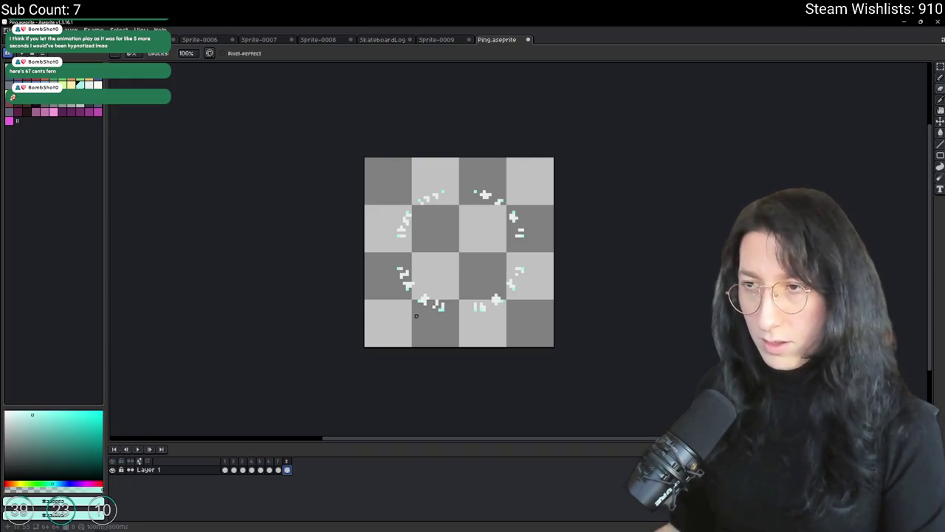
scroll(416, 302, "up", 3)
scroll(359, 317, "down", 3)
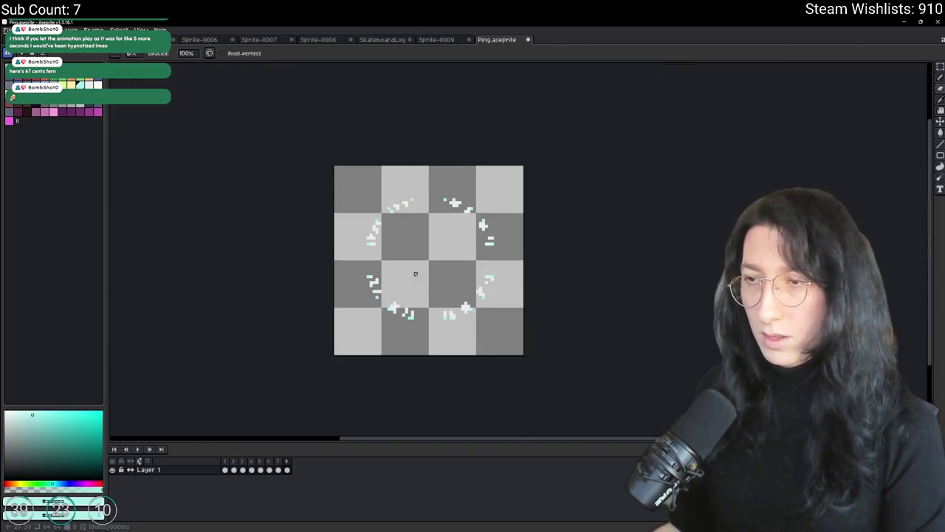
scroll(478, 204, "up", 1)
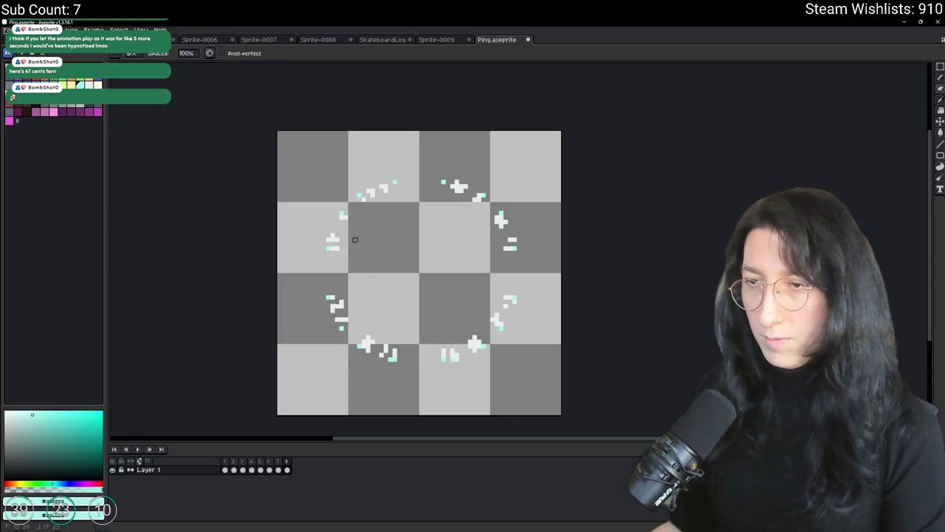
scroll(319, 235, "down", 1)
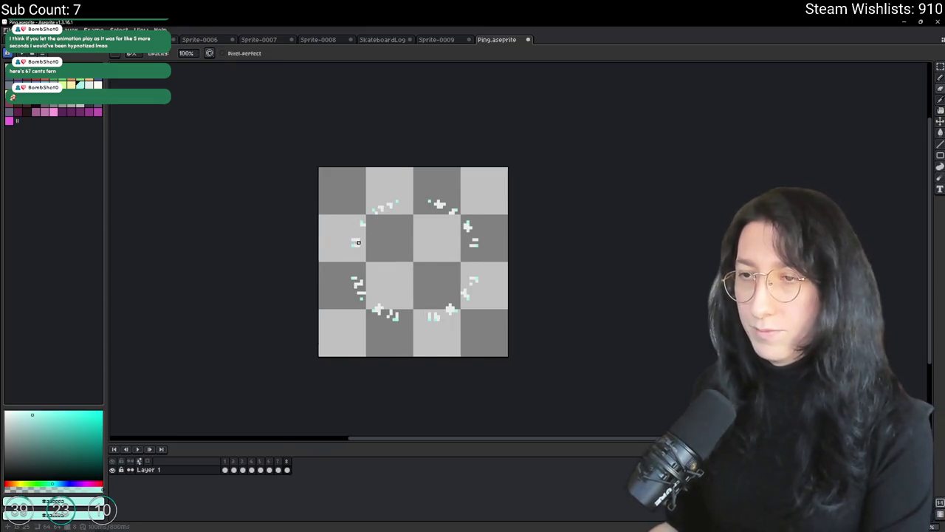
scroll(368, 245, "down", 2)
scroll(360, 247, "up", 3)
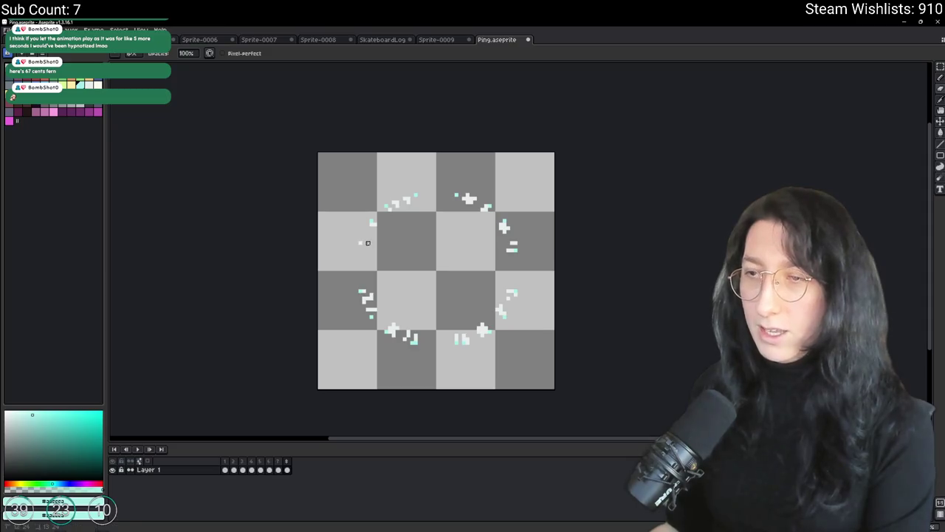
scroll(367, 244, "down", 3)
scroll(369, 245, "up", 1)
scroll(373, 247, "up", 1)
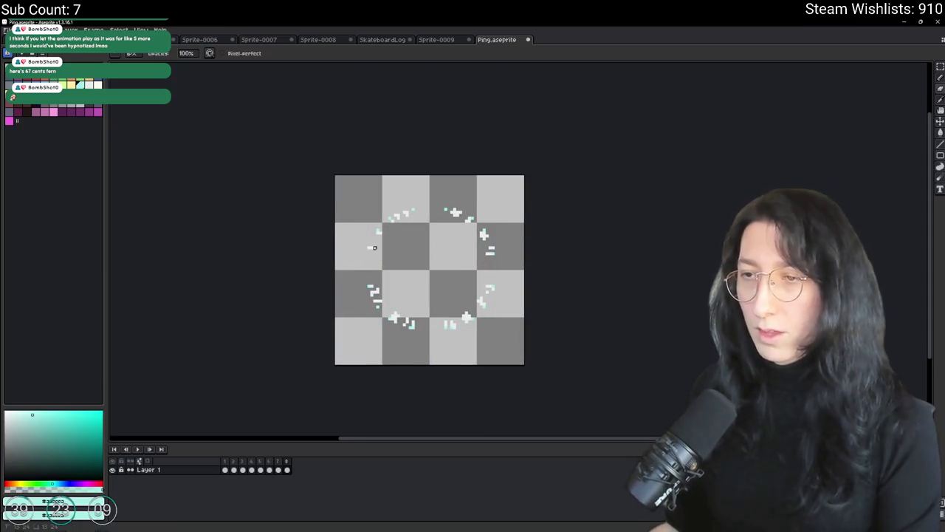
scroll(464, 257, "up", 1)
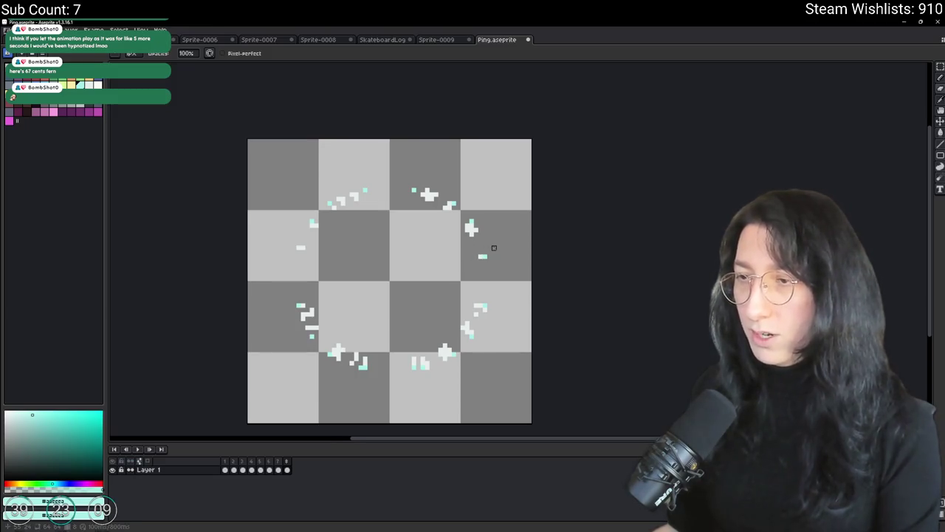
scroll(494, 247, "down", 2)
scroll(503, 271, "down", 1)
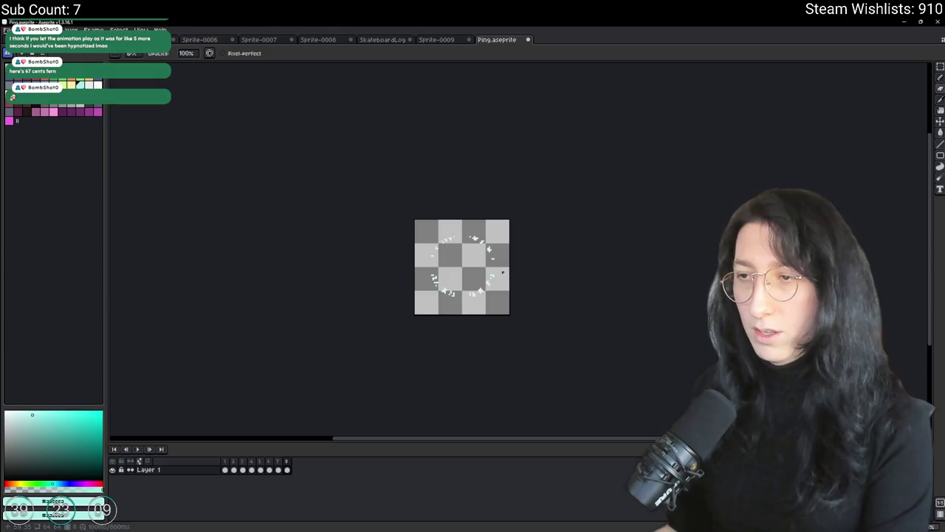
scroll(475, 240, "up", 1)
scroll(464, 255, "down", 2)
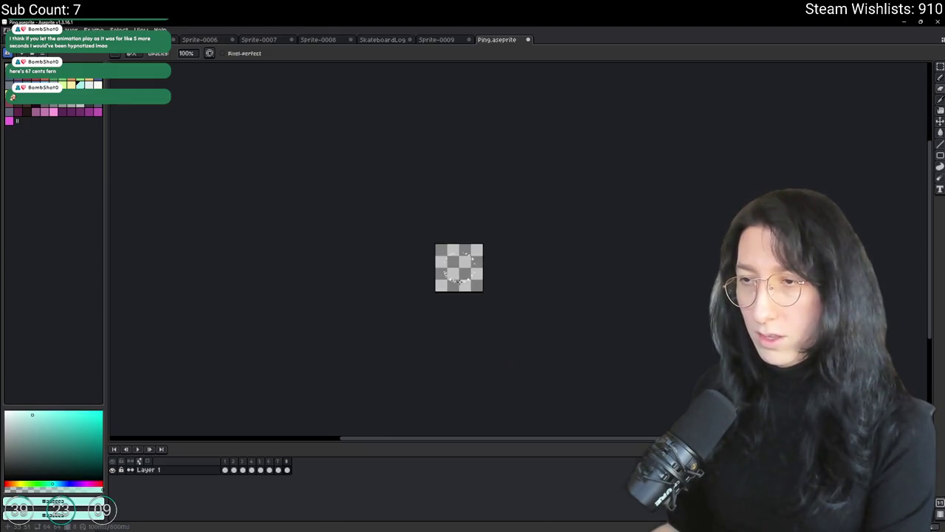
scroll(465, 264, "up", 2)
scroll(465, 264, "up", 1)
scroll(466, 263, "up", 1)
Sample the white colour from a ring pixel with the eyedropper.
key("i")
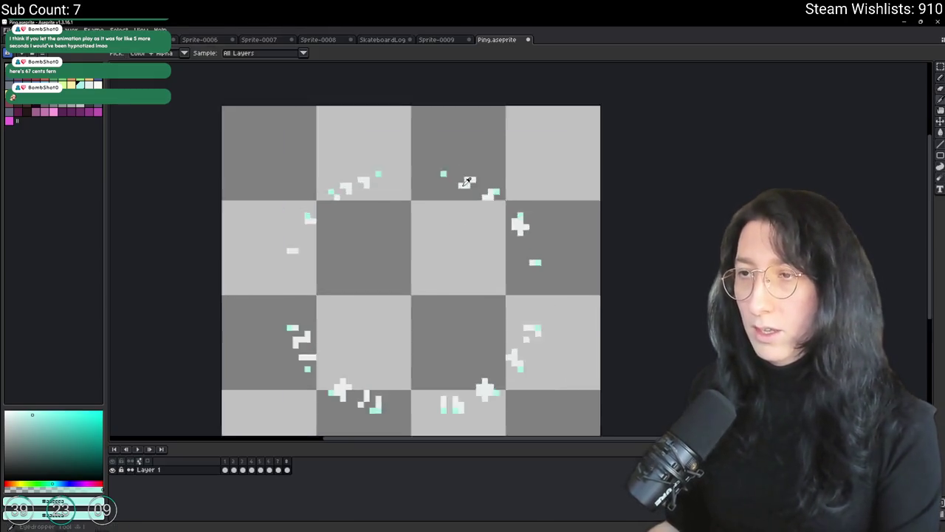
left_click(467, 181)
scroll(465, 183, "down", 1)
scroll(454, 205, "down", 3)
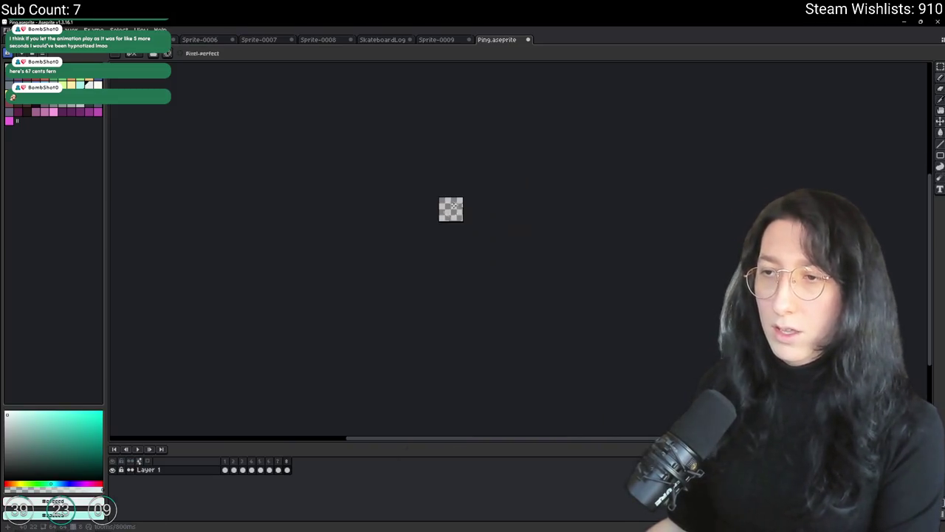
scroll(454, 205, "up", 2)
scroll(451, 201, "up", 3)
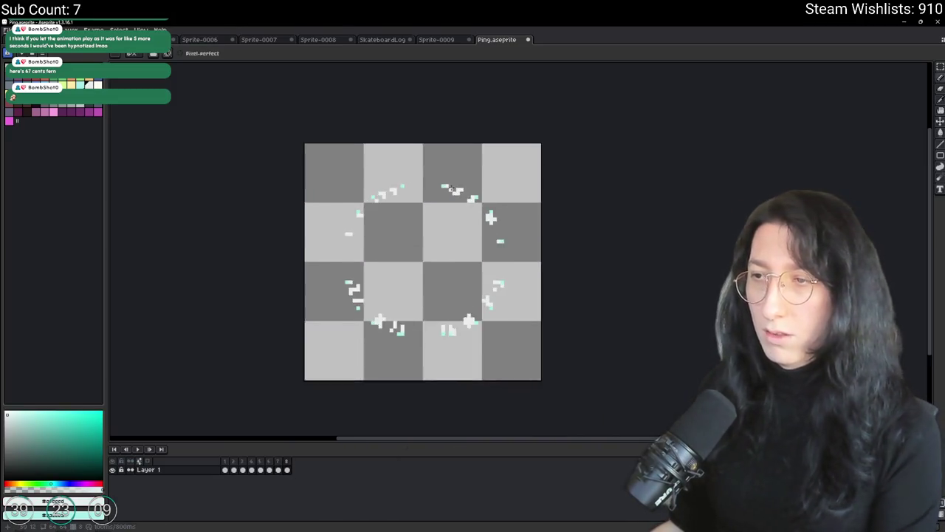
scroll(441, 188, "down", 3)
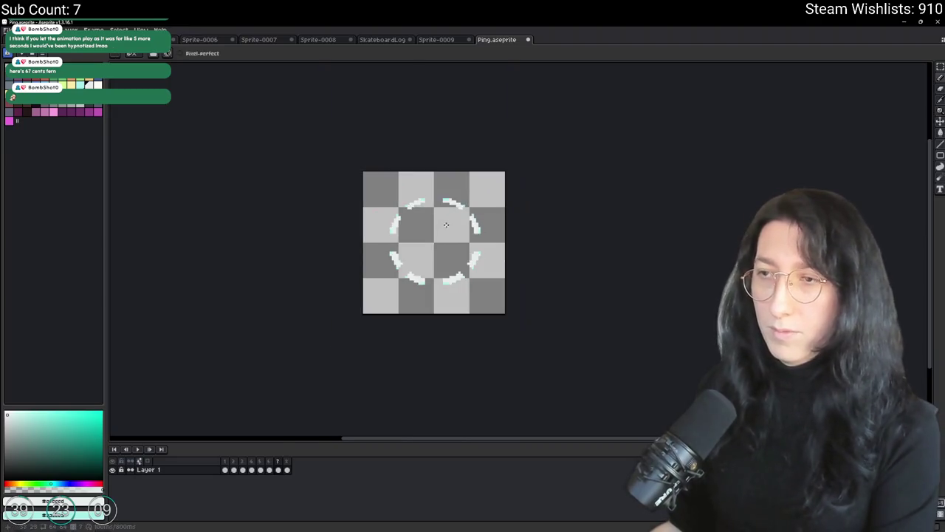
scroll(430, 203, "up", 1)
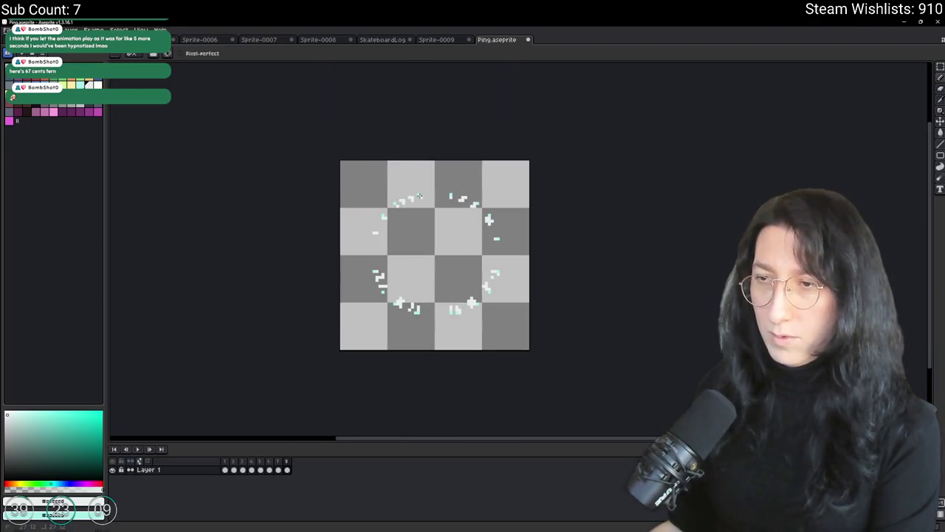
Play the ring animation again.
scroll(421, 231, "down", 3)
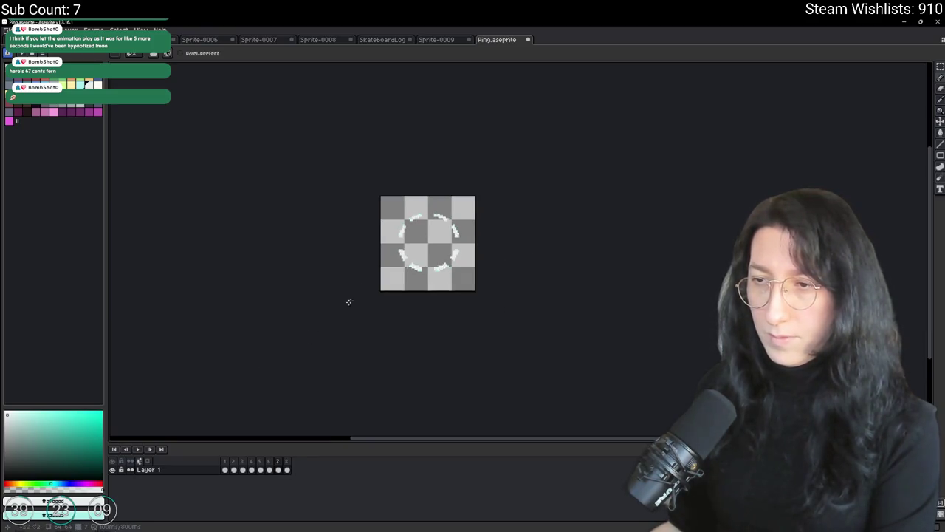
scroll(395, 275, "up", 2)
scroll(418, 185, "up", 2)
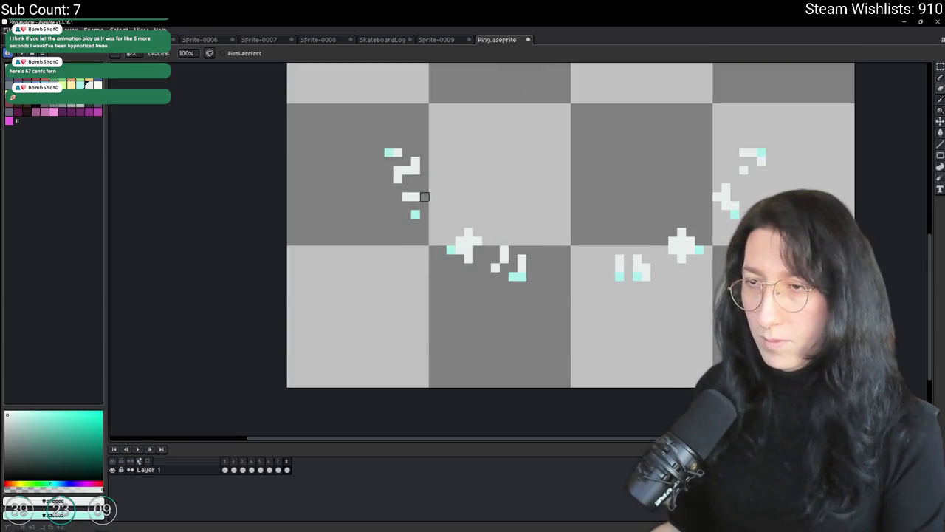
scroll(406, 214, "down", 3)
scroll(455, 233, "down", 1)
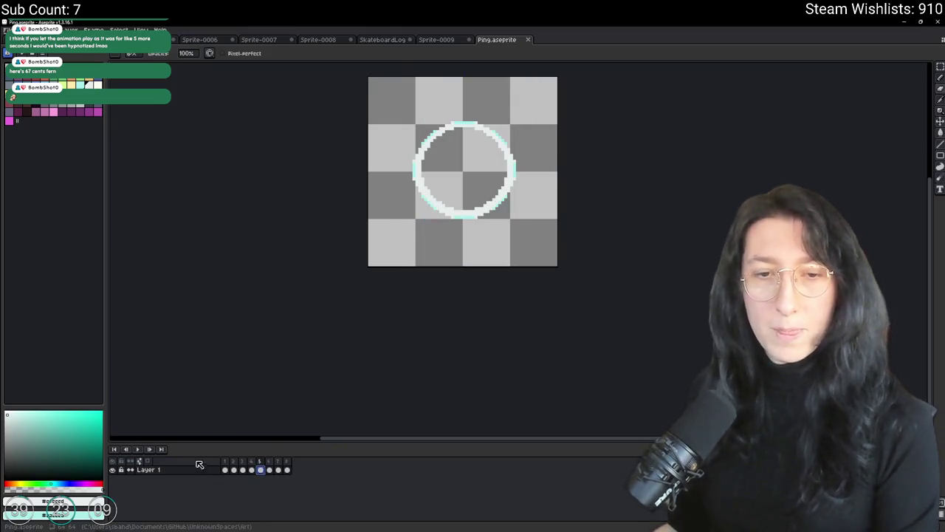
left_click(138, 450)
Recentre the sprite and stop playback on frame 8.
left_click_drag(347, 257, 327, 297)
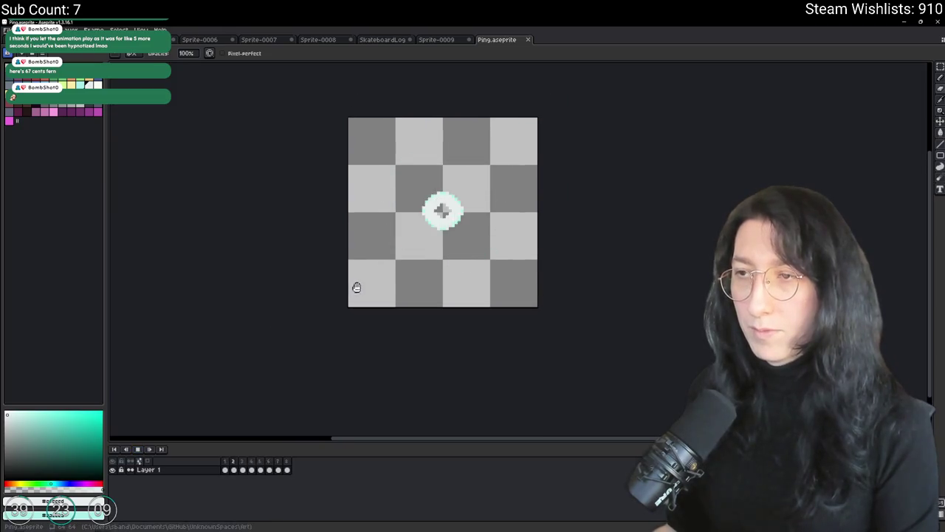
scroll(389, 261, "down", 2)
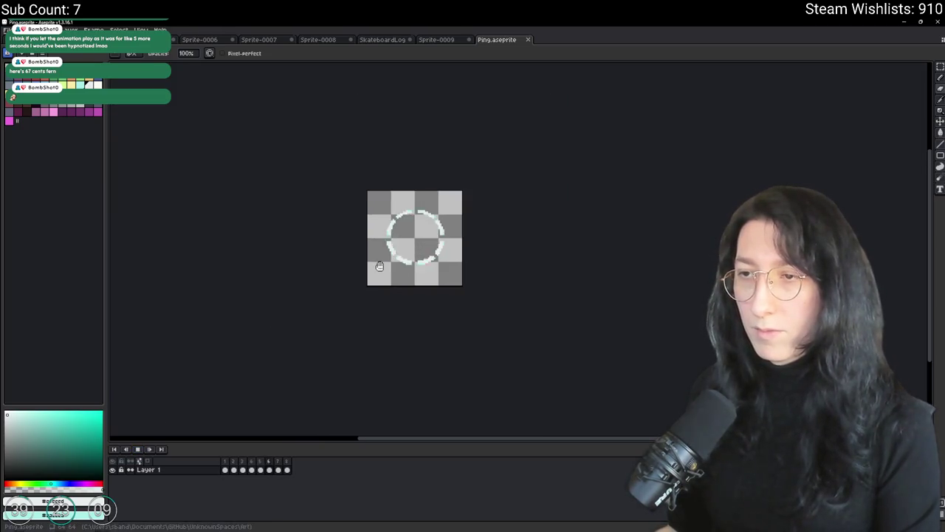
scroll(379, 265, "down", 1)
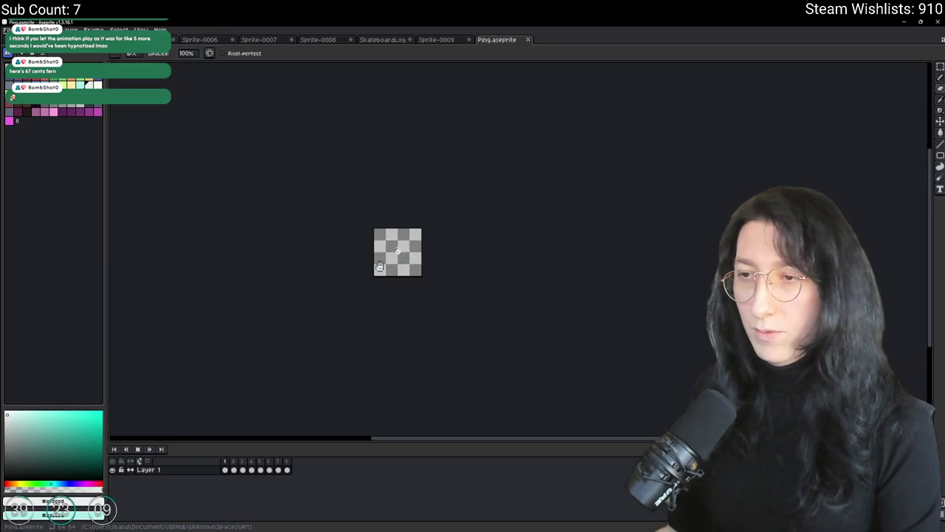
left_click(287, 470)
scroll(392, 249, "up", 2)
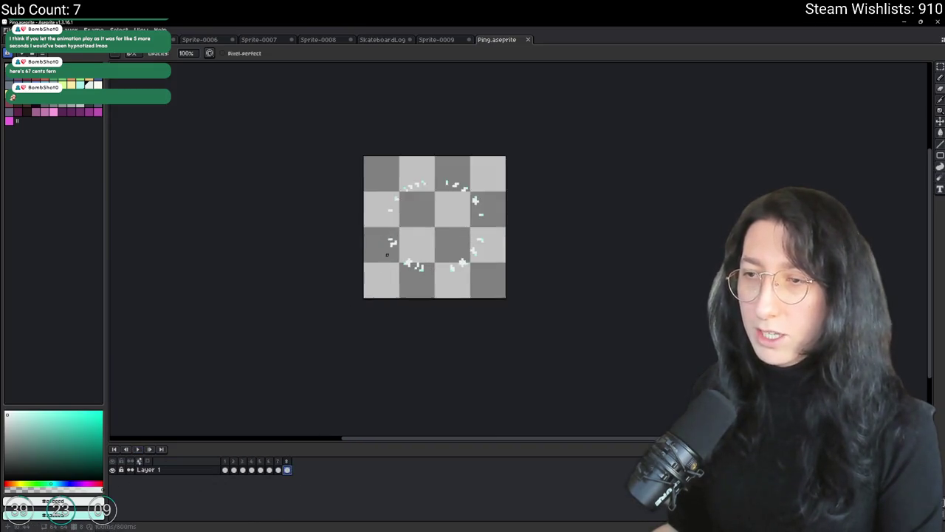
scroll(391, 250, "up", 1)
Add a ninth frame and drag groups of ring pieces outward with marquee selections.
key("alt+n")
scroll(399, 266, "up", 2)
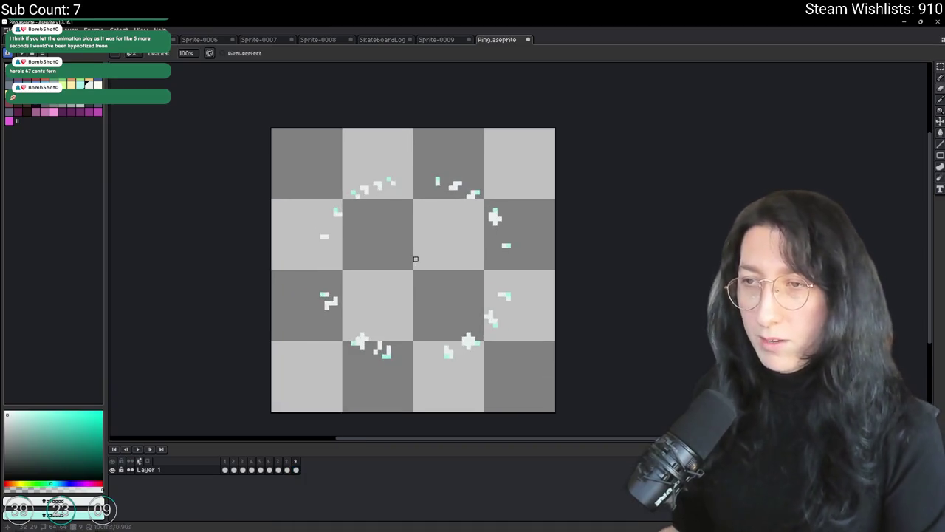
left_click_drag(407, 149, 296, 254)
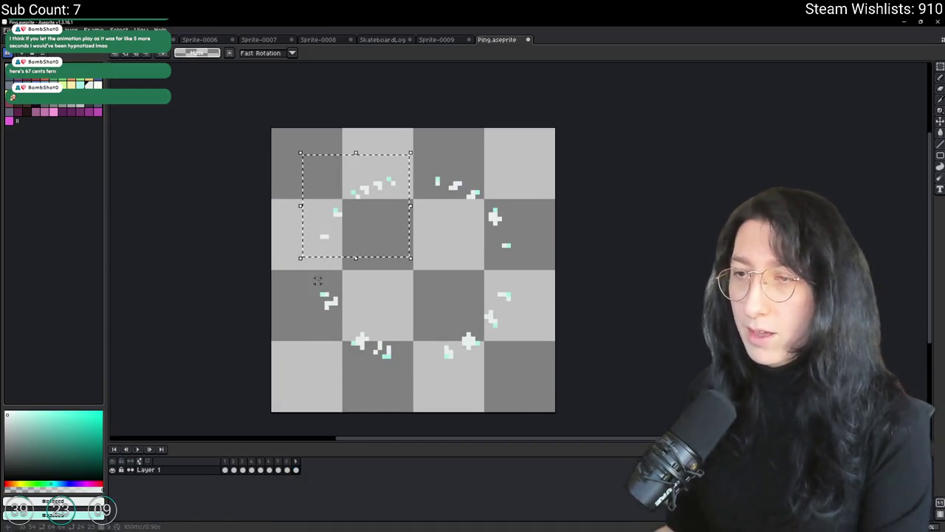
left_click_drag(416, 274, 273, 411)
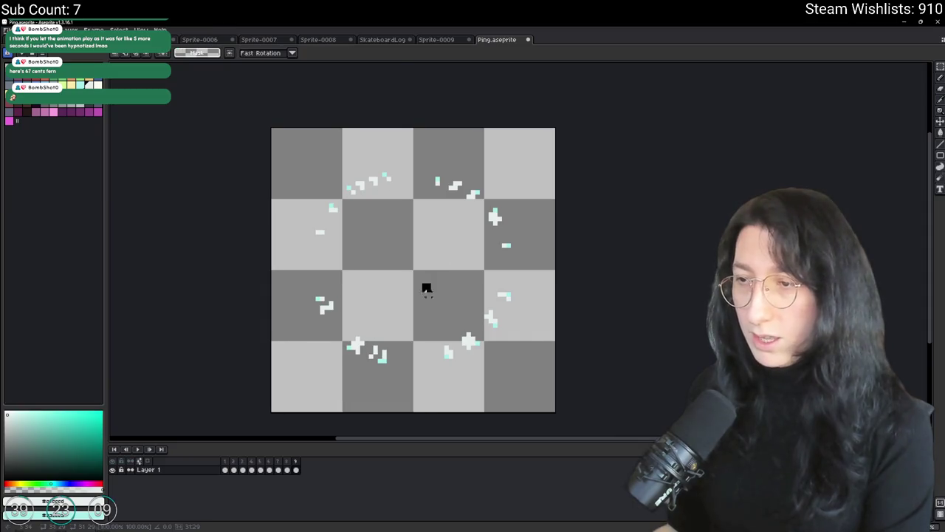
left_click_drag(425, 282, 552, 368)
left_click_drag(531, 253, 435, 169)
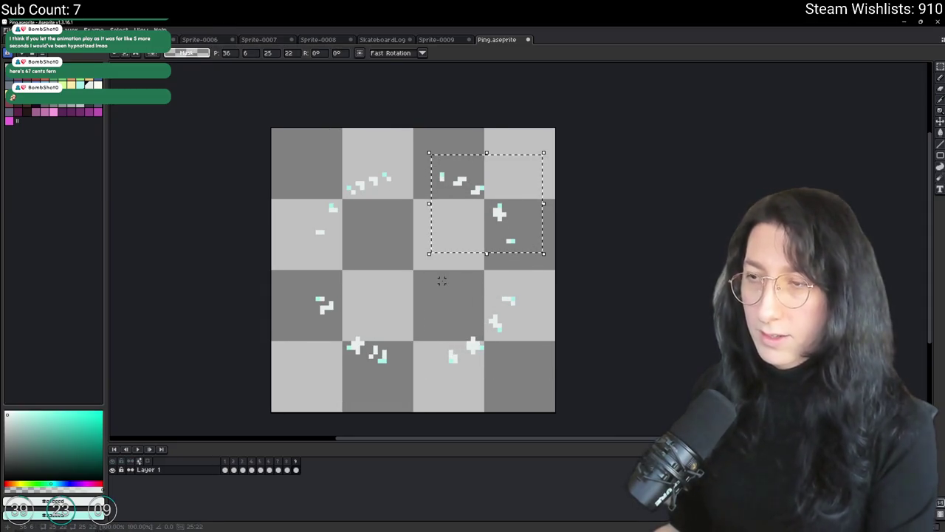
Erase bits of the broken ring with an enlarged eraser brush.
key("e")
scroll(375, 206, "up", 1)
key("plus")
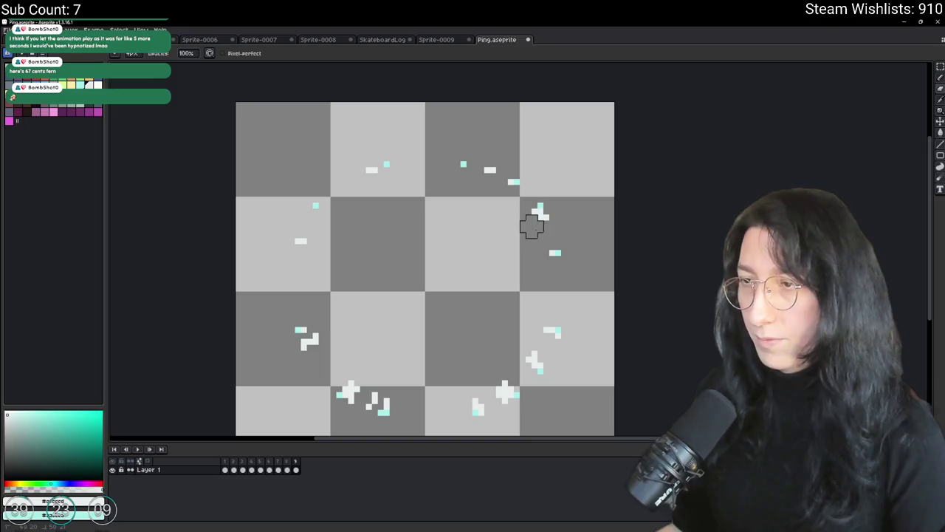
scroll(543, 214, "down", 1)
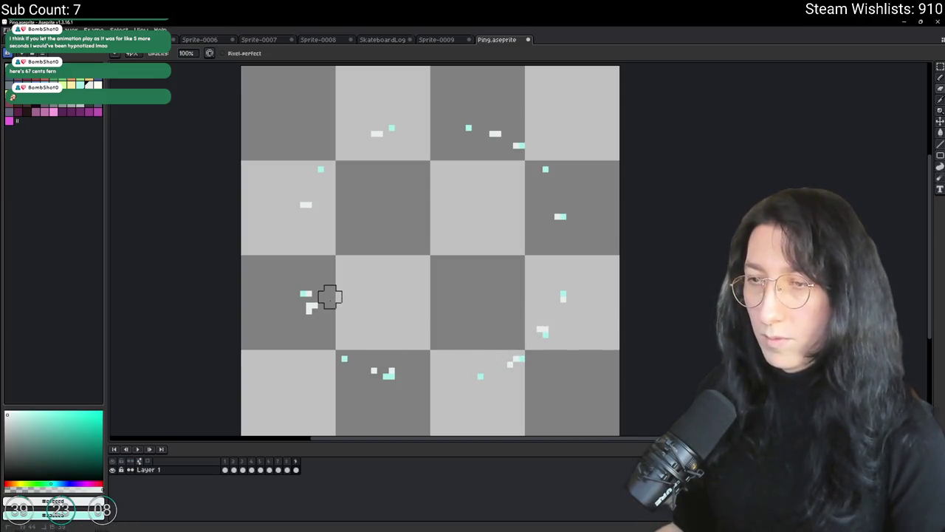
scroll(336, 226, "down", 2)
scroll(332, 294, "down", 1)
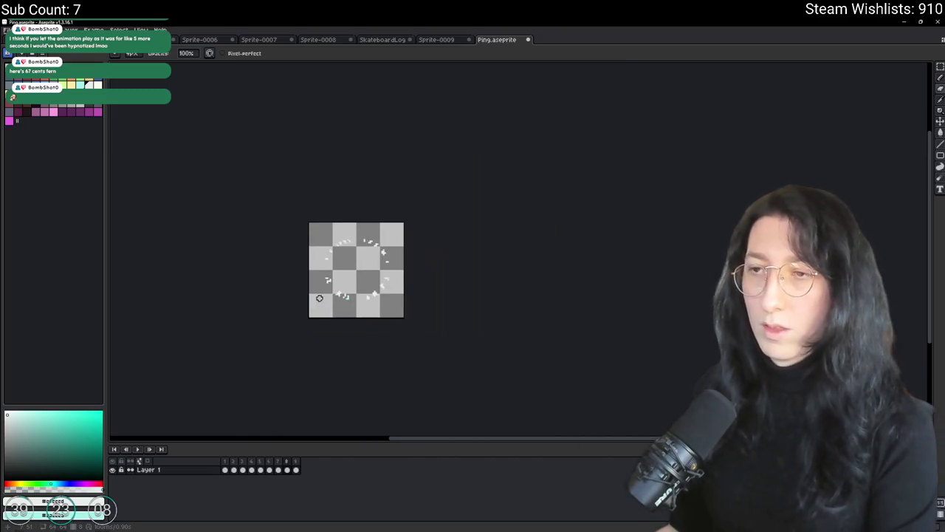
Preview the breakup, save Ping.aseprite, and add a new layer above Layer 1.
left_click(139, 449)
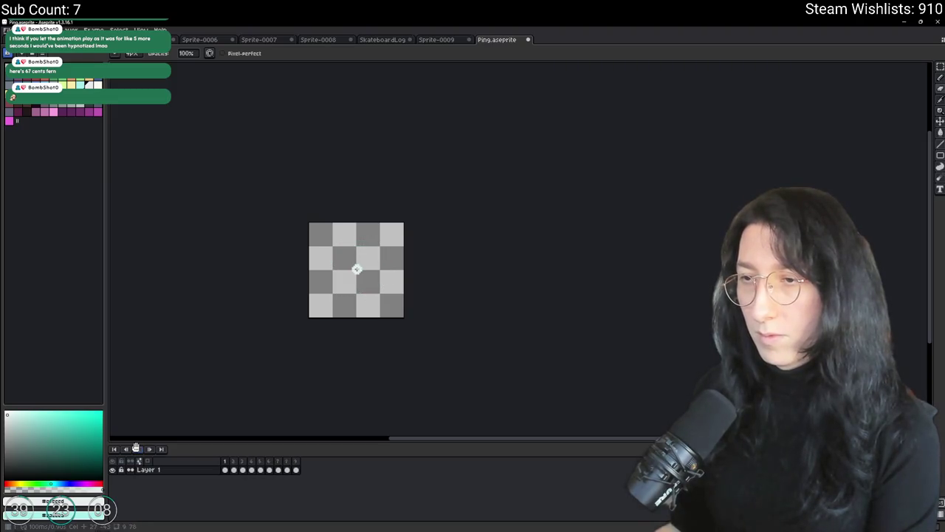
scroll(356, 269, "up", 1)
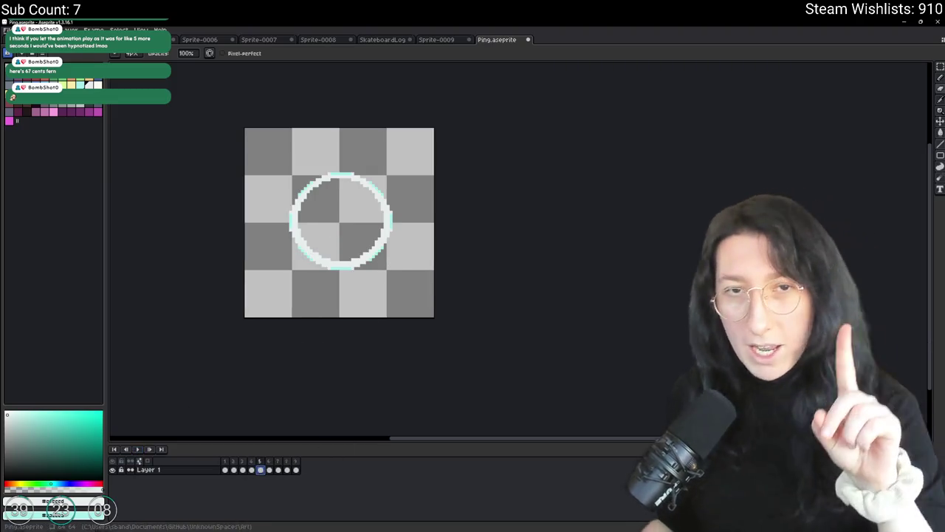
key("ctrl+s")
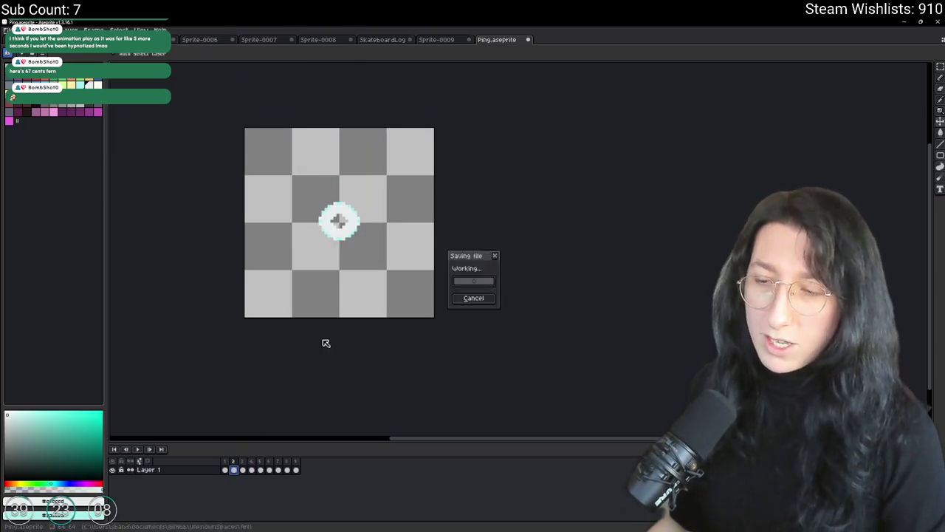
key("shift+n")
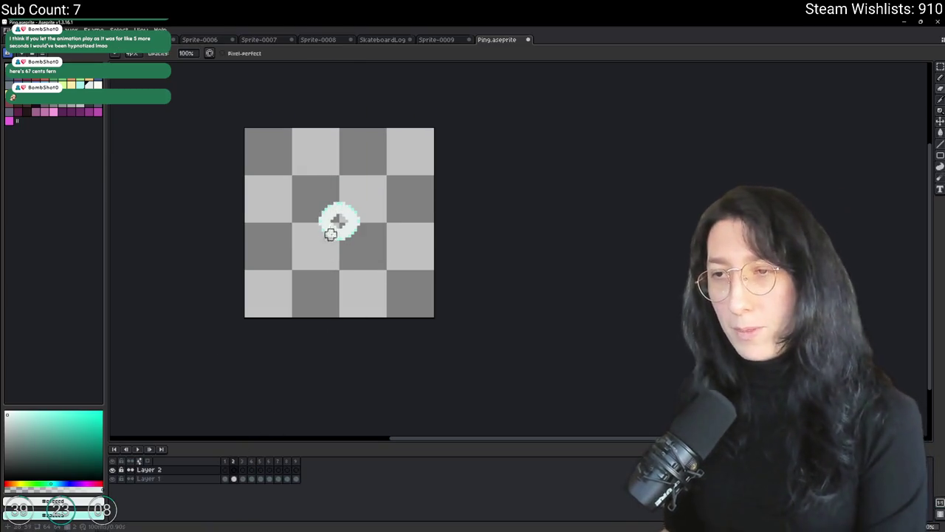
Centre the ring and try a grey stroke on its upper-right inside, then undo it.
scroll(336, 218, "up", 1)
left_click_drag(340, 218, 467, 231)
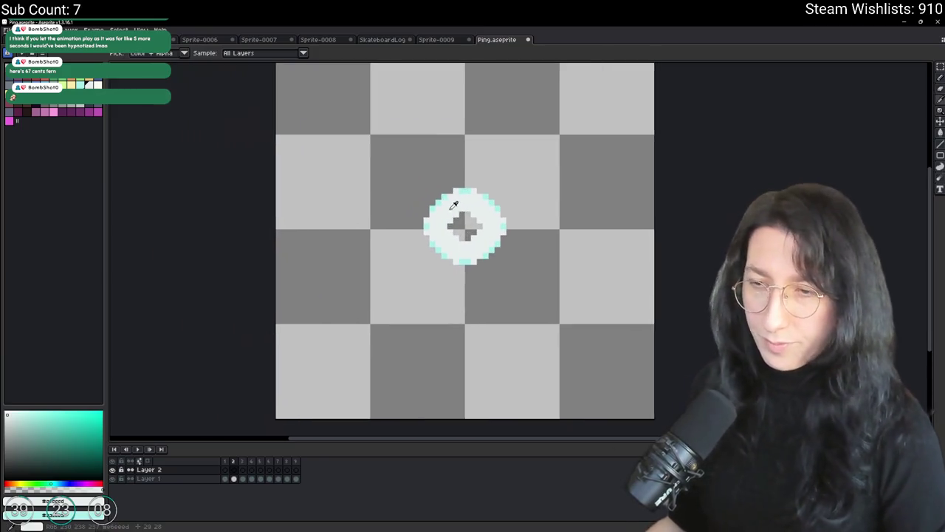
scroll(444, 214, "down", 2)
scroll(456, 170, "up", 1)
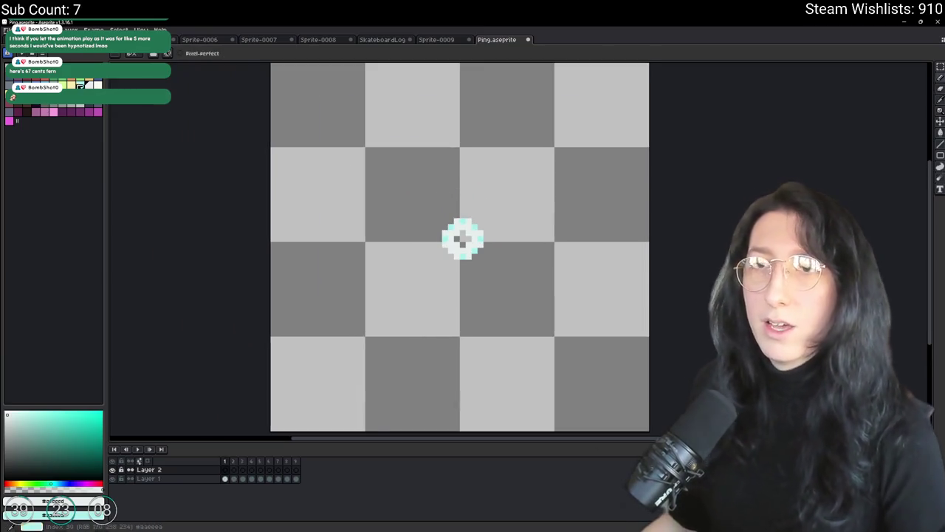
key("plus")
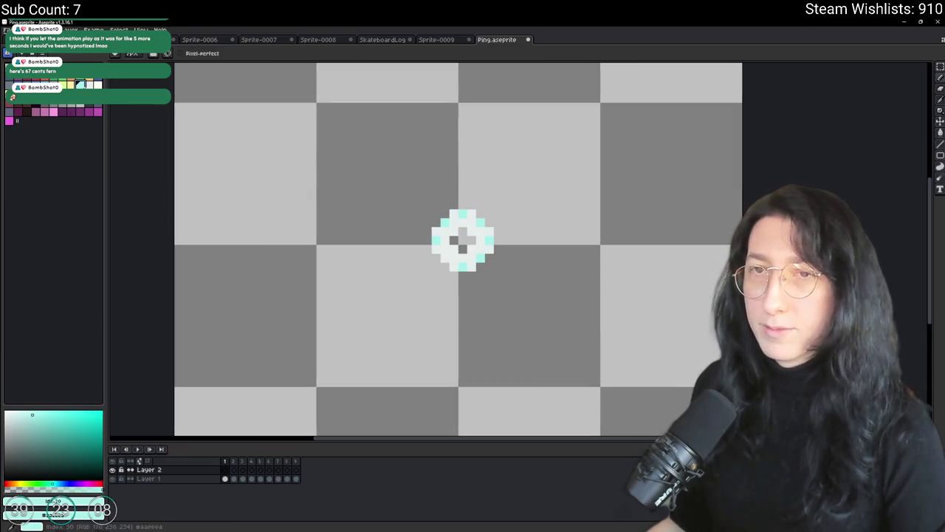
scroll(460, 236, "up", 2)
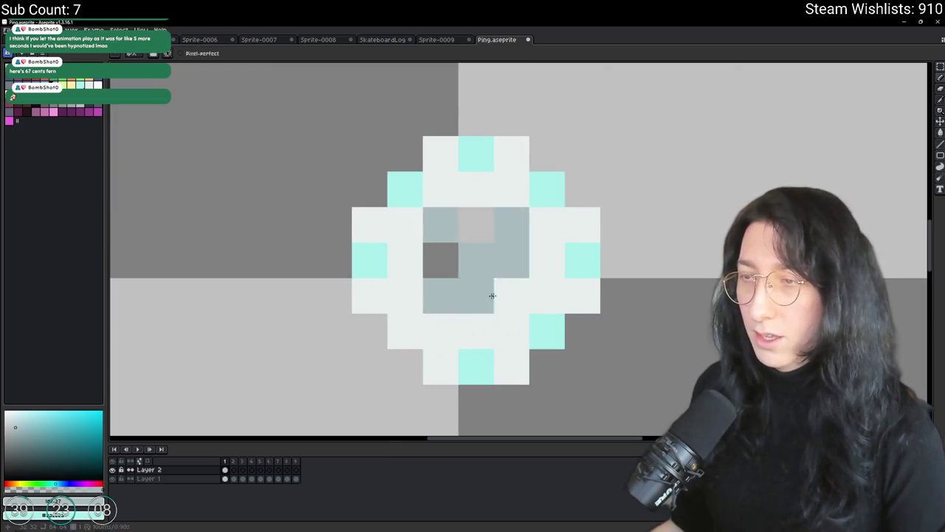
scroll(495, 266, "down", 5)
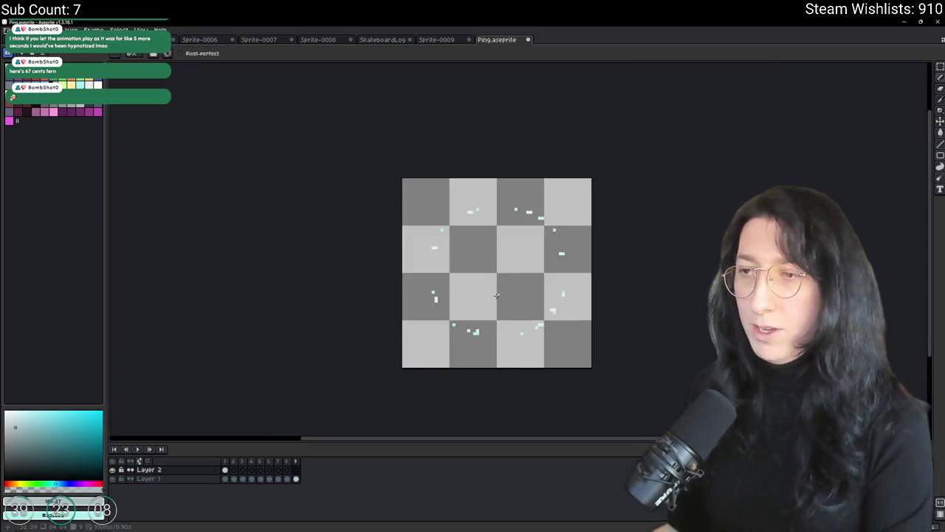
scroll(497, 295, "up", 4)
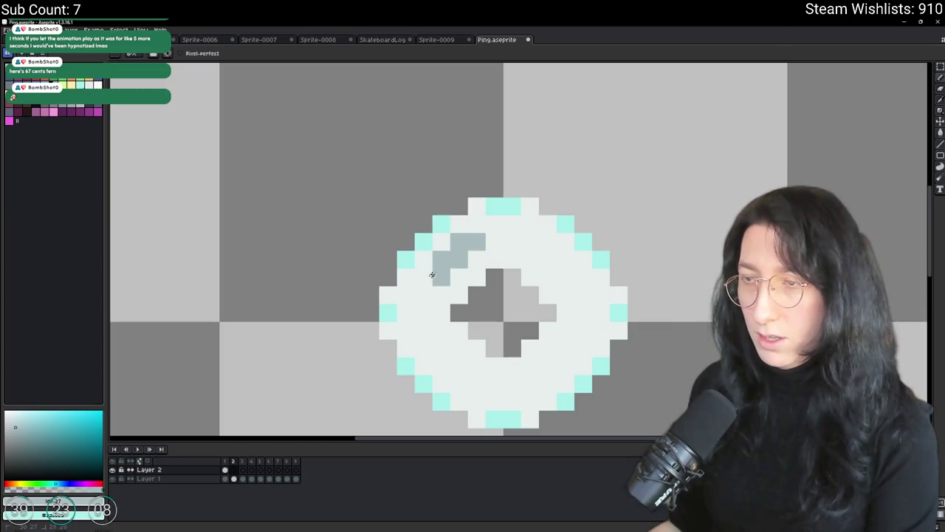
left_click_drag(528, 252, 563, 272)
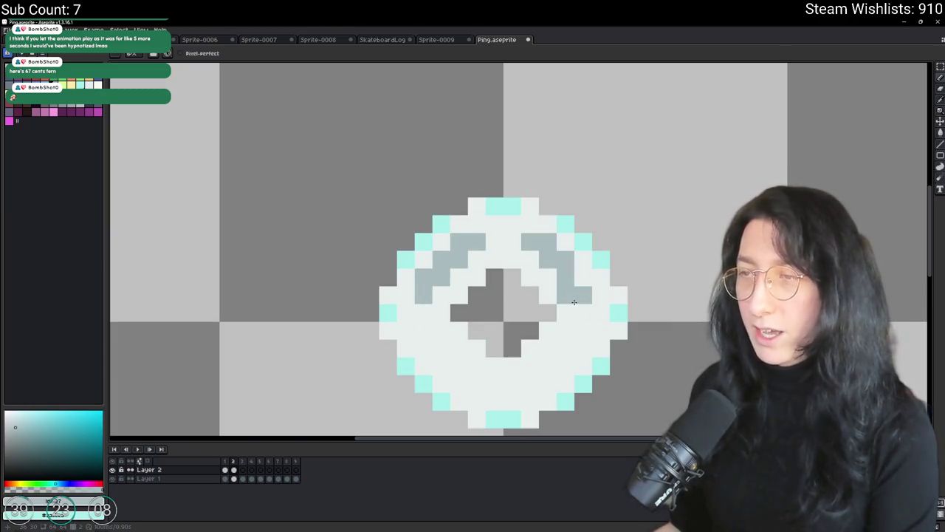
key("ctrl+z")
Paste the upper-left grey shading, flip it horizontally into the upper-right, and select both.
key("ctrl+v")
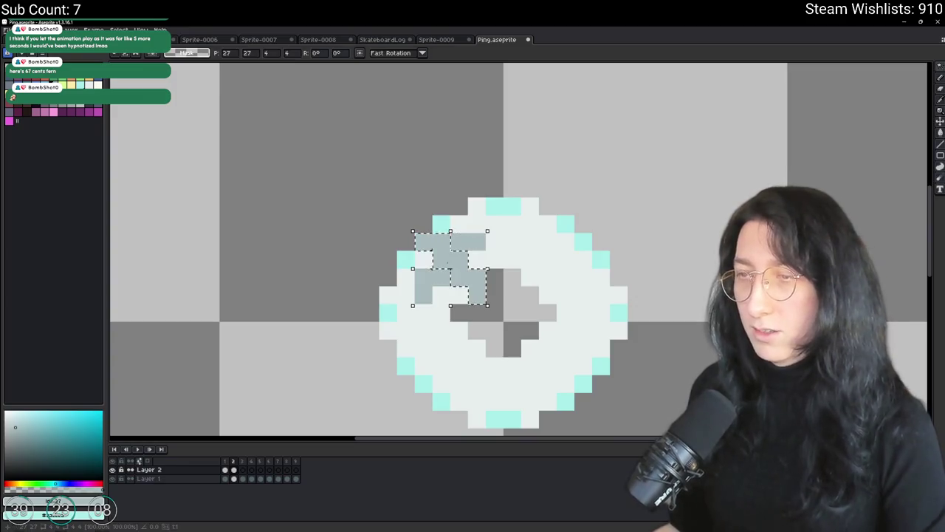
key("shift+h")
left_click_drag(449, 267, 556, 264)
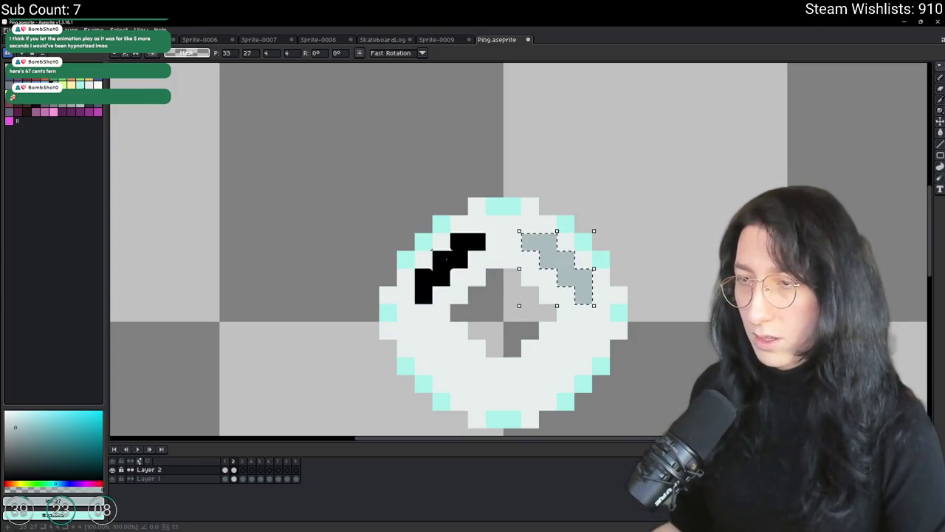
left_click_drag(449, 260, 449, 359)
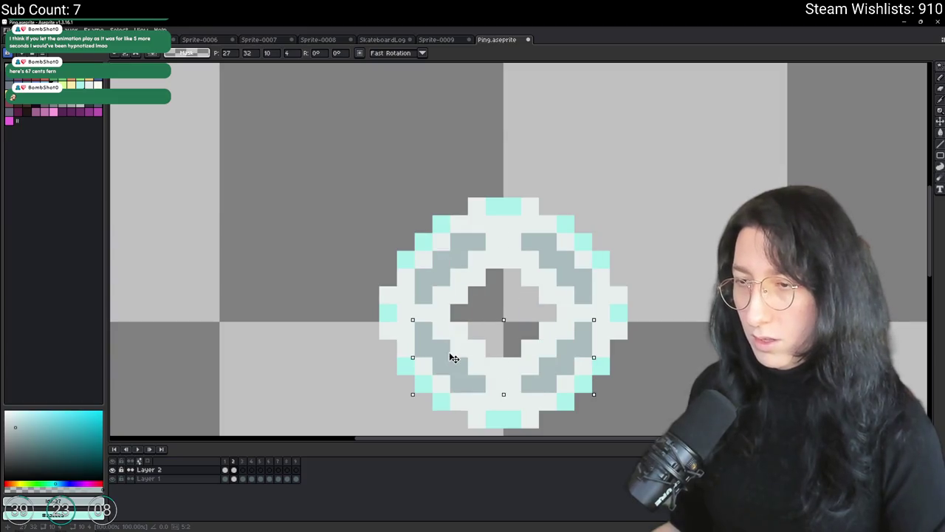
scroll(509, 321, "down", 5)
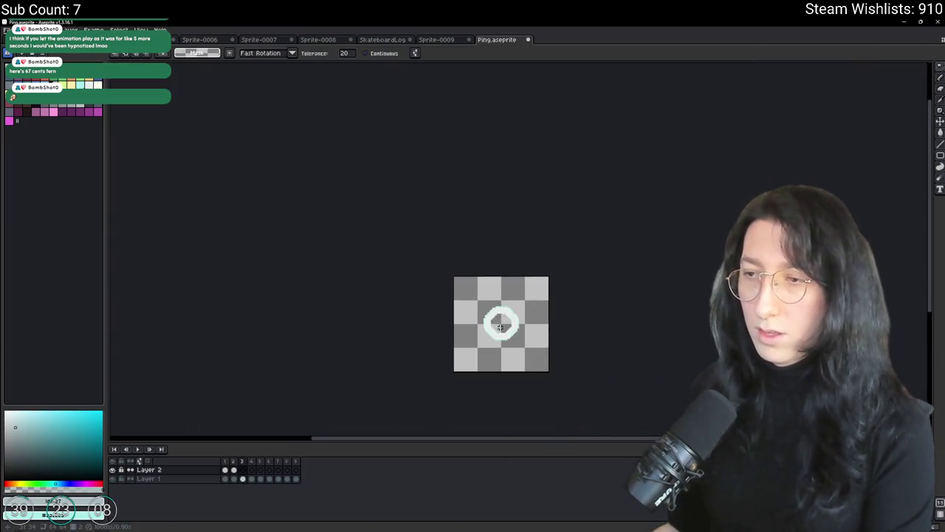
Pencil grey pixels along the ring's top-left and bottom-right edges.
scroll(509, 322, "up", 2)
key("b")
scroll(478, 271, "up", 1)
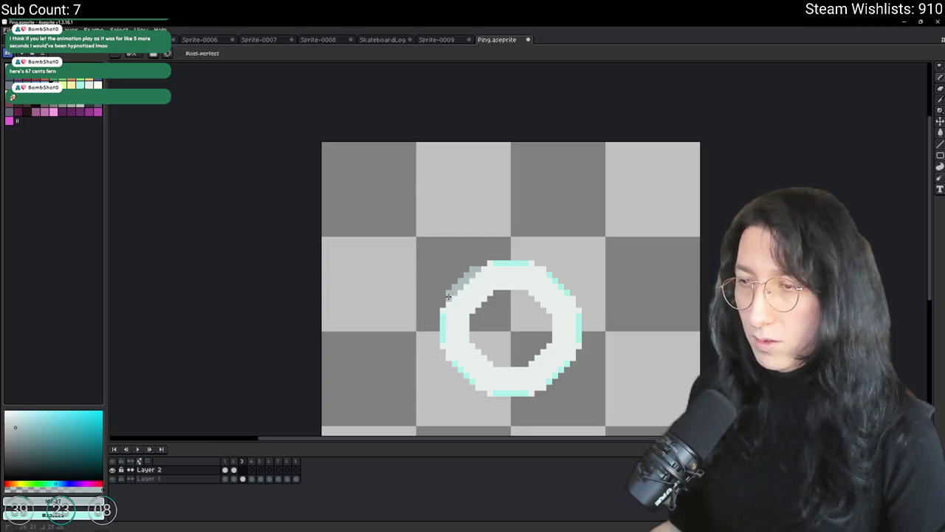
scroll(464, 291, "up", 1)
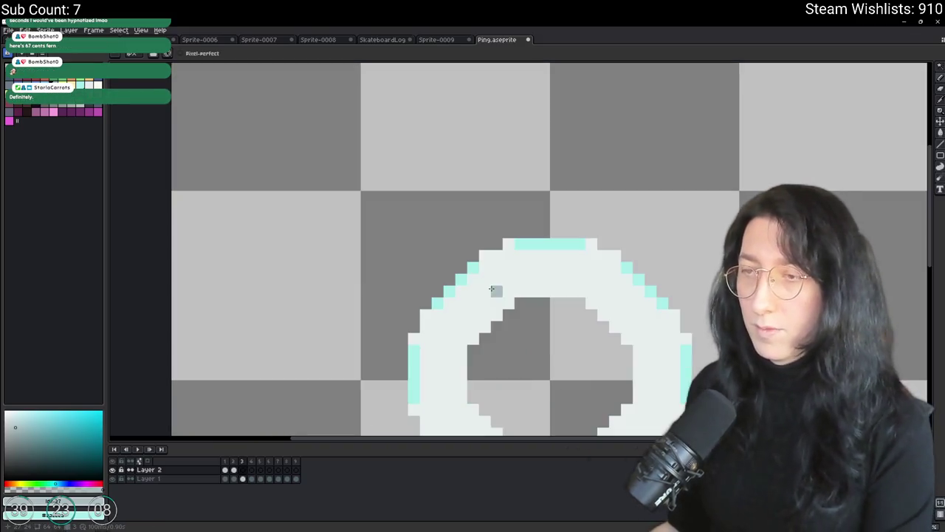
left_click_drag(482, 220, 439, 265)
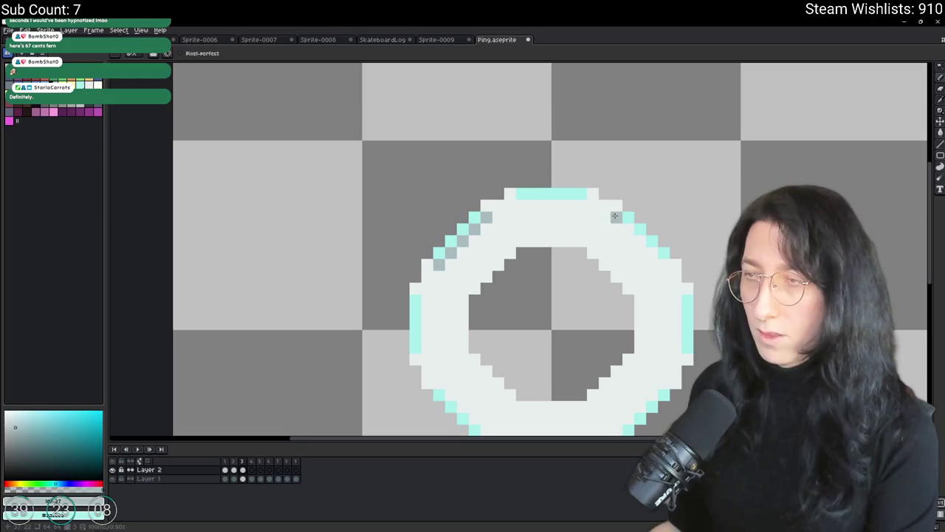
scroll(661, 274, "down", 2)
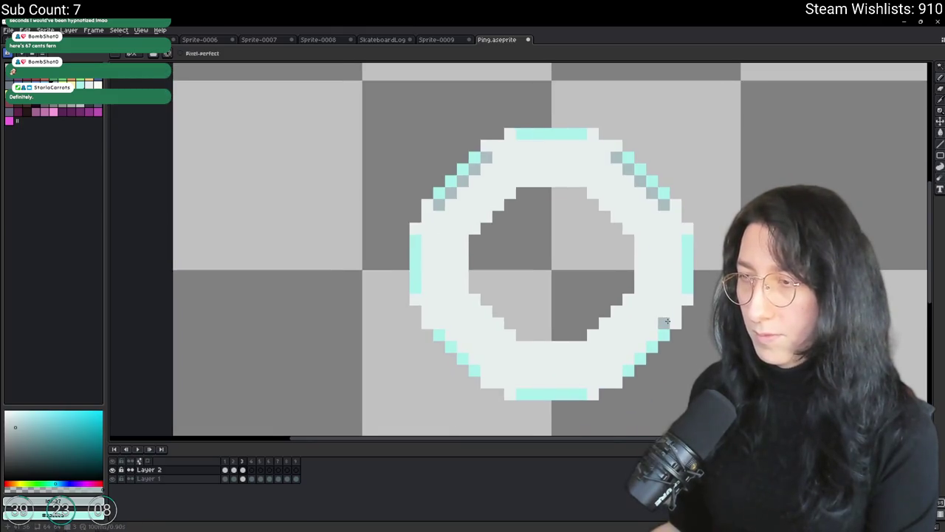
left_click_drag(666, 321, 617, 370)
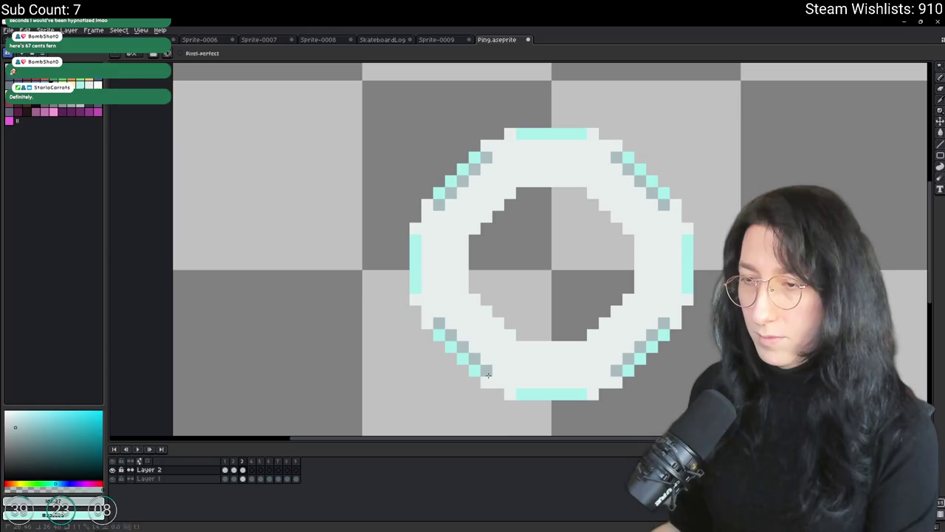
Zoom in to check the shaded ring, then save Ping.aseprite.
scroll(488, 375, "down", 4)
scroll(489, 373, "down", 2)
scroll(490, 372, "down", 1)
scroll(492, 369, "up", 3)
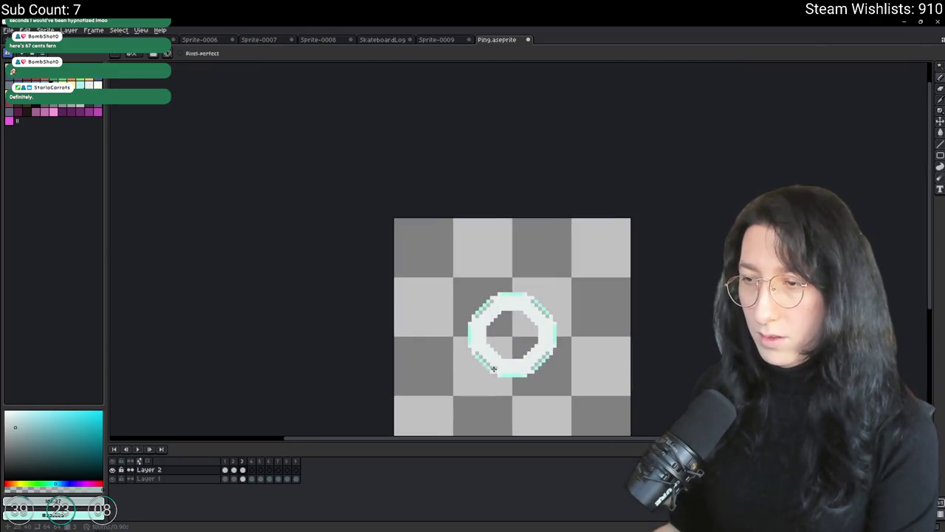
scroll(493, 368, "up", 1)
scroll(480, 343, "up", 2)
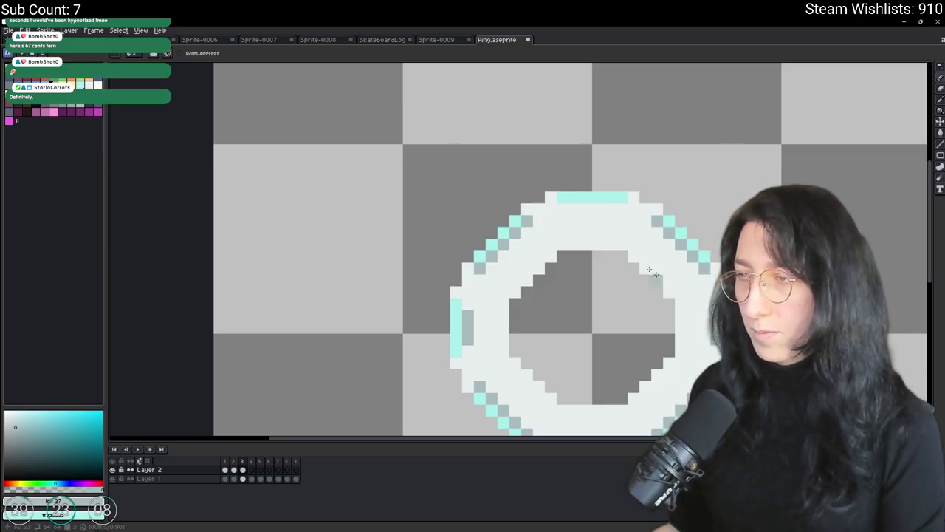
scroll(635, 270, "down", 3)
scroll(613, 268, "down", 1)
scroll(603, 266, "up", 1)
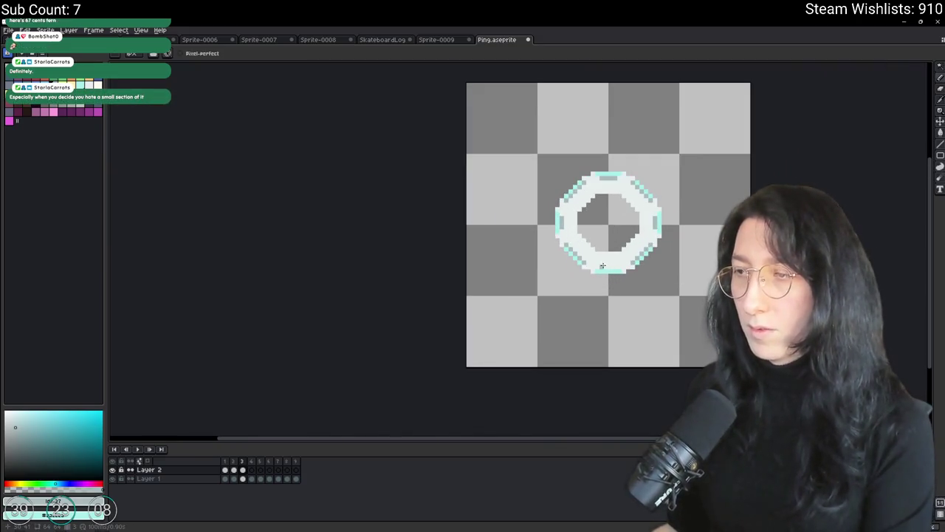
scroll(613, 270, "up", 2)
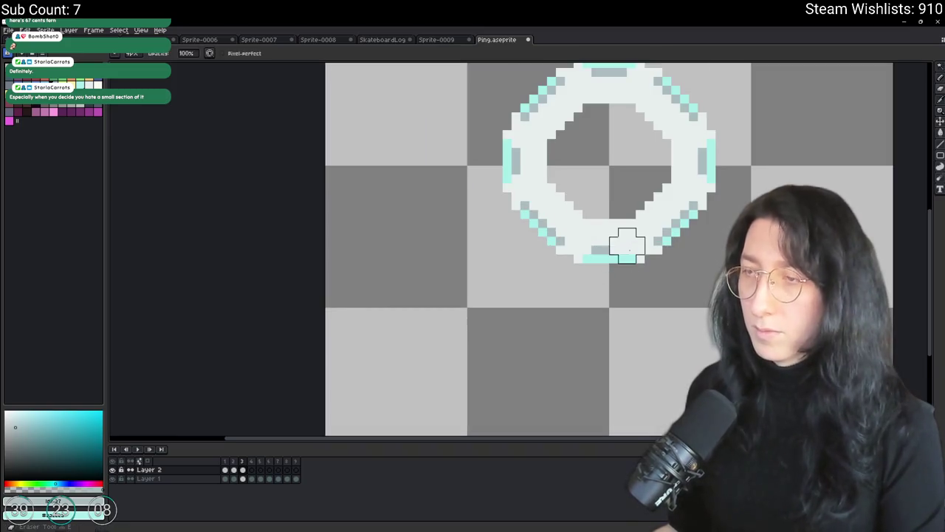
key("ctrl+s")
Recentre the ring and zoom out to view the whole sprite.
scroll(613, 295, "down", 1)
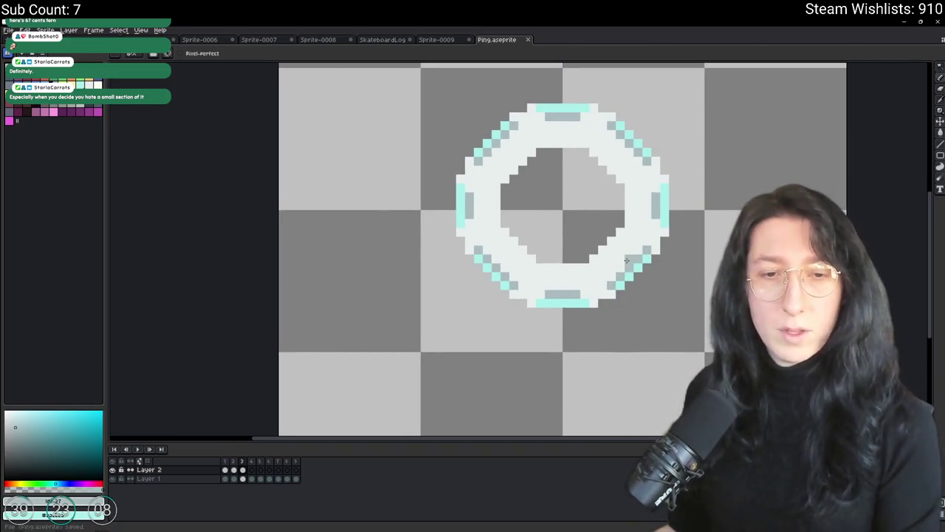
scroll(583, 280, "down", 1)
left_click_drag(582, 280, 484, 299)
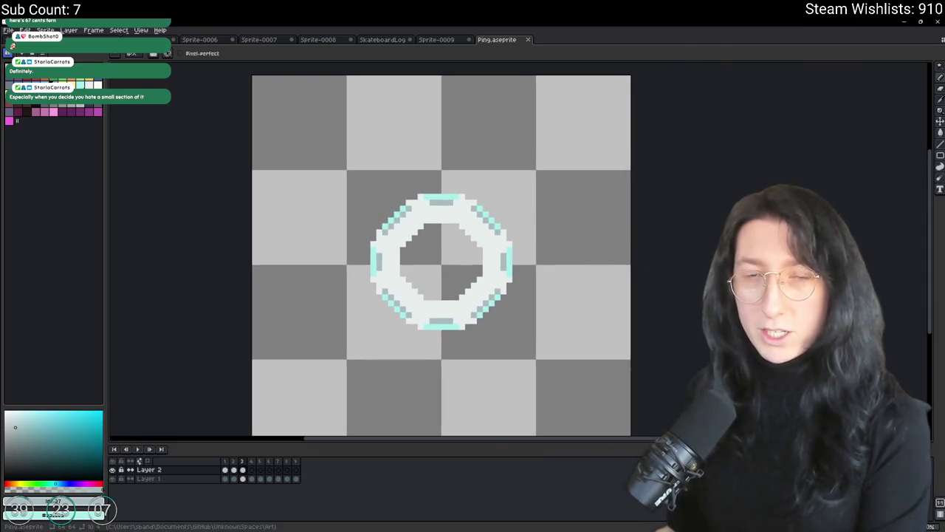
scroll(453, 286, "down", 1)
scroll(453, 286, "down", 1)
scroll(454, 286, "down", 3)
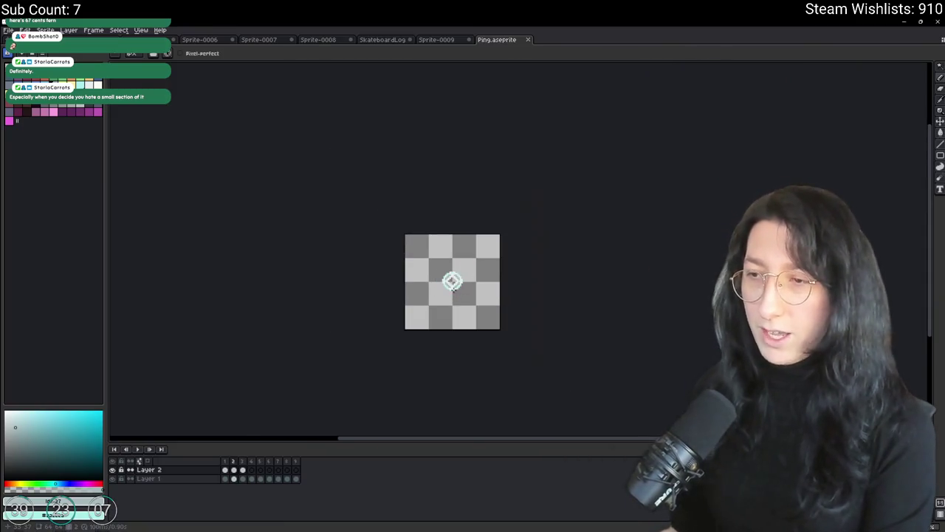
scroll(424, 300, "up", 1)
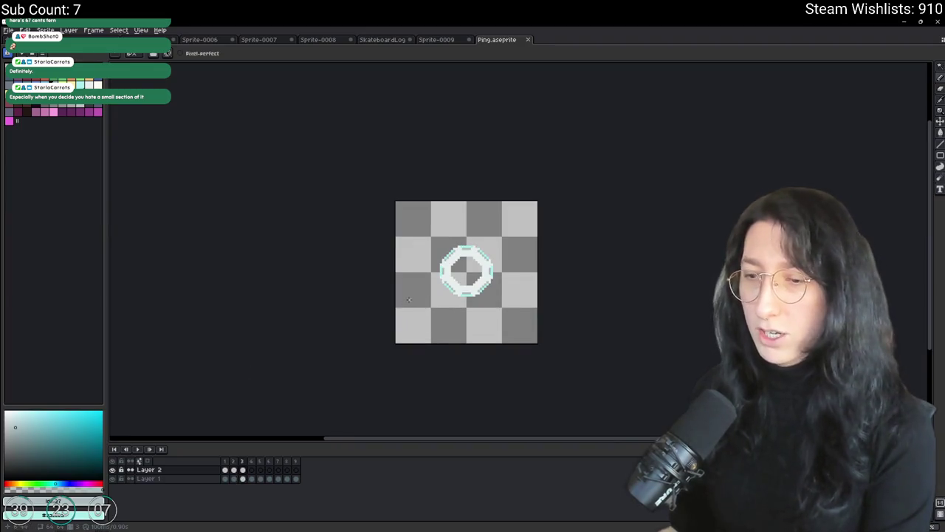
scroll(432, 260, "up", 1)
scroll(431, 260, "up", 3)
scroll(431, 261, "up", 1)
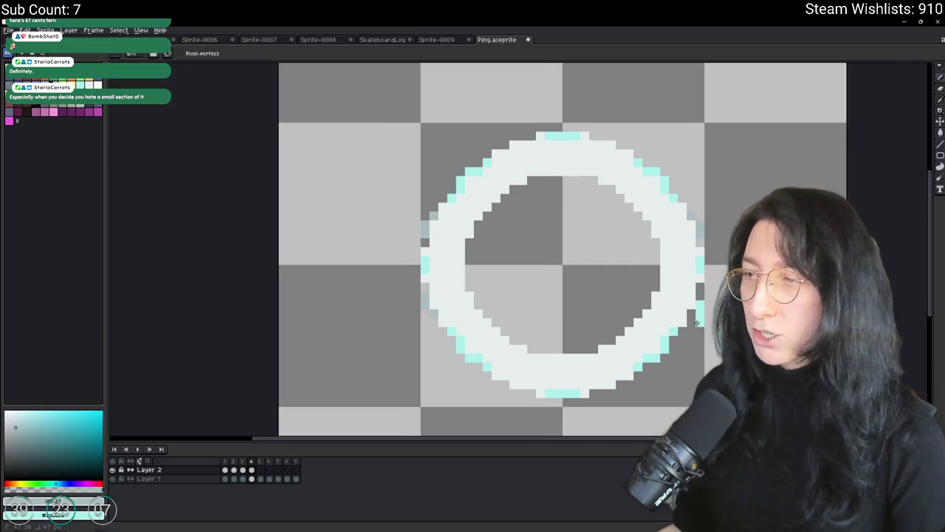
scroll(690, 266, "up", 1)
scroll(542, 343, "up", 1)
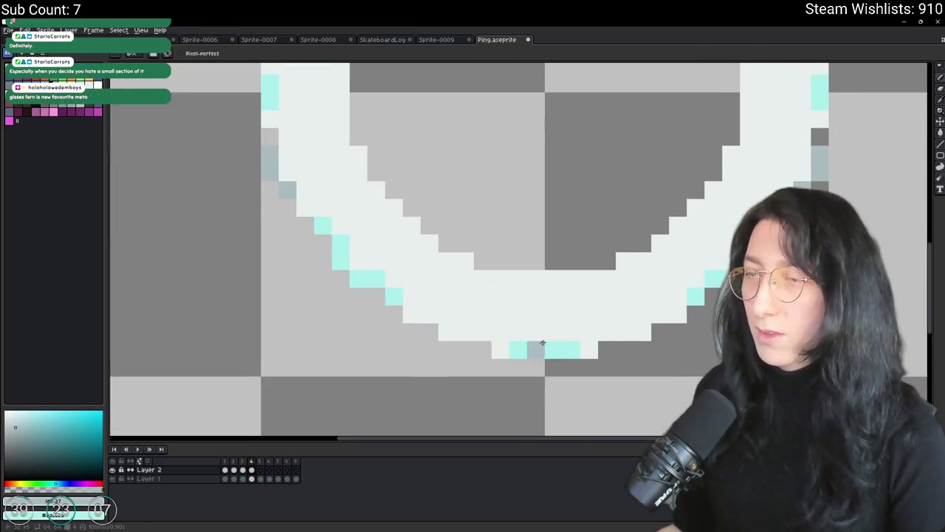
scroll(506, 358, "down", 2)
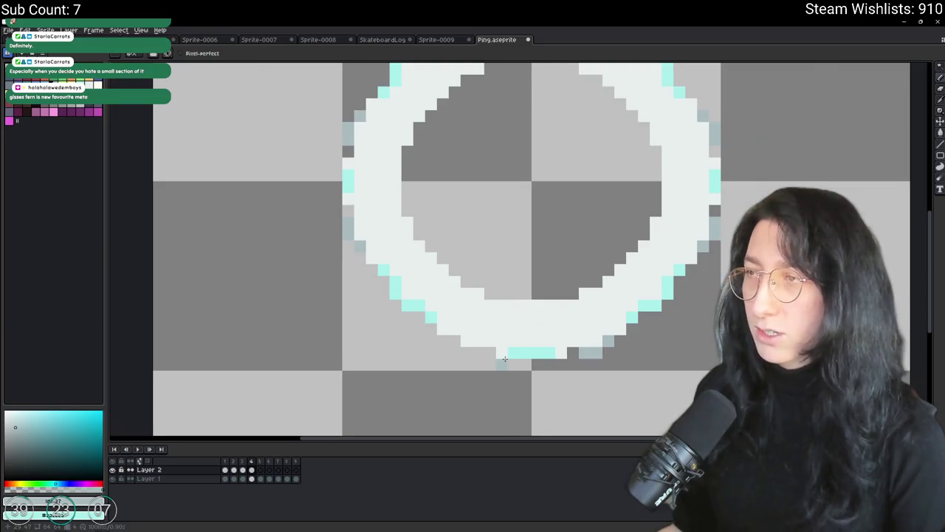
scroll(467, 357, "up", 2)
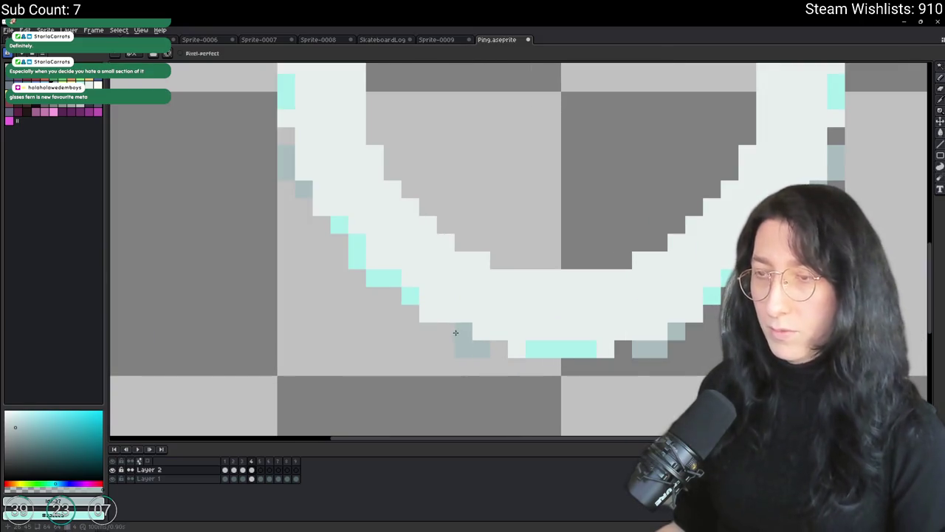
scroll(456, 332, "up", 1)
scroll(449, 320, "up", 4)
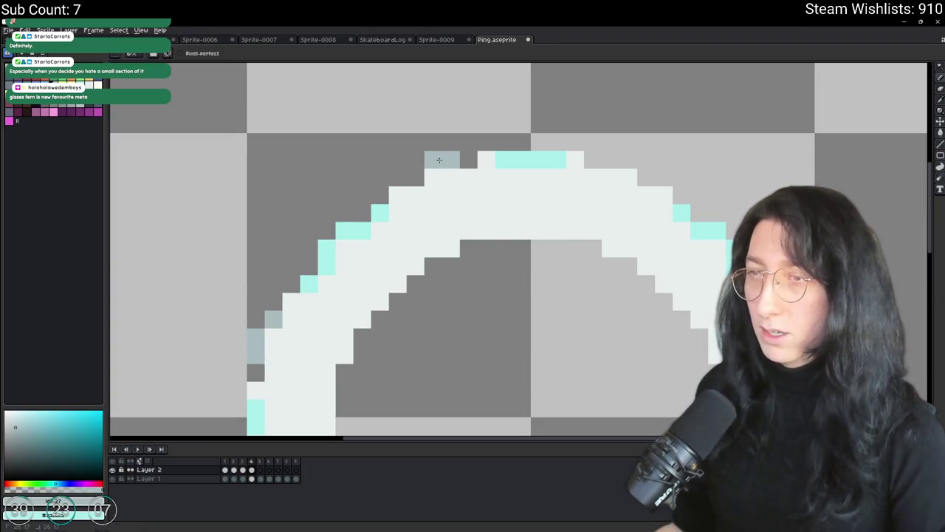
scroll(628, 175, "down", 4)
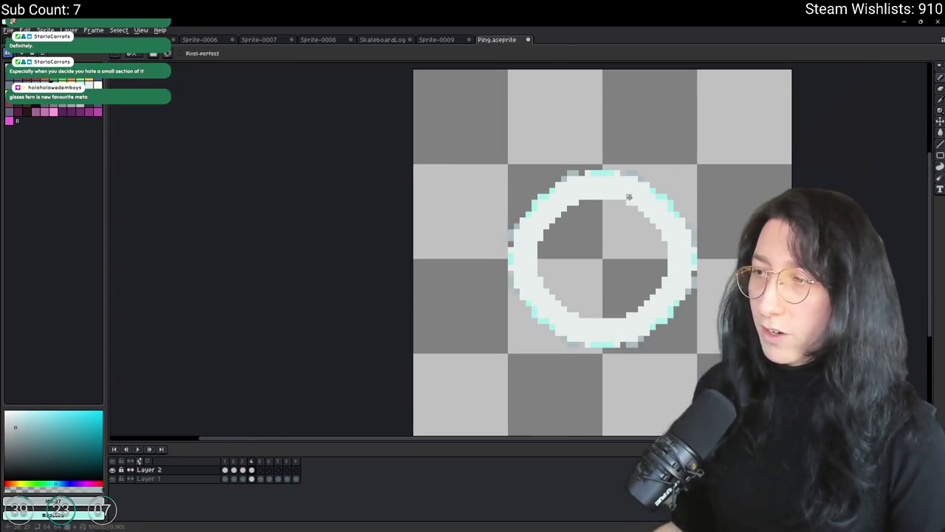
scroll(613, 176, "down", 2)
scroll(610, 178, "up", 2)
scroll(605, 177, "down", 2)
scroll(605, 178, "down", 1)
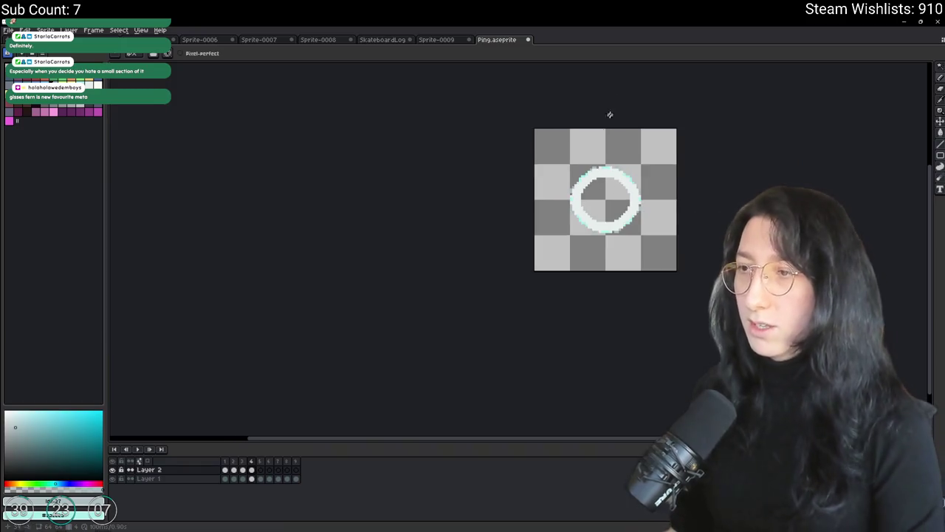
scroll(566, 211, "up", 3)
scroll(570, 255, "up", 1)
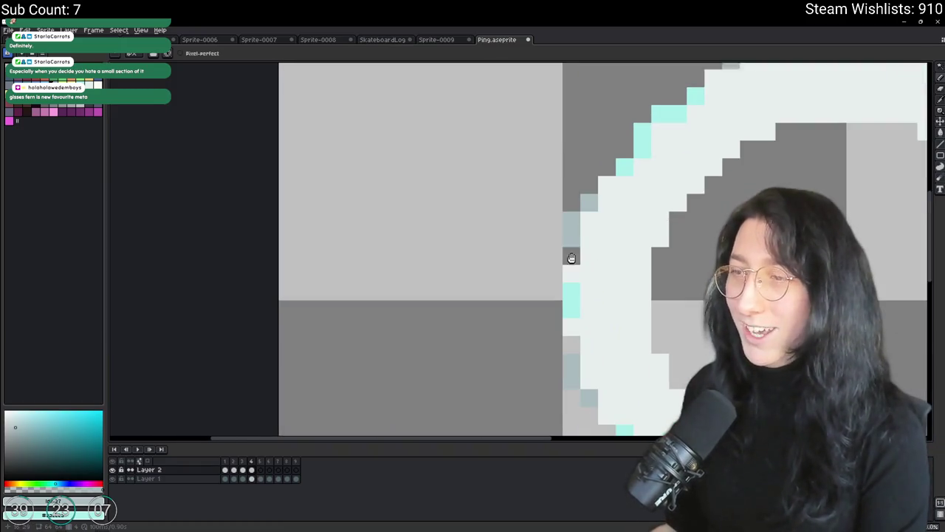
scroll(566, 333, "down", 3)
scroll(645, 244, "up", 2)
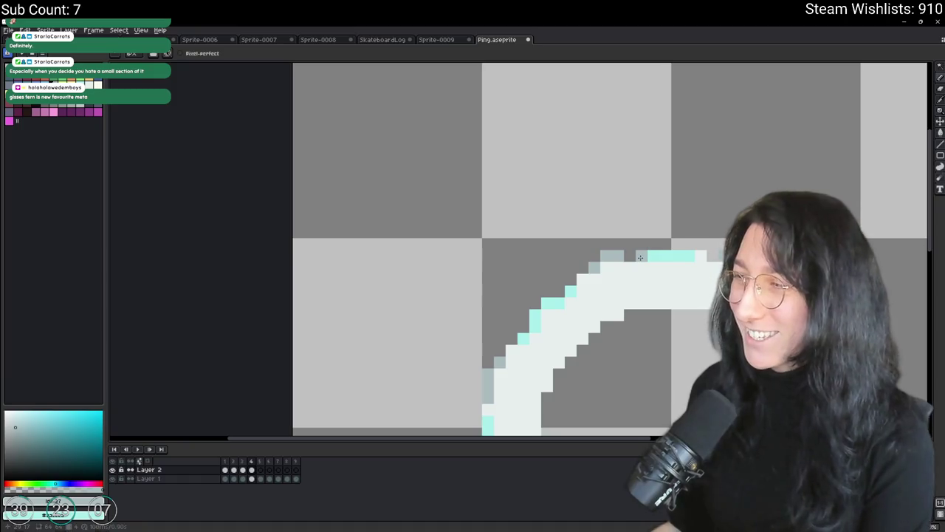
scroll(669, 249, "down", 3)
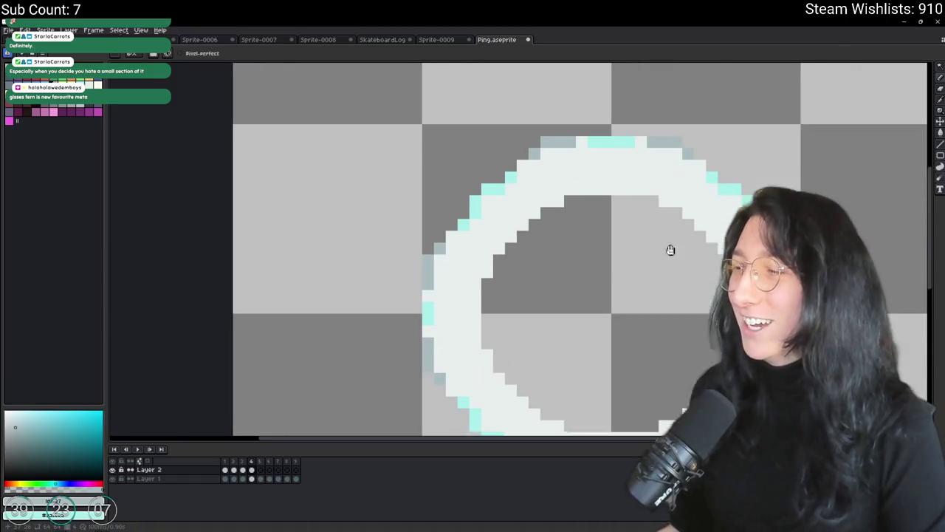
scroll(669, 249, "up", 3)
scroll(676, 272, "down", 3)
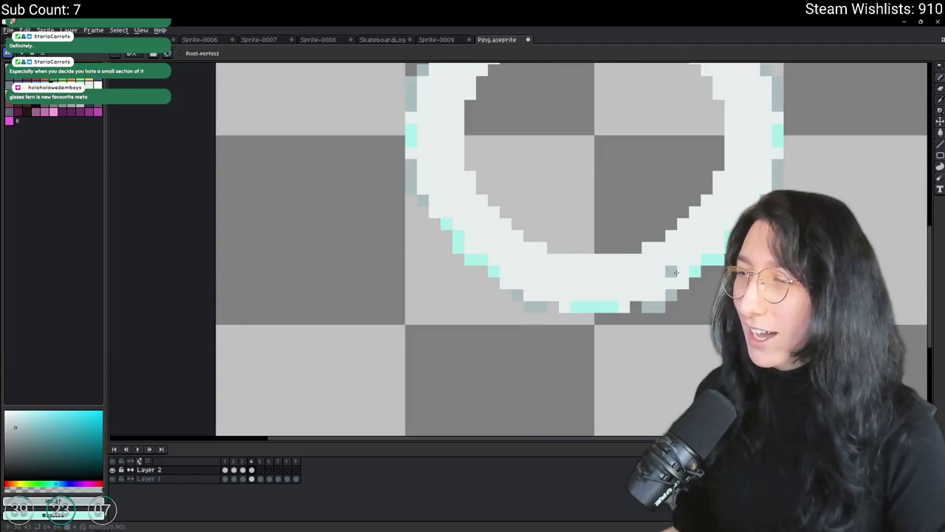
scroll(562, 281, "down", 1)
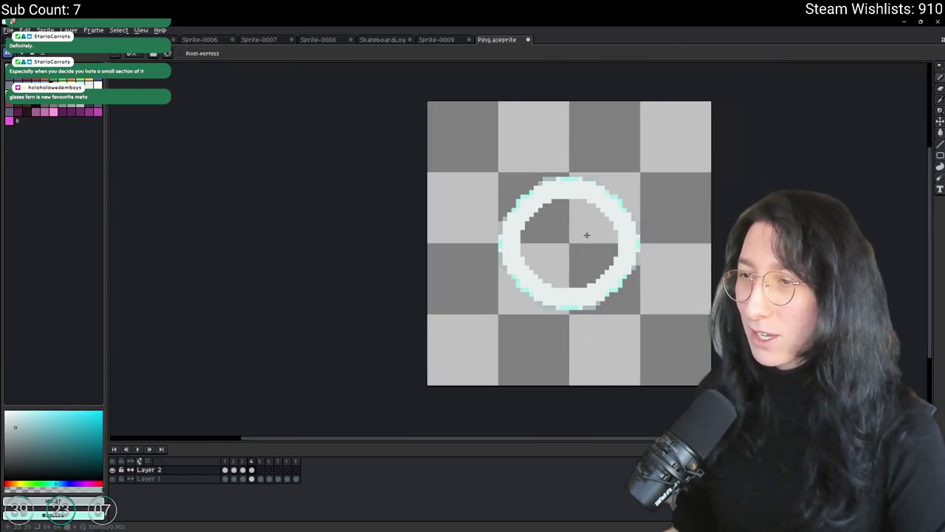
scroll(568, 249, "down", 1)
scroll(567, 249, "down", 1)
key(".")
scroll(567, 249, "down", 1)
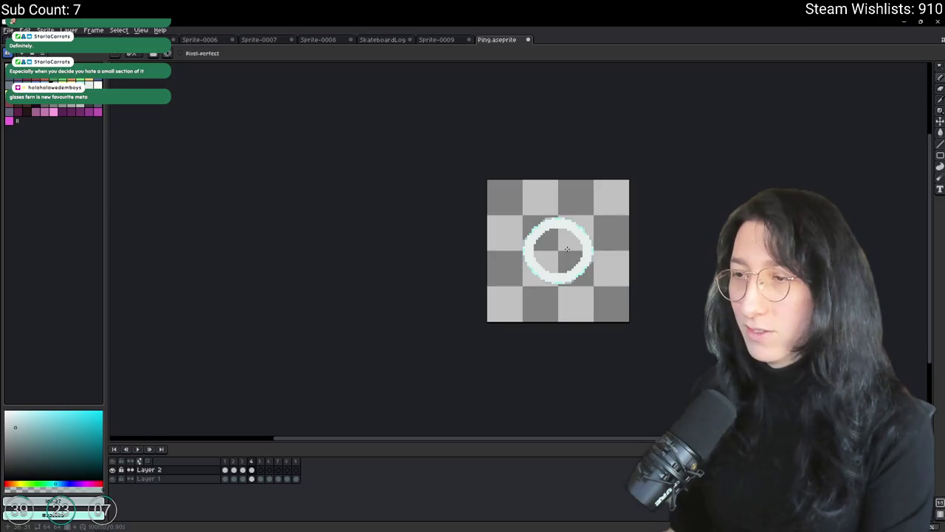
Play the ring animation and stop it on frame 6, where the ring breaks into segments.
left_click(139, 449)
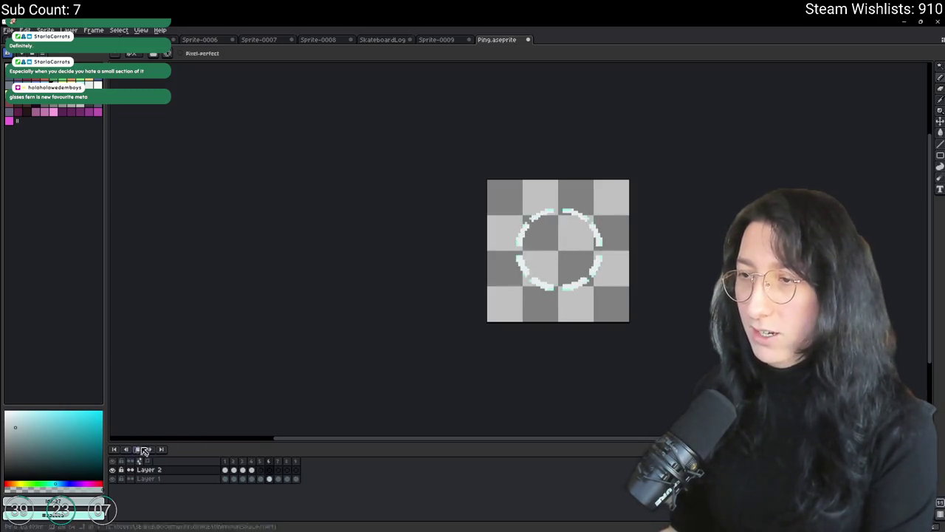
scroll(237, 340, "down", 1)
left_click_drag(537, 277, 517, 279)
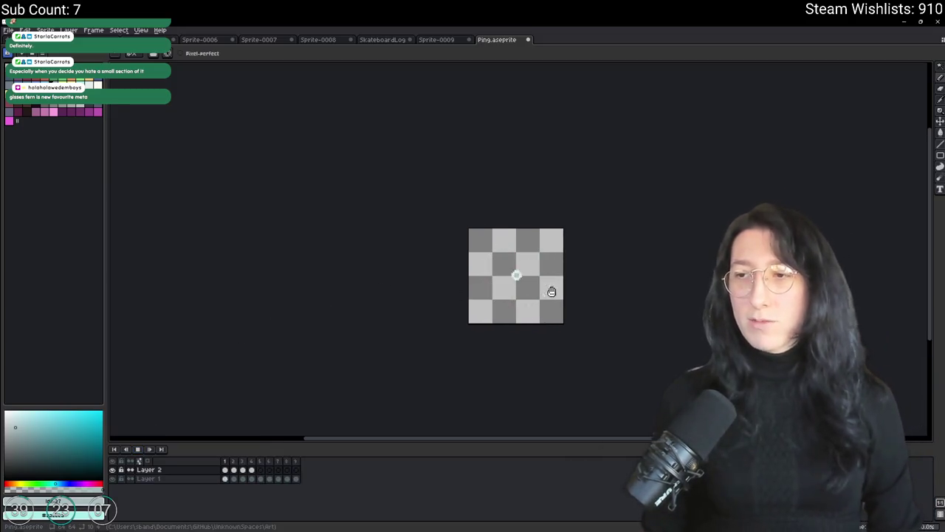
left_click(138, 448)
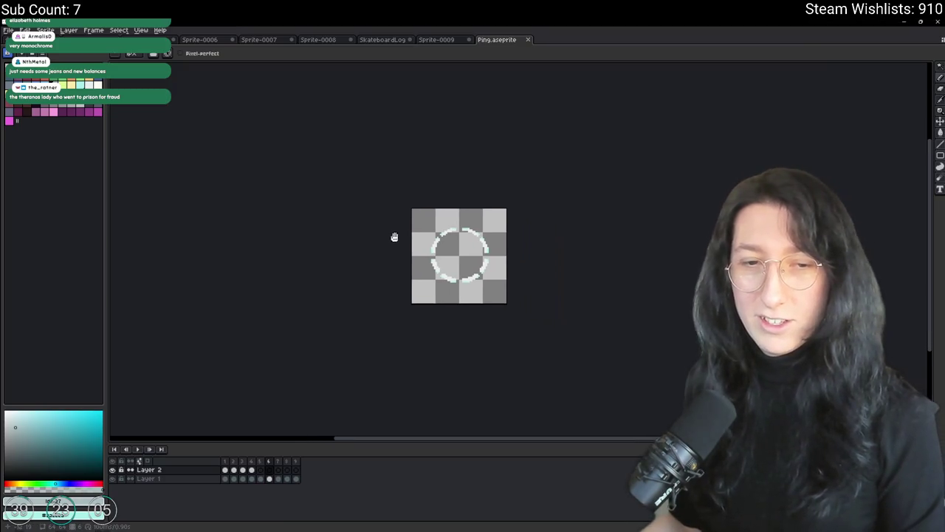
Save the sprite, then replace the ring's dark grey-purple with dark navy on the first frames.
scroll(392, 237, "up", 3)
key("ctrl+s")
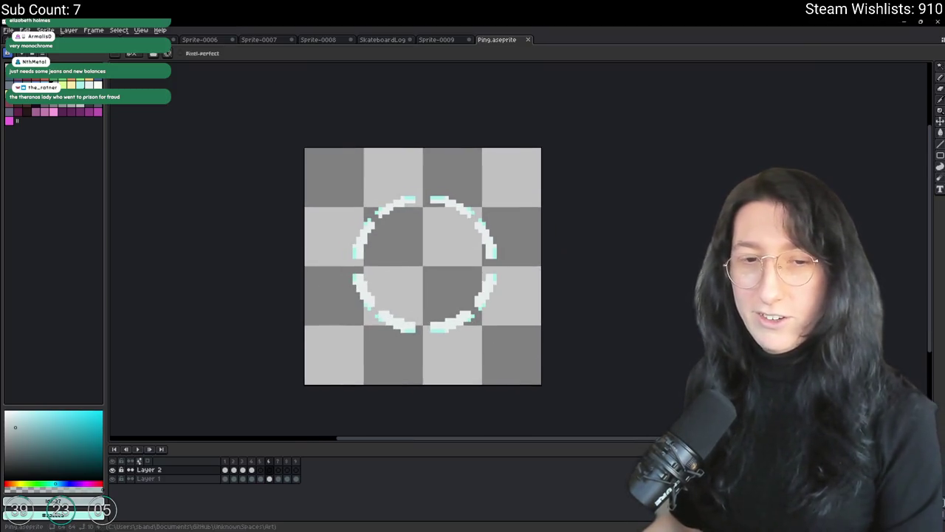
scroll(295, 268, "up", 1)
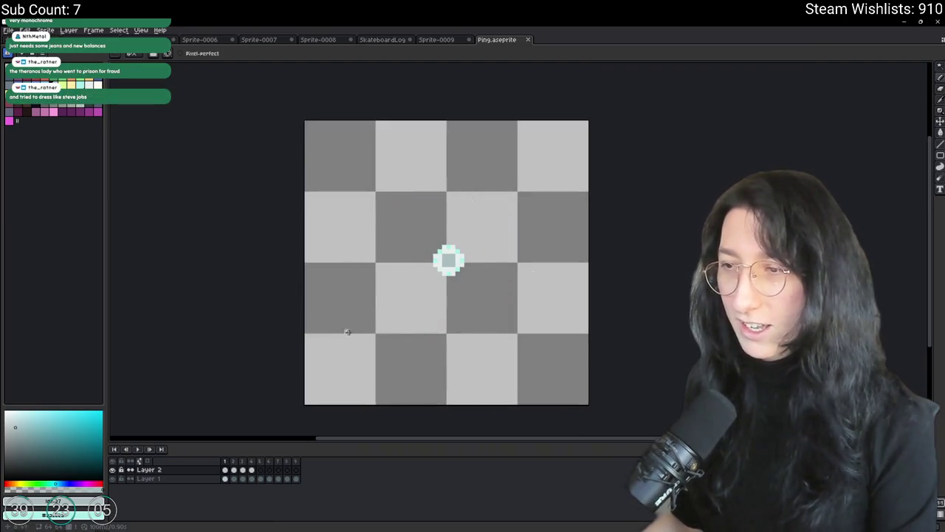
key("i")
scroll(456, 242, "up", 2)
scroll(441, 266, "up", 2)
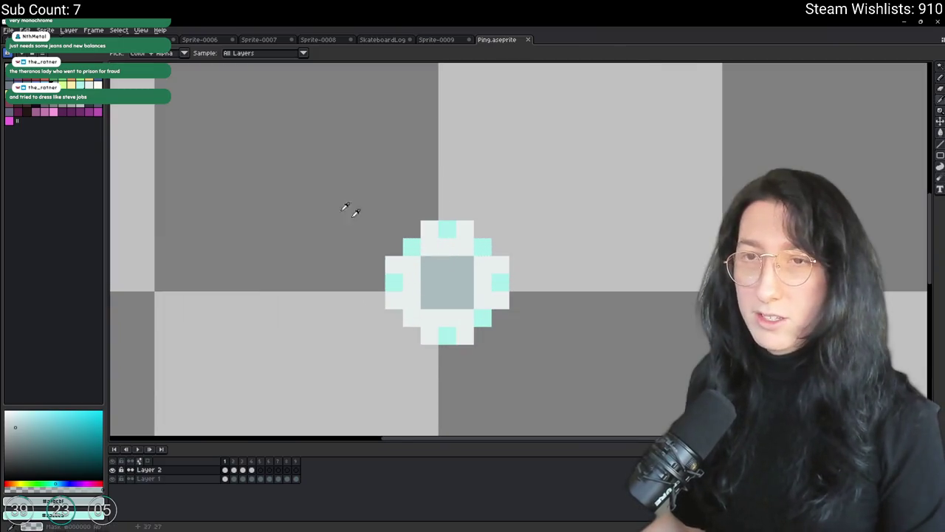
key("shift+r")
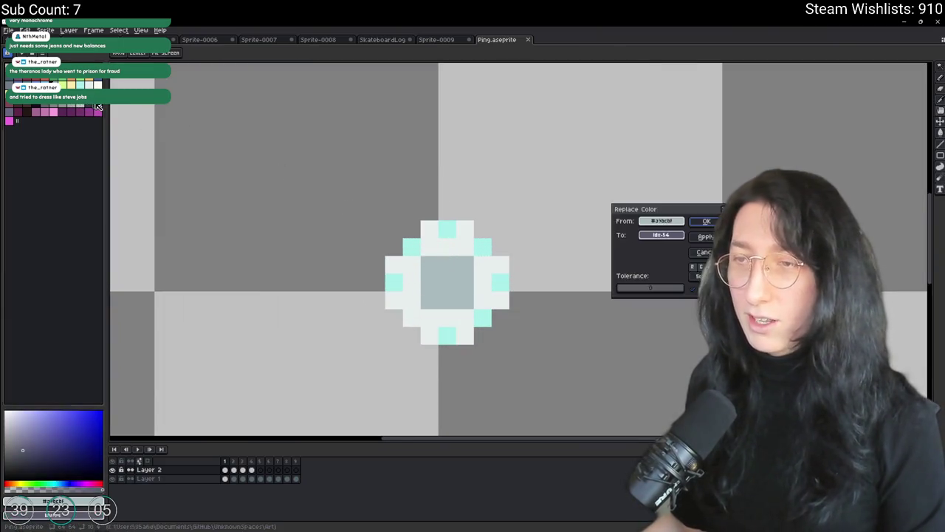
key("Return")
scroll(402, 226, "down", 1)
key("shift+r")
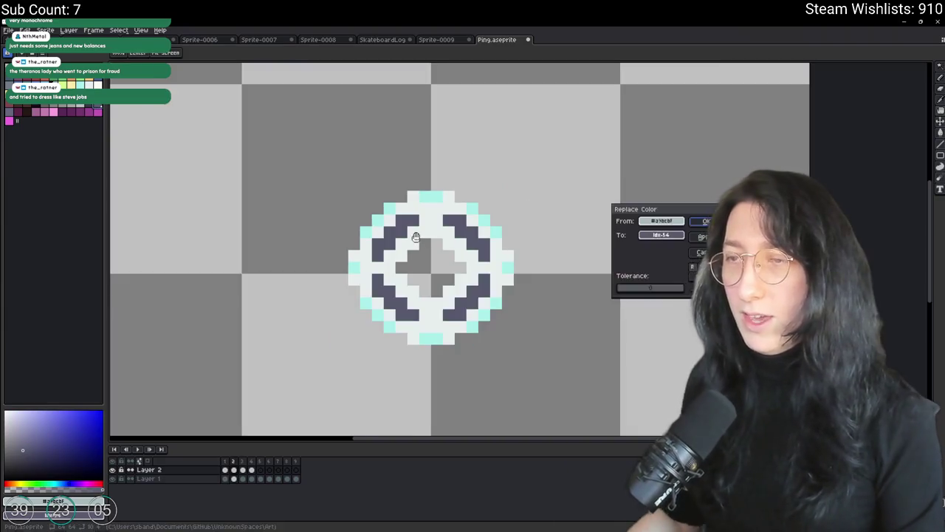
key("Return")
Replace the grey with navy on the next two frames, through frame 4.
key("Right")
key("shift+r")
key("Return")
key("Right")
key("shift+r")
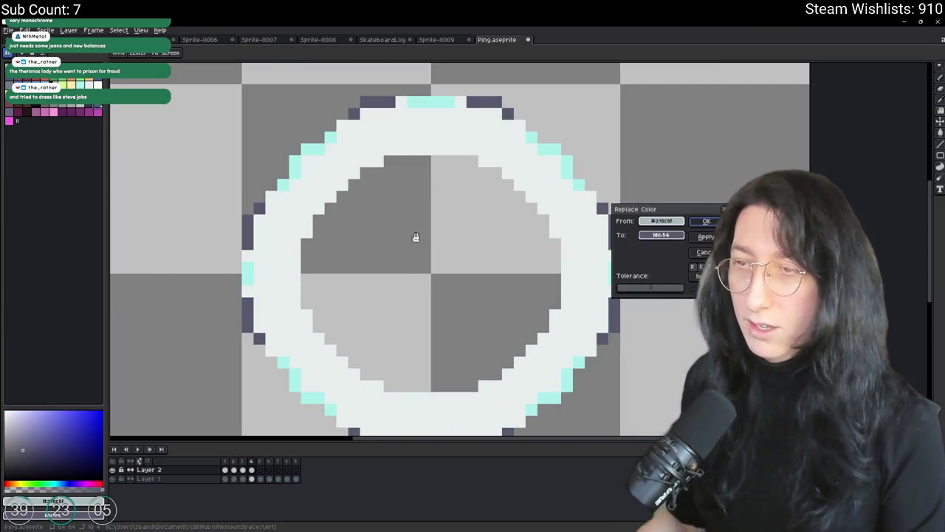
key("Return")
Play the ping animation to check the recoloured ring.
scroll(419, 258, "down", 2)
left_click(140, 450)
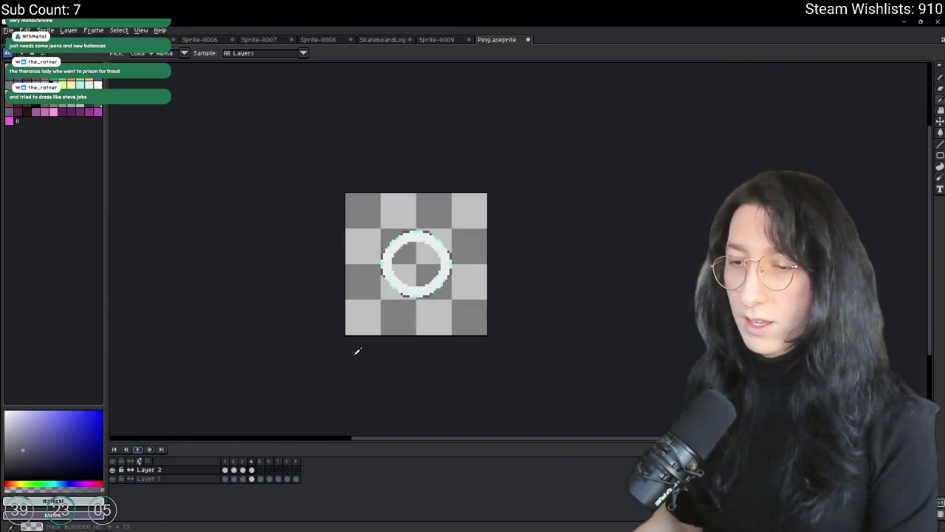
scroll(416, 268, "up", 5)
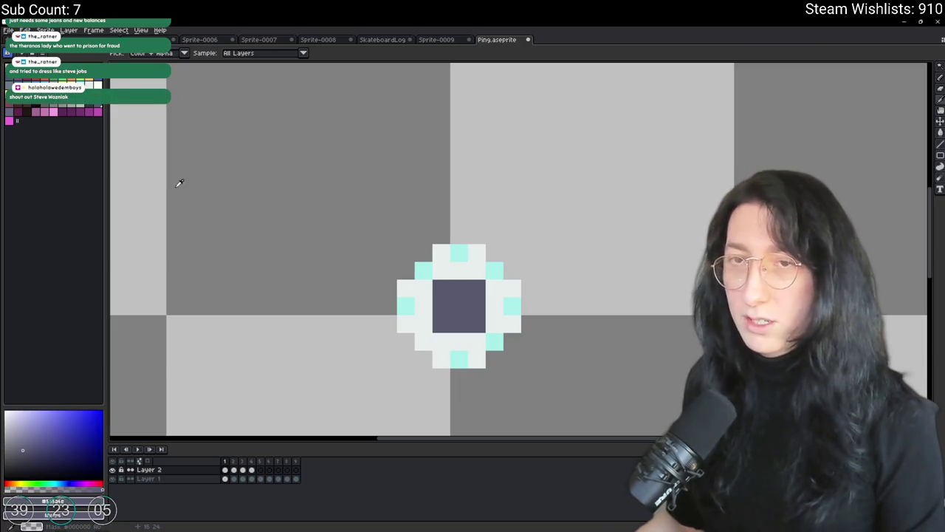
Reopen Replace Color, cancel it, and look over the ring again.
key("shift+r")
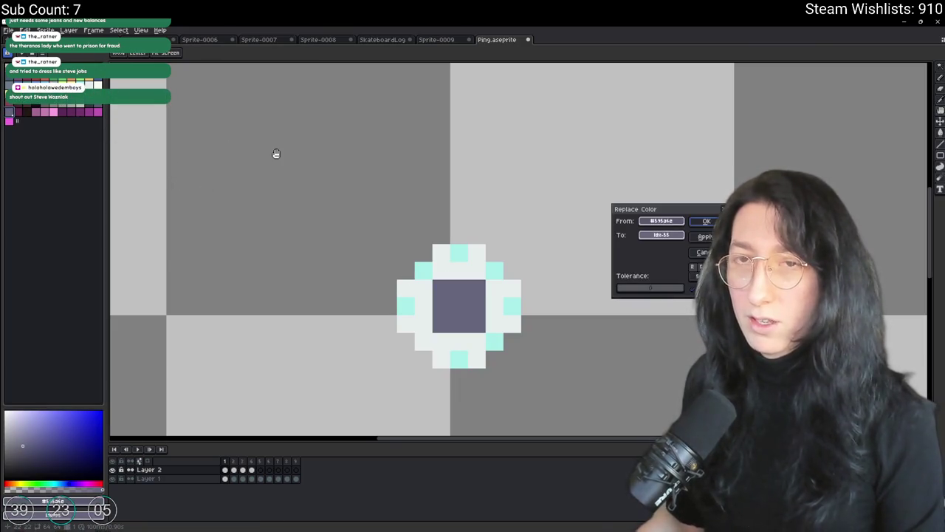
key("Escape")
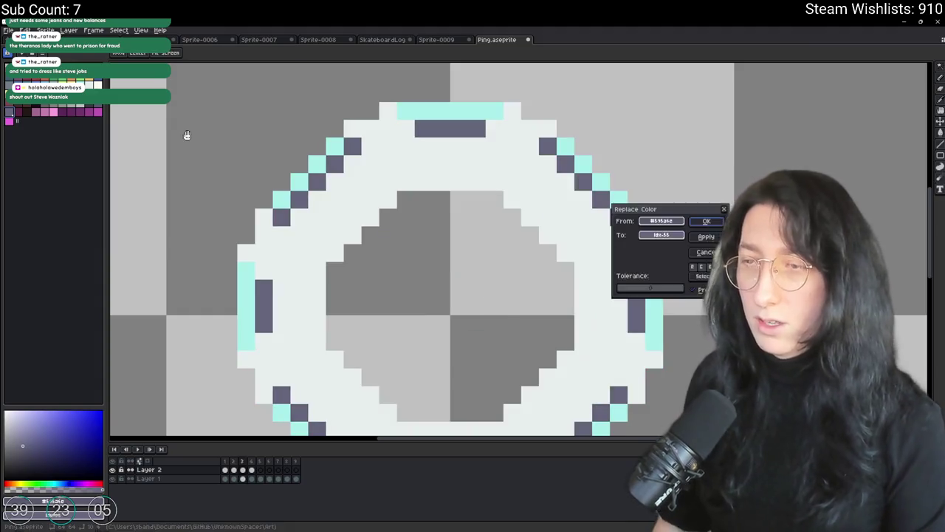
scroll(143, 131, "down", 2)
scroll(143, 130, "down", 3)
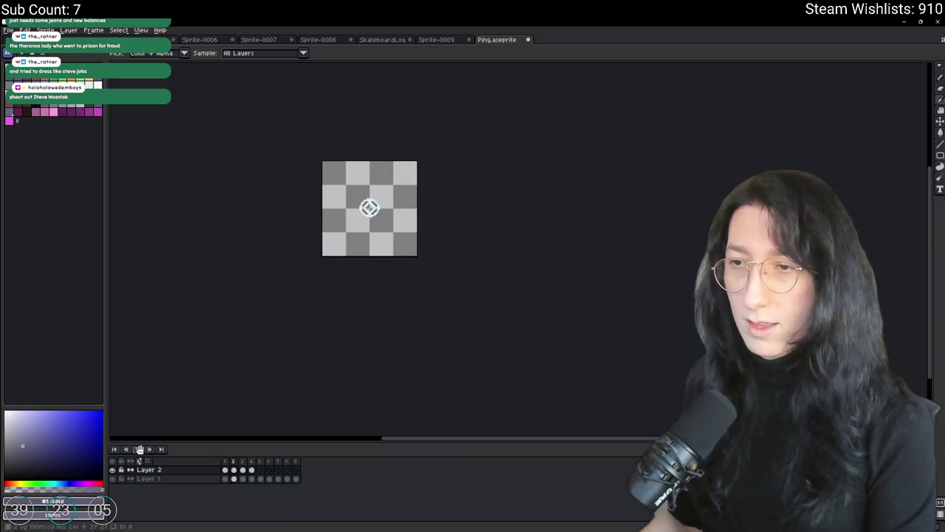
scroll(257, 325, "down", 1)
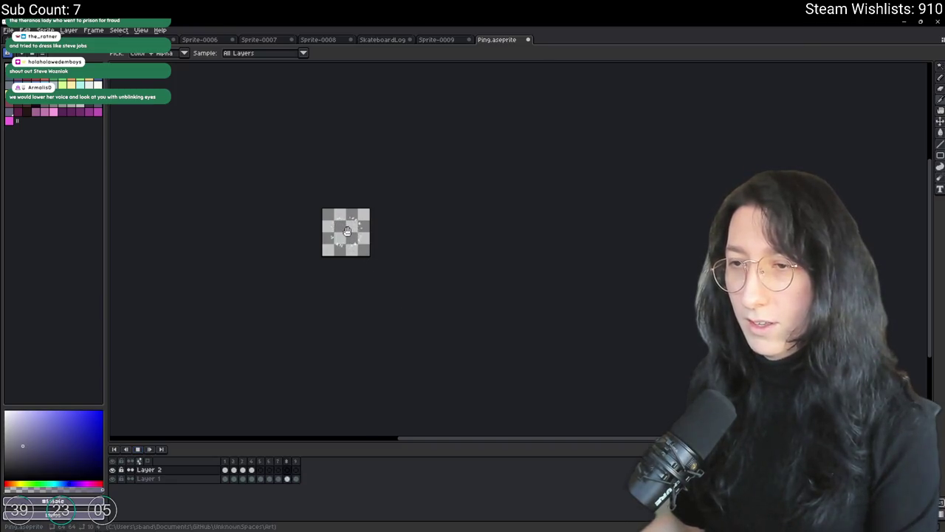
scroll(348, 231, "up", 6)
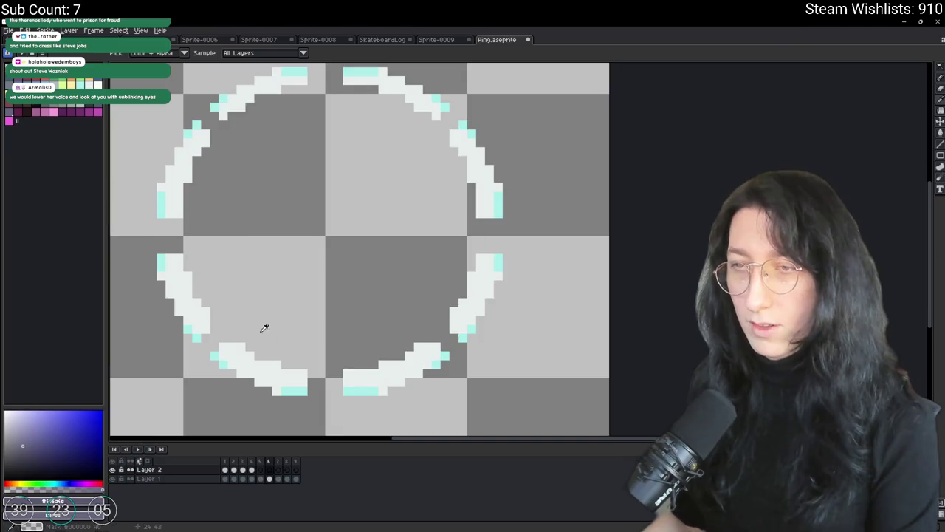
scroll(318, 325, "down", 1)
scroll(387, 317, "up", 1)
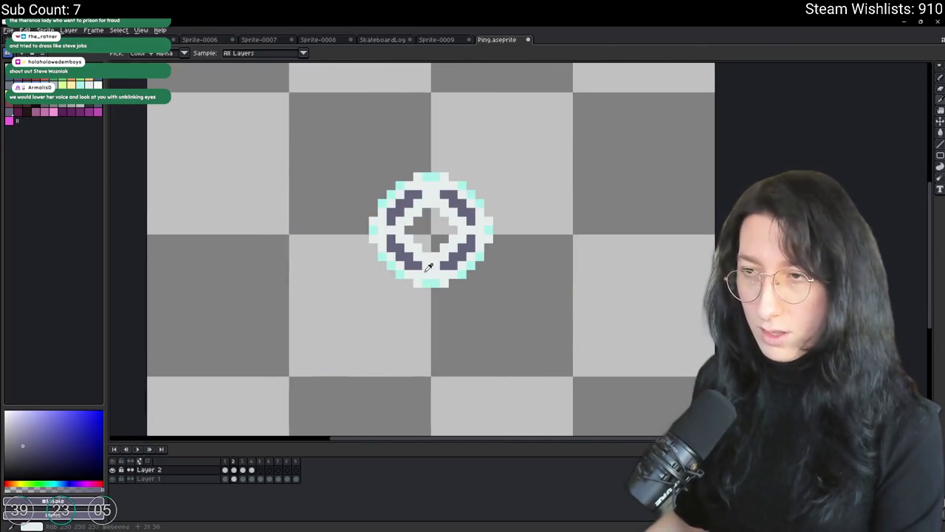
scroll(436, 258, "up", 1)
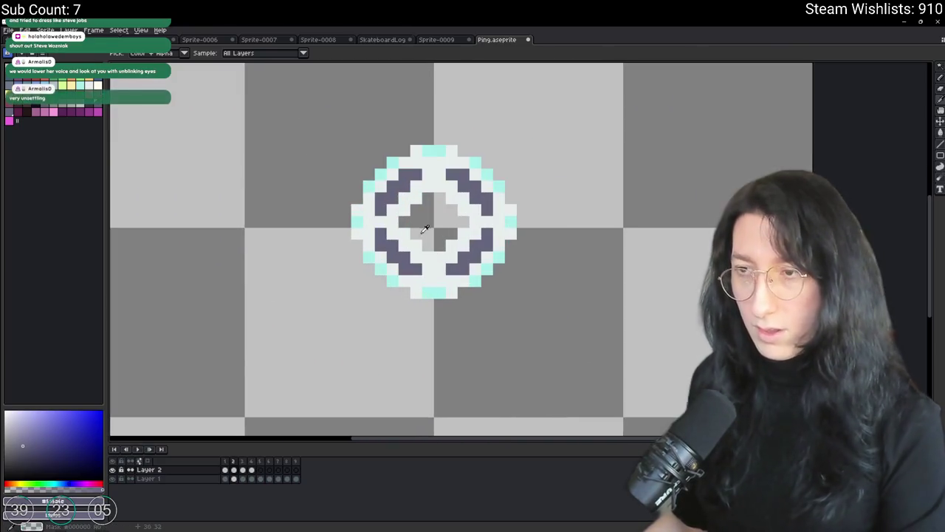
Choose pink and paint three pink accent pixels inside the ring.
left_click(53, 112)
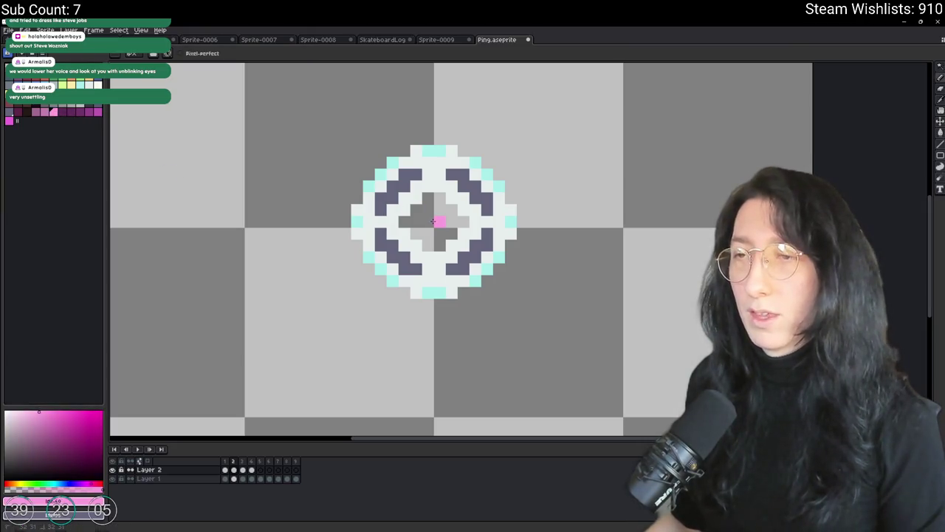
left_click(428, 222)
scroll(433, 221, "down", 3)
scroll(432, 216, "up", 7)
left_click(423, 138)
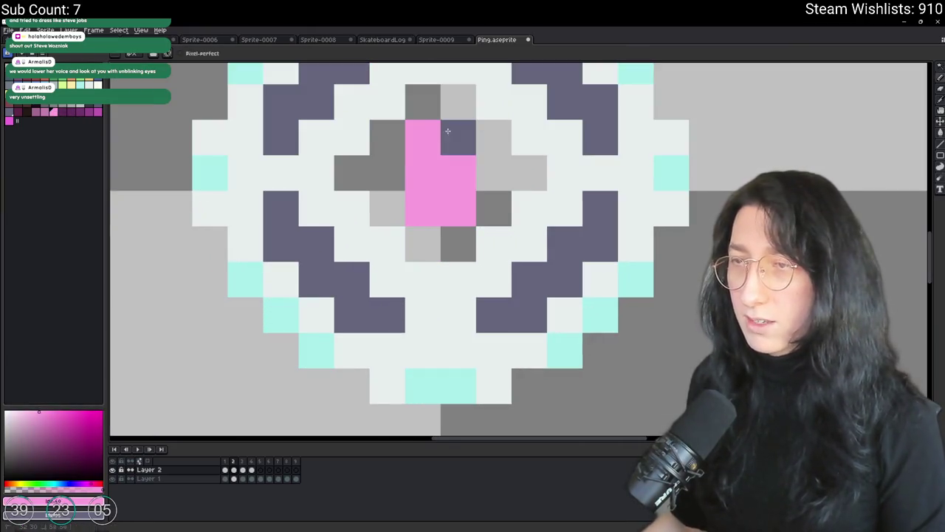
left_click(387, 172)
scroll(492, 178, "down", 5)
scroll(491, 176, "down", 2)
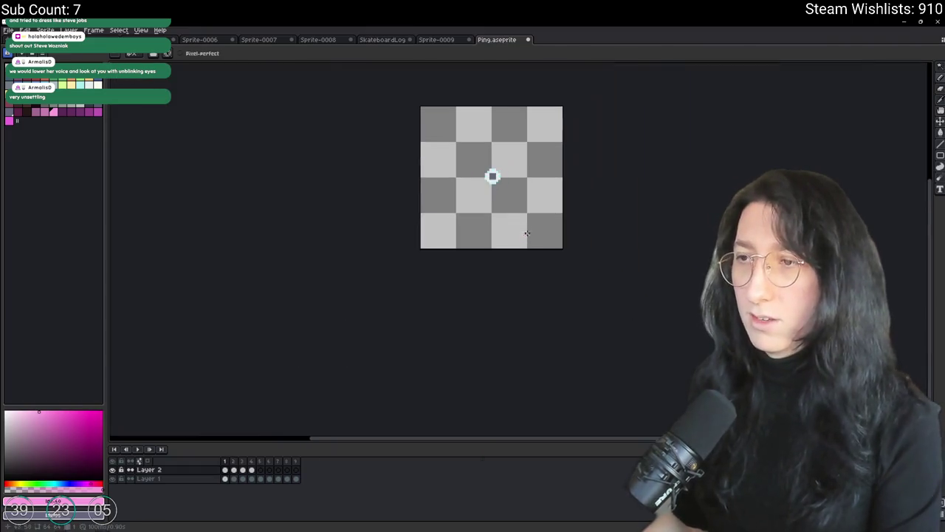
Advance to the next frame, centre the ring, and play the animation to check the pink accents.
key("Right")
scroll(491, 176, "up", 3)
scroll(482, 192, "up", 2)
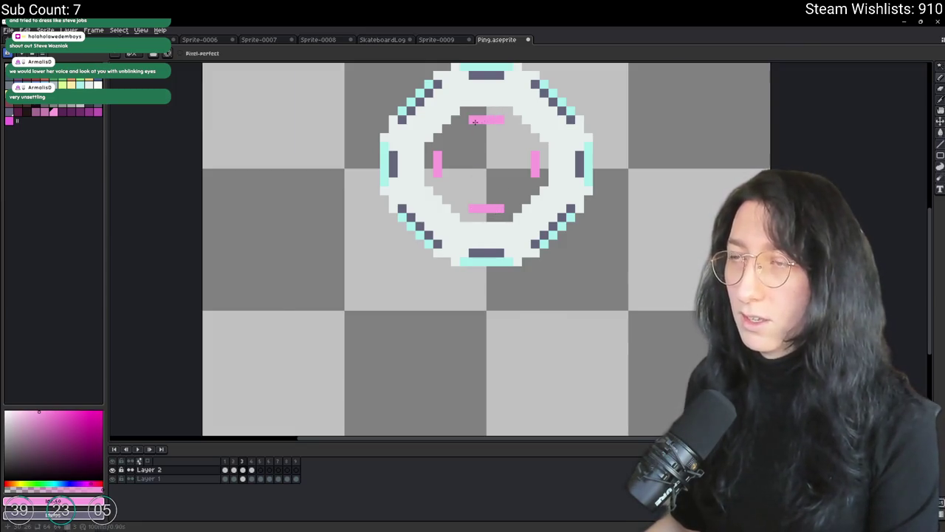
scroll(475, 121, "down", 6)
scroll(510, 188, "up", 5)
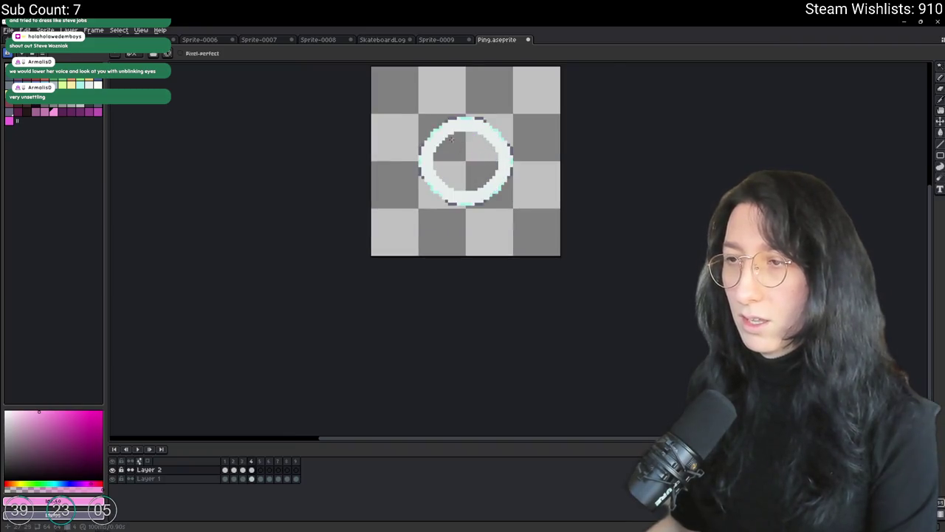
scroll(470, 146, "up", 3)
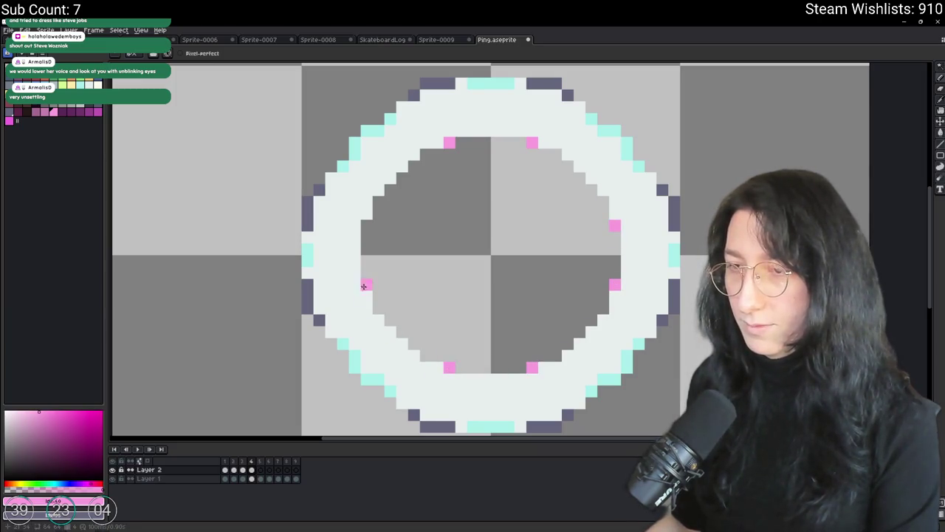
scroll(369, 286, "down", 2)
scroll(369, 285, "down", 3)
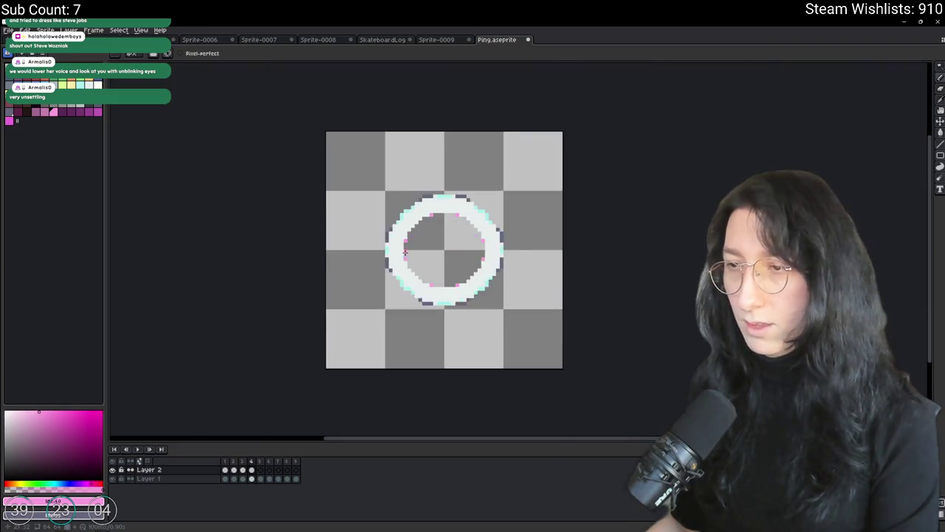
scroll(408, 222, "up", 5)
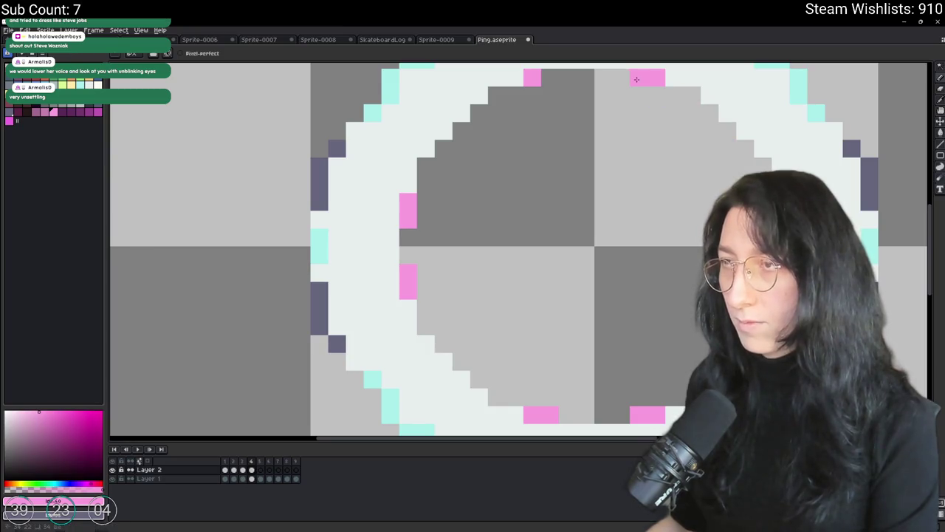
scroll(547, 182, "down", 3)
scroll(532, 183, "down", 2)
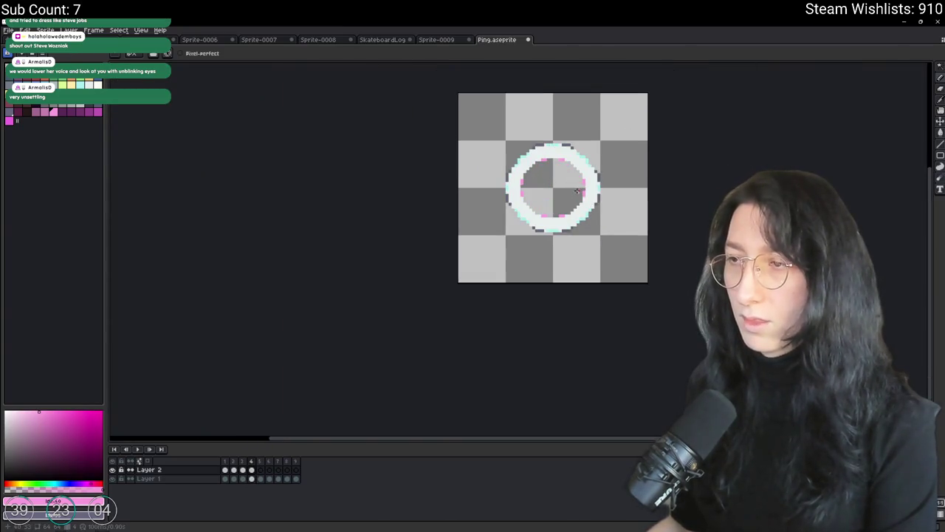
scroll(533, 182, "up", 2)
scroll(513, 169, "up", 1)
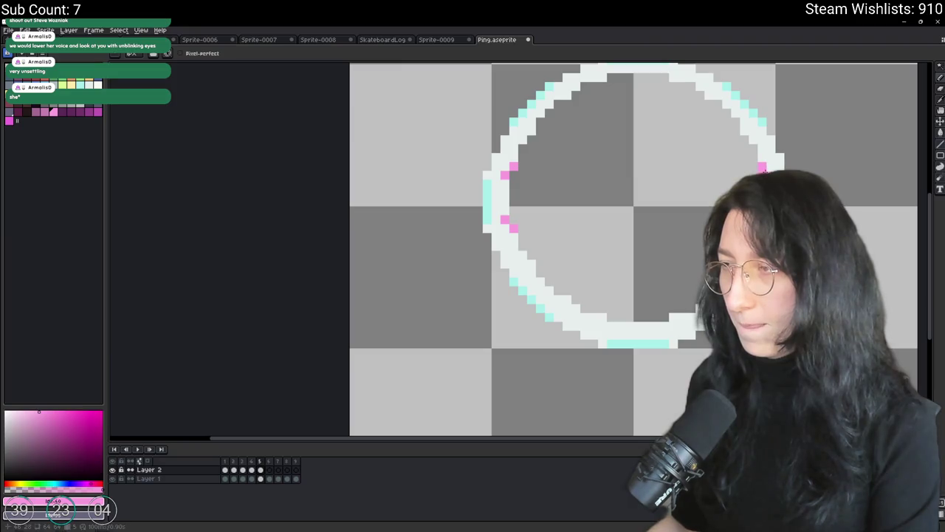
mouse_move(695, 198)
left_mouse_down()
mouse_move(657, 202)
mouse_move(568, 274)
mouse_move(557, 265)
left_mouse_up()
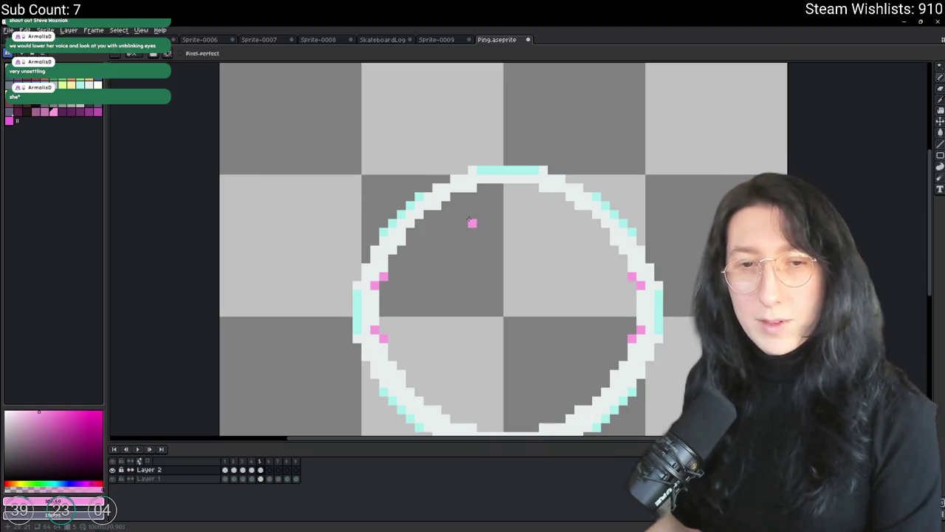
scroll(470, 221, "up", 1)
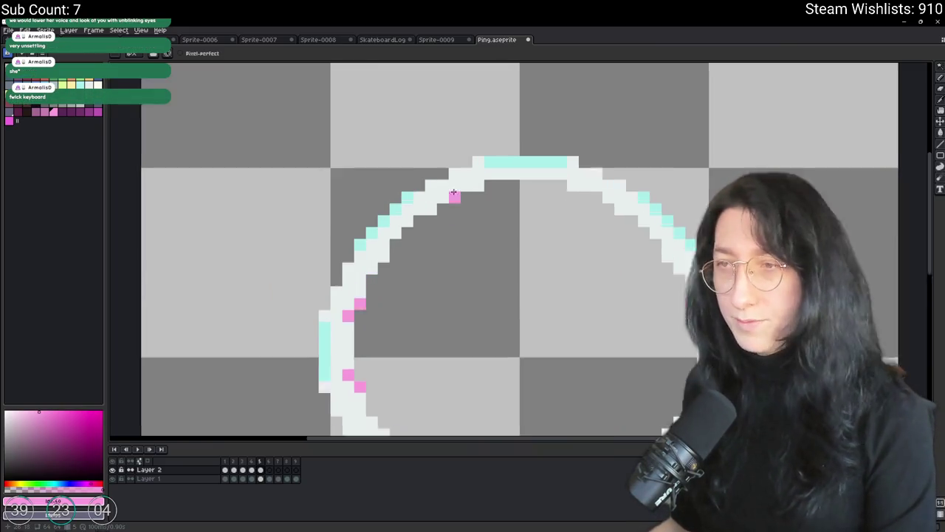
scroll(480, 192, "up", 1)
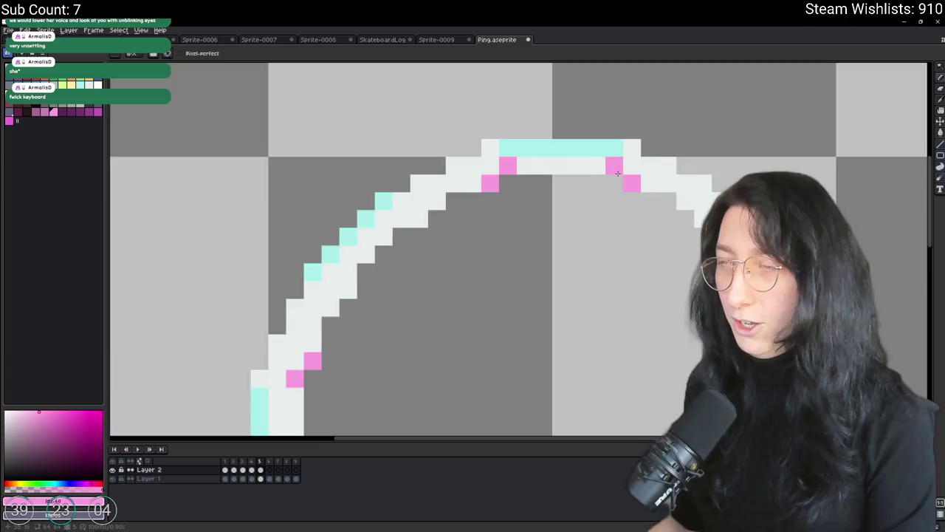
scroll(618, 173, "down", 2)
scroll(567, 347, "up", 2)
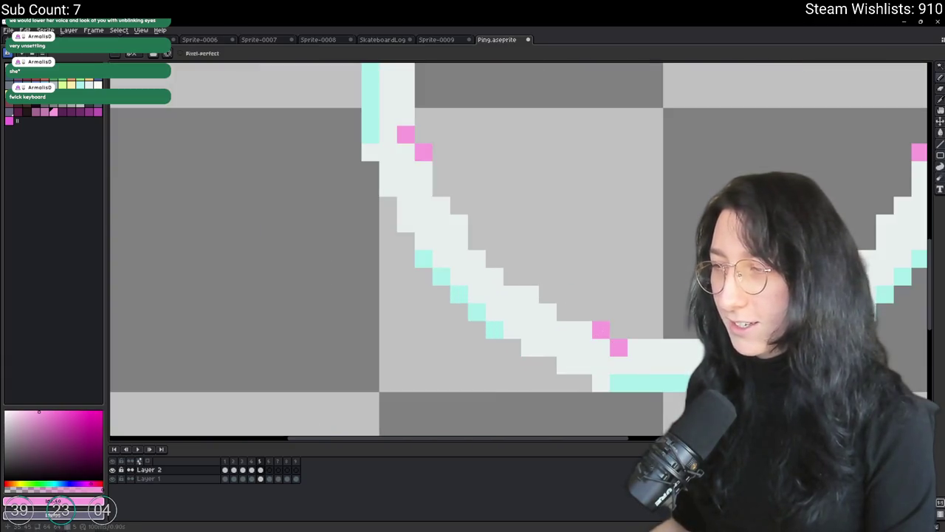
scroll(460, 255, "down", 3)
scroll(460, 255, "up", 2)
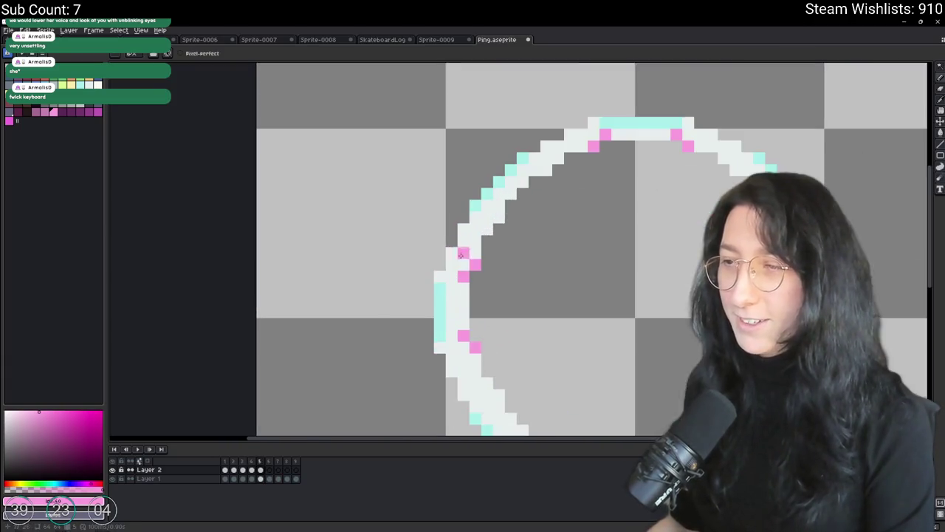
scroll(460, 255, "down", 2)
scroll(460, 255, "down", 1)
left_click(135, 450)
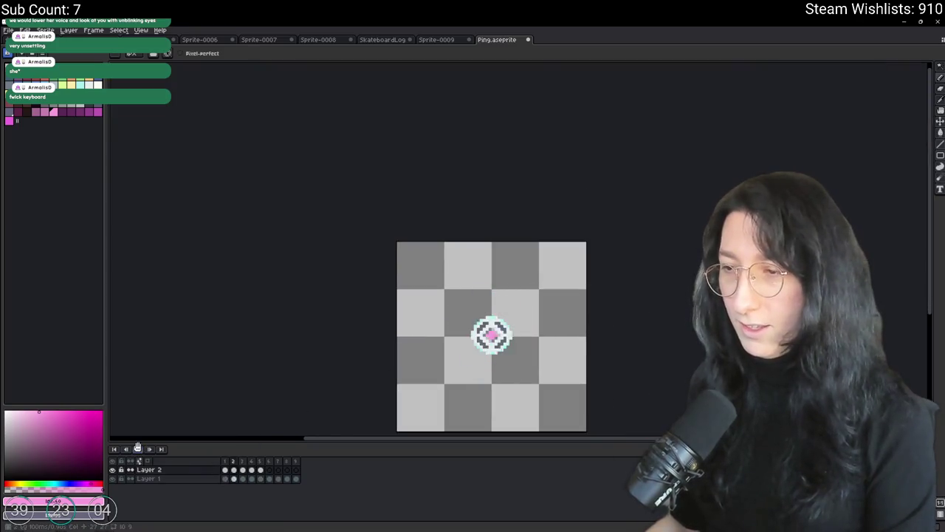
Sample the pink #f79cdd accent and replace it with a darker magenta.
scroll(388, 364, "down", 2)
left_click_drag(455, 350, 462, 317)
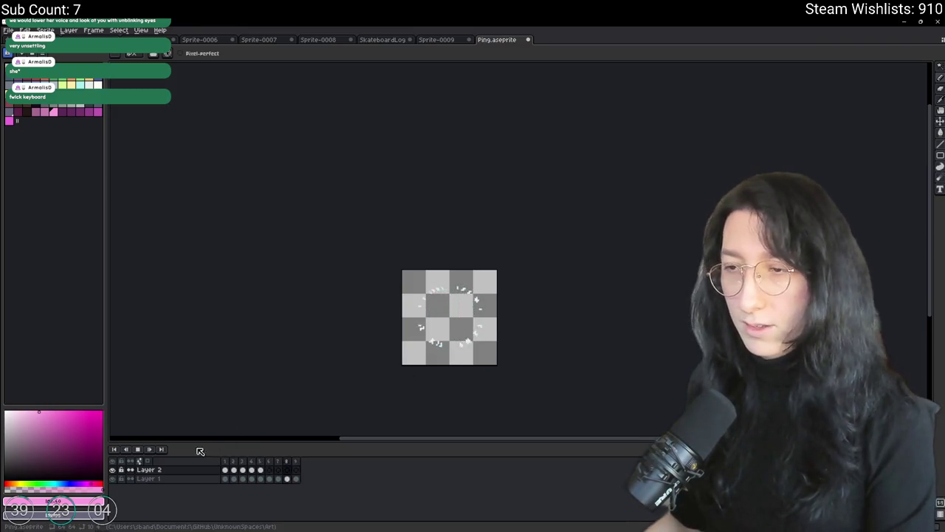
scroll(471, 318, "up", 4)
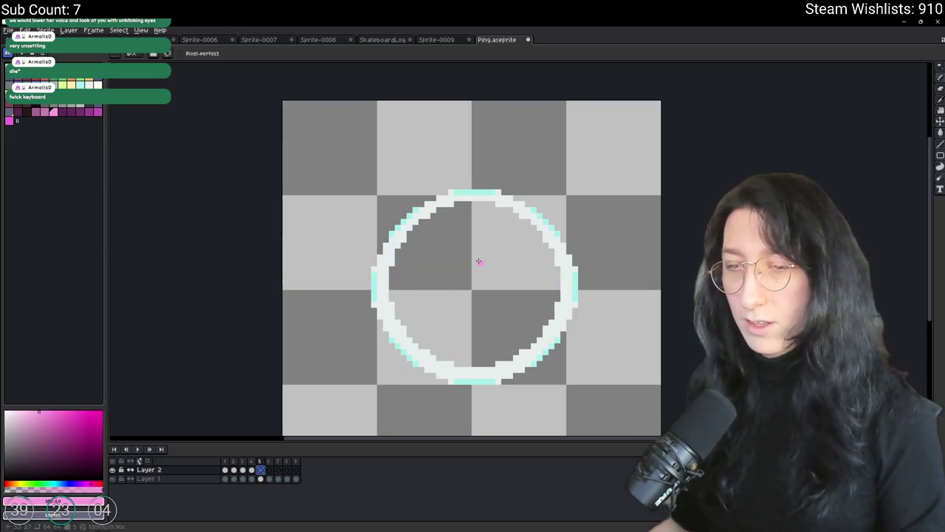
scroll(479, 262, "down", 1)
scroll(478, 261, "down", 1)
scroll(472, 265, "up", 4)
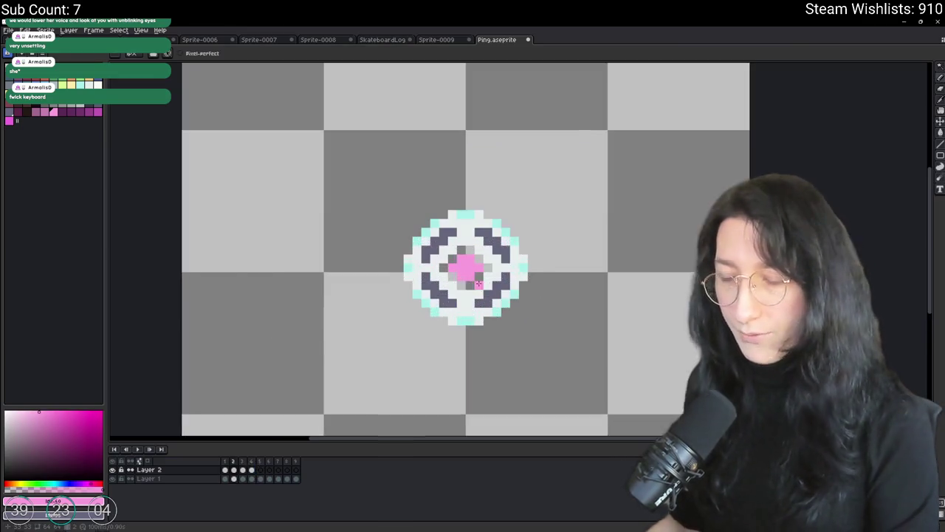
key("i")
left_click(464, 269)
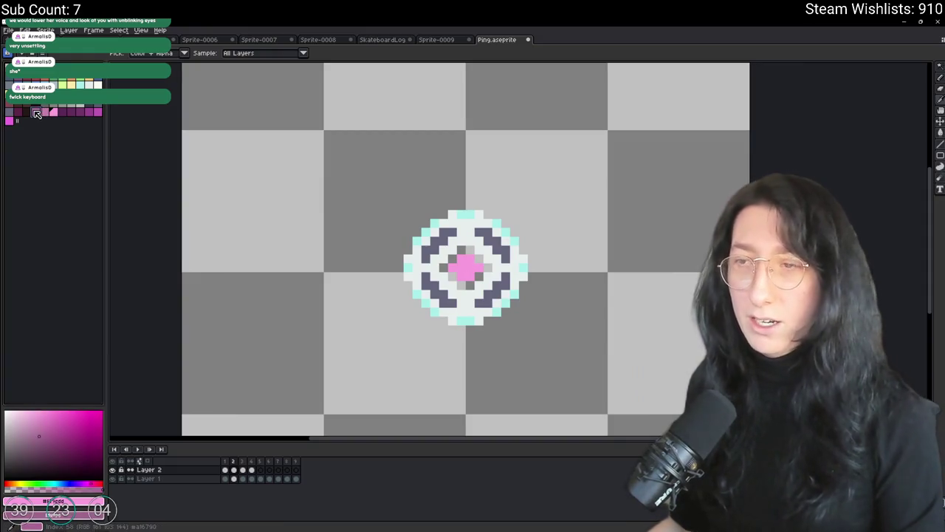
key("shift+r")
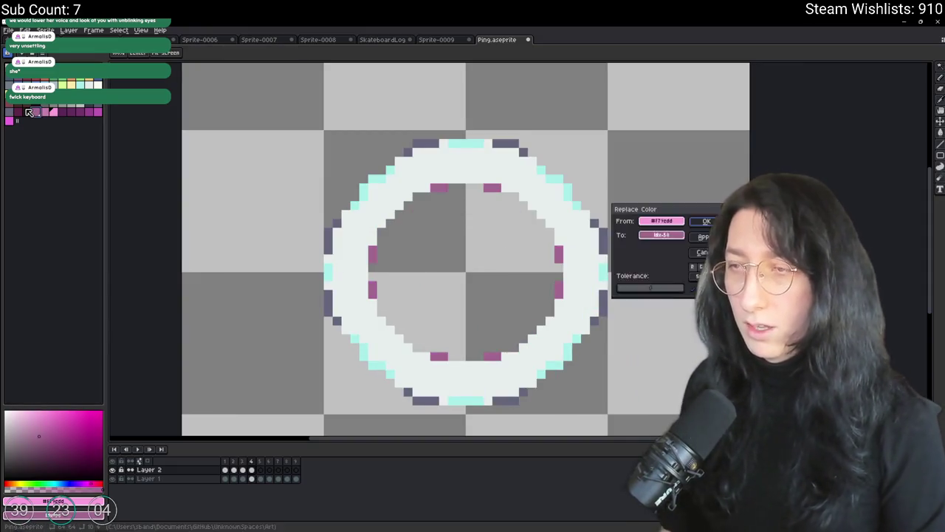
Play the animation to review the magenta, then sample the darker accent colour.
scroll(144, 196, "down", 4)
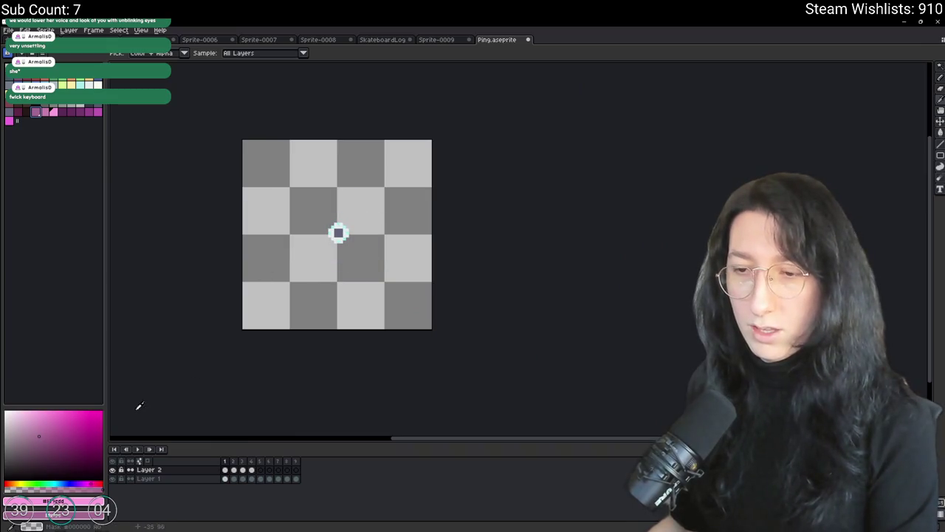
left_click(144, 449)
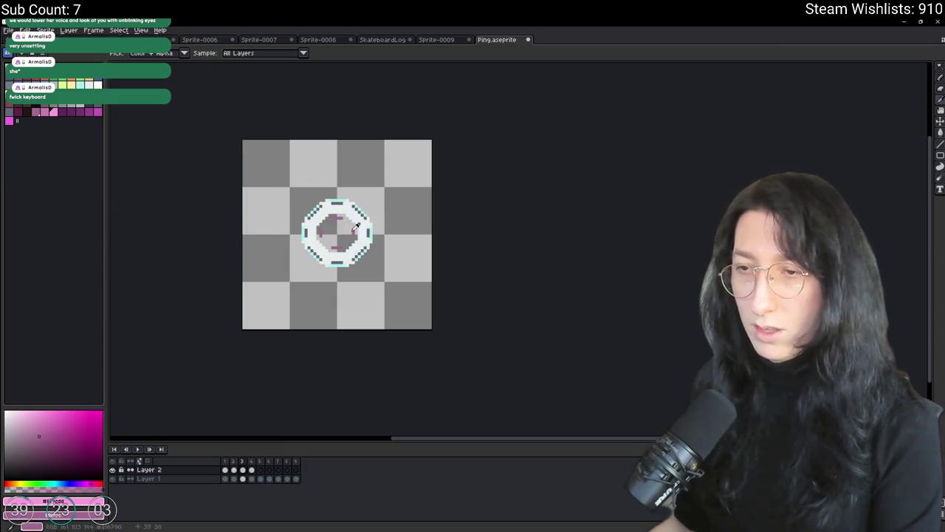
scroll(347, 229, "up", 1)
left_click(332, 205)
left_click(335, 209)
scroll(333, 211, "up", 1)
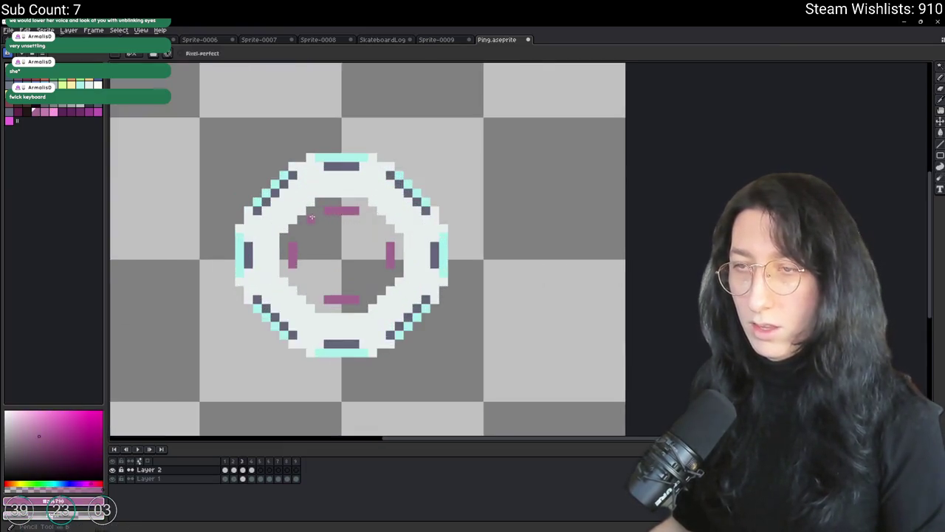
Extend the purple outline row along the ring's inner bottom edge.
scroll(325, 214, "up", 1)
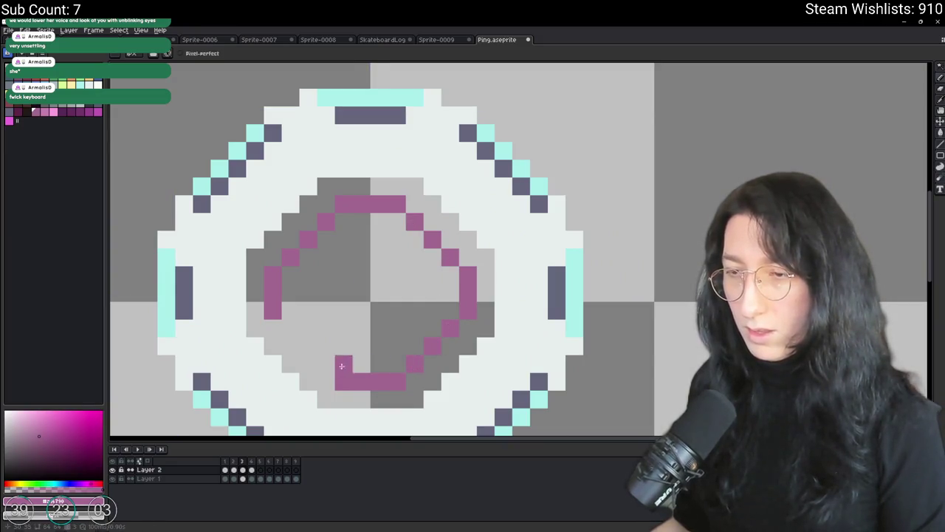
scroll(328, 332, "down", 4)
scroll(322, 303, "down", 4)
scroll(316, 278, "up", 5)
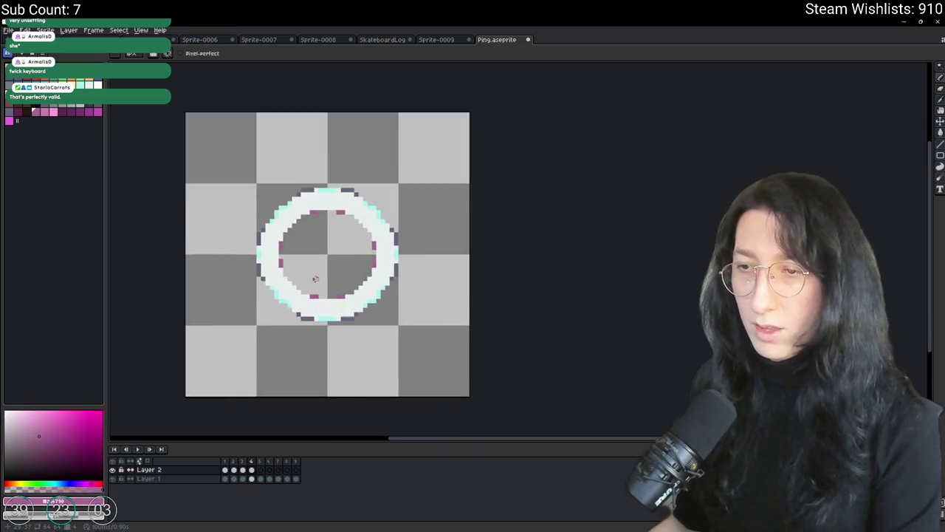
scroll(315, 278, "up", 2)
scroll(216, 276, "up", 2)
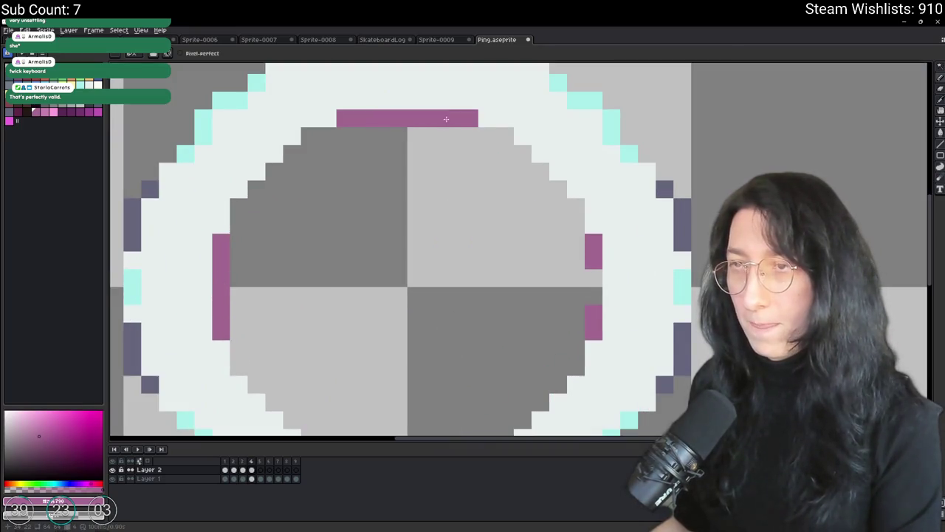
left_click_drag(584, 296, 597, 248)
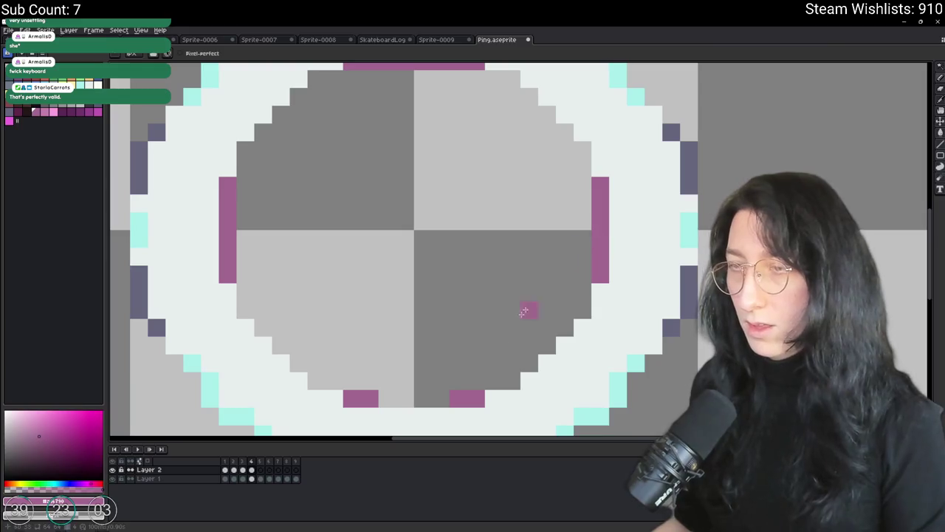
left_click_drag(444, 406, 401, 398)
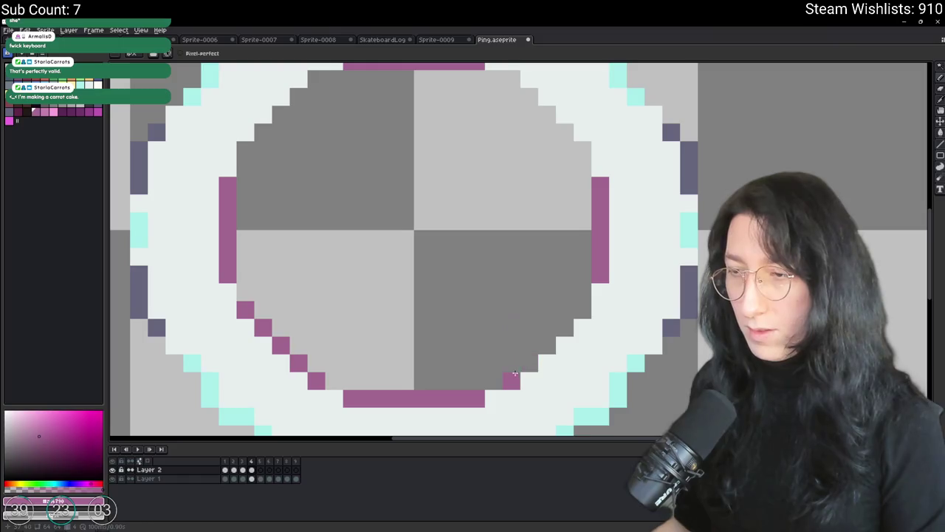
Check the top of the ring, save Ping.aseprite, and step to the next frame.
left_click_drag(530, 218, 548, 300)
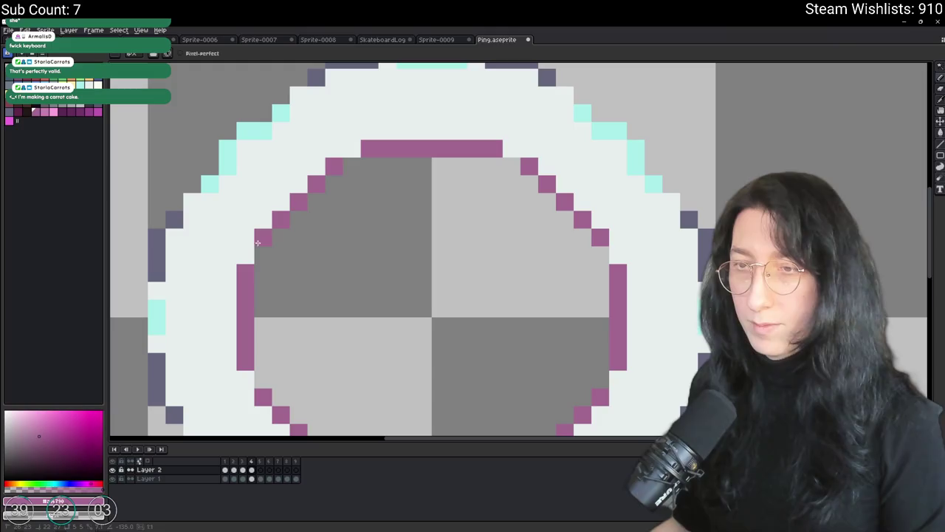
key("ctrl+s")
scroll(331, 255, "down", 1)
scroll(327, 260, "down", 1)
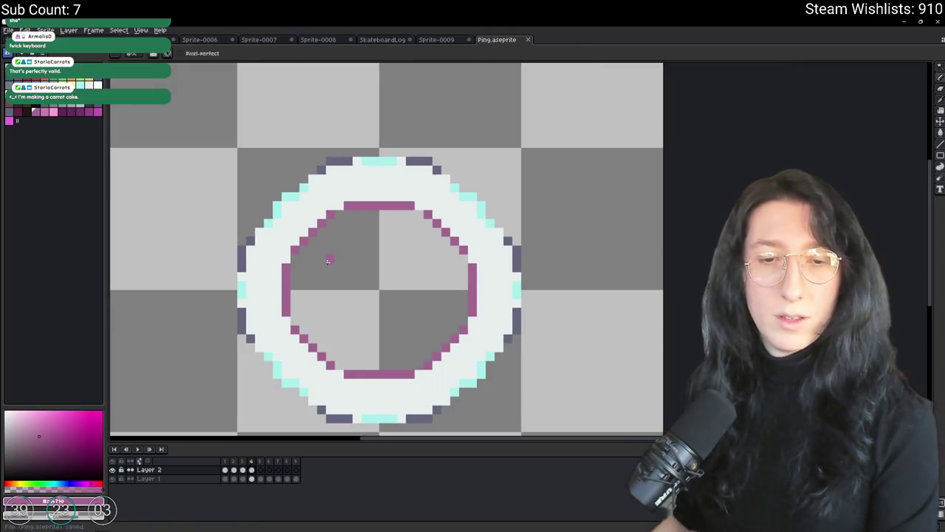
scroll(327, 260, "up", 1)
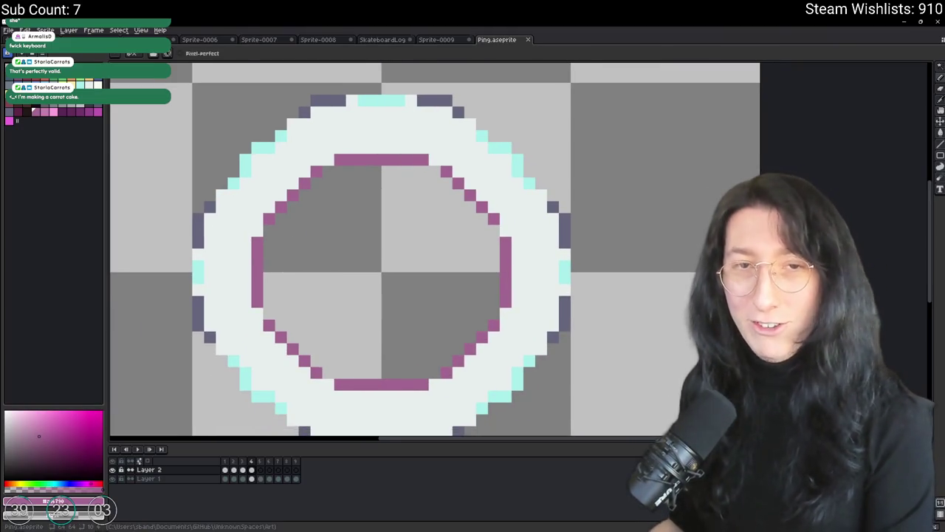
scroll(363, 232, "down", 1)
scroll(387, 258, "down", 2)
scroll(391, 284, "down", 4)
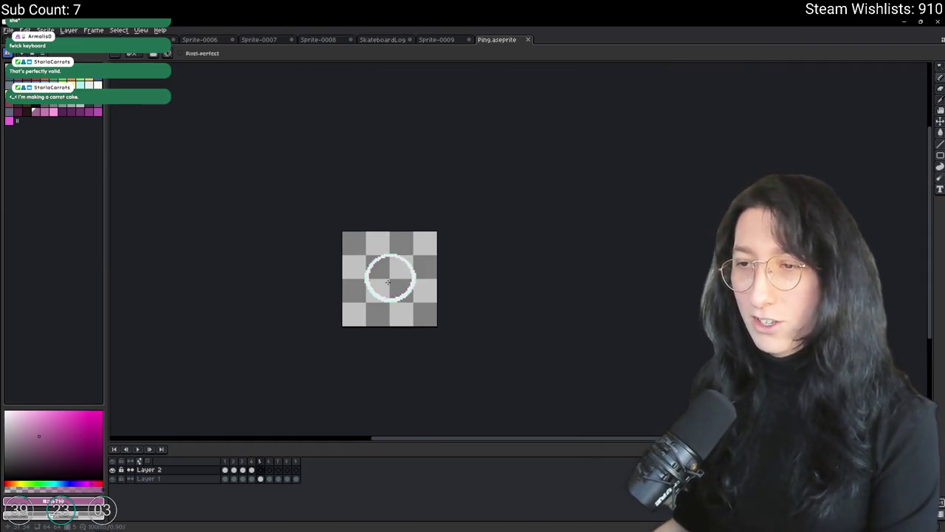
Add purple accent pixels on the thin ring's inner left and upper-right diagonal.
scroll(389, 279, "up", 4)
scroll(381, 251, "up", 2)
scroll(376, 237, "up", 1)
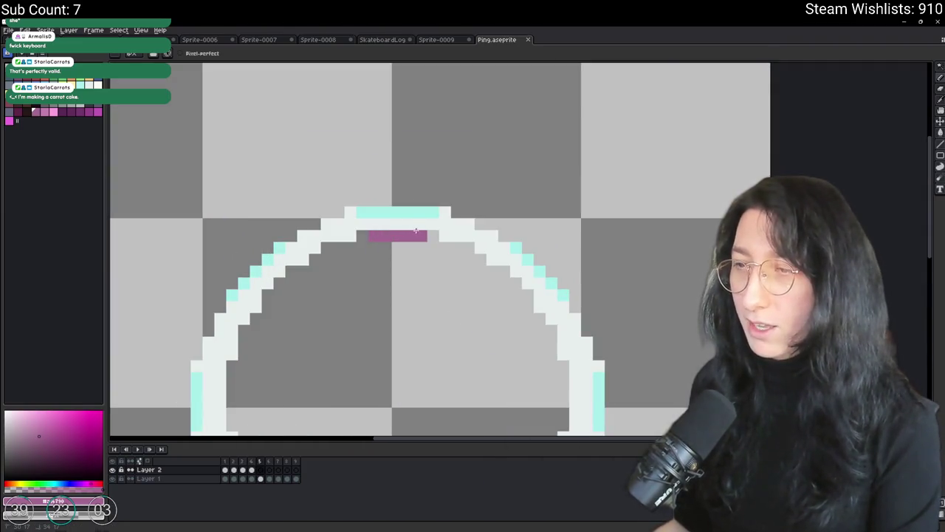
left_click_drag(407, 326, 397, 197)
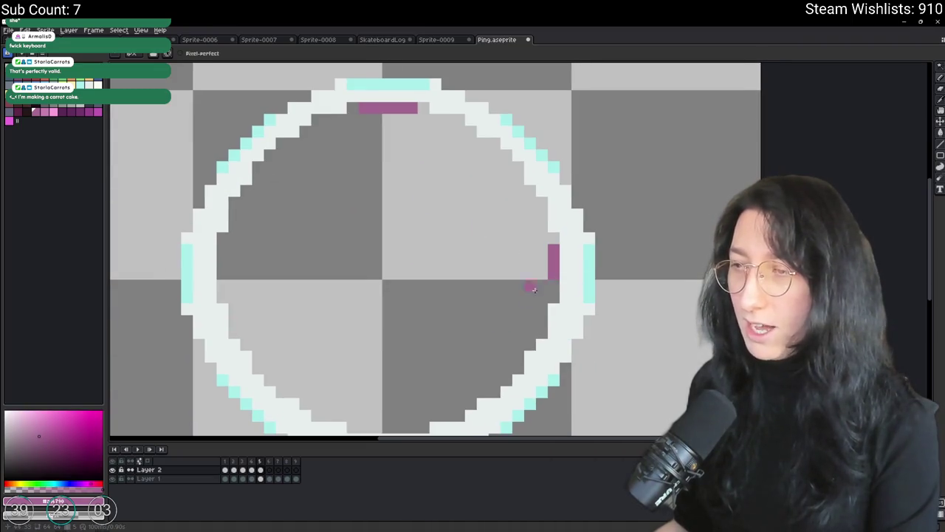
scroll(480, 295, "down", 1)
scroll(414, 348, "up", 1)
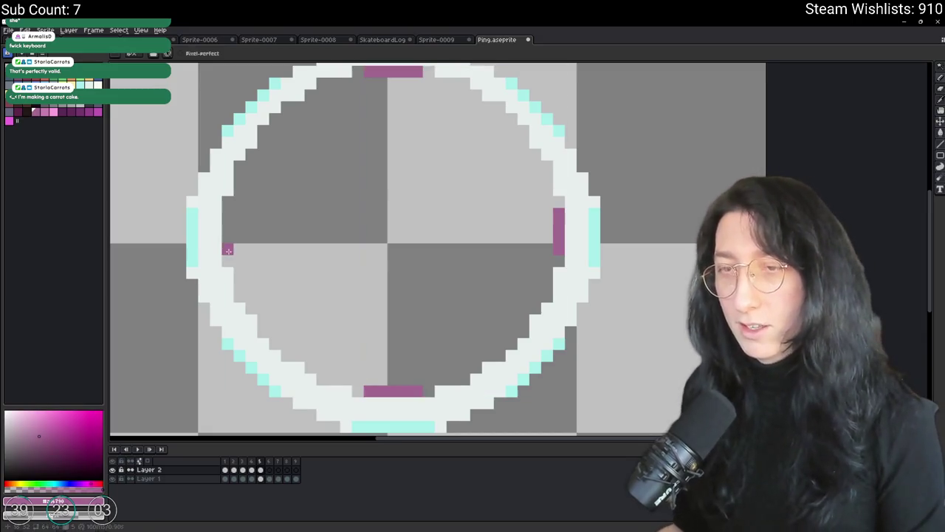
left_click_drag(228, 252, 228, 211)
scroll(259, 192, "up", 1)
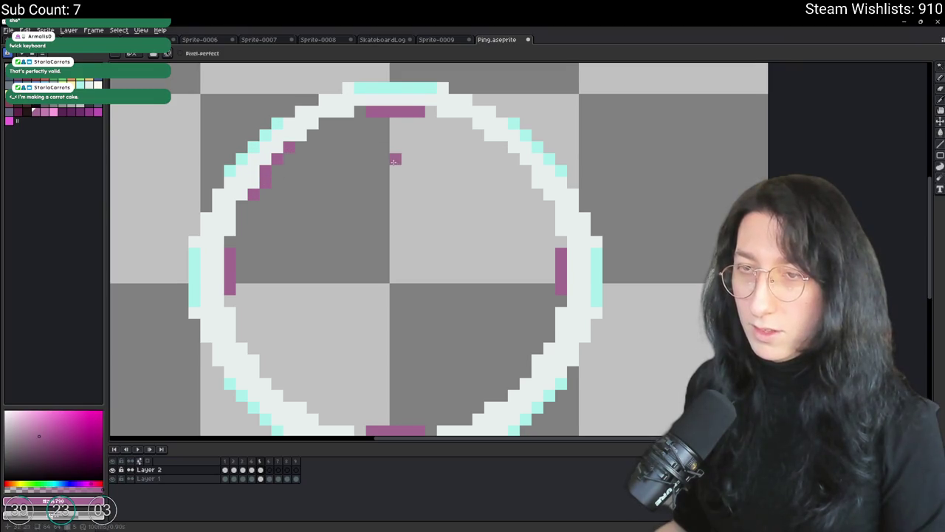
left_click(526, 171)
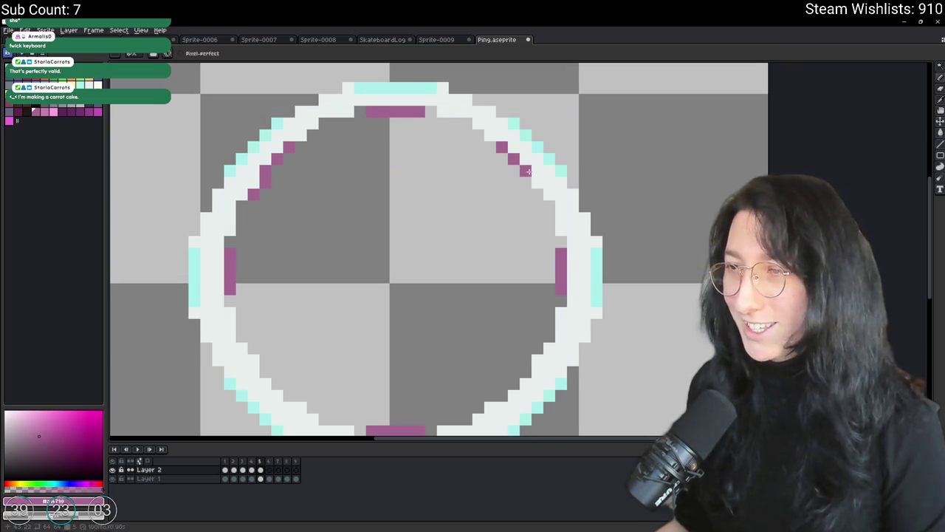
Move on to the broken-ring frame and zoom in on its upper-left segment.
scroll(503, 246, "down", 2)
scroll(444, 288, "up", 2)
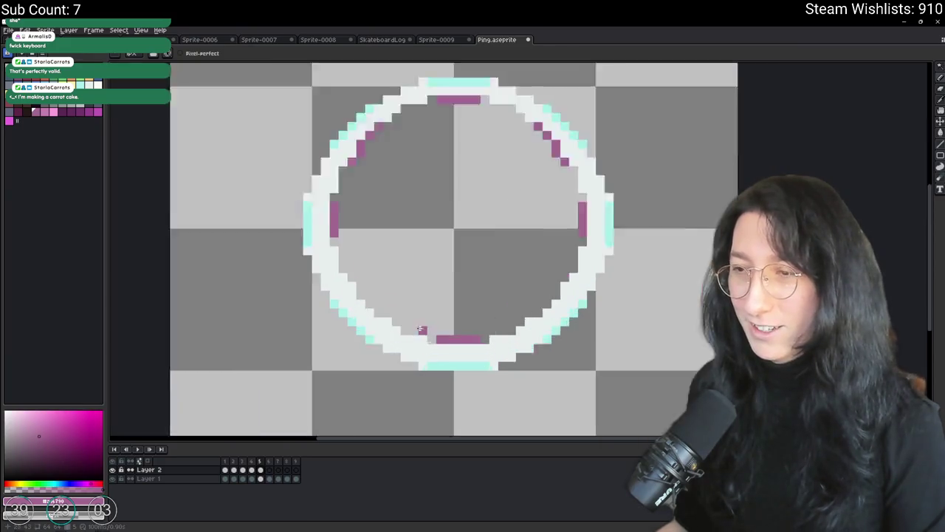
scroll(376, 328, "up", 2)
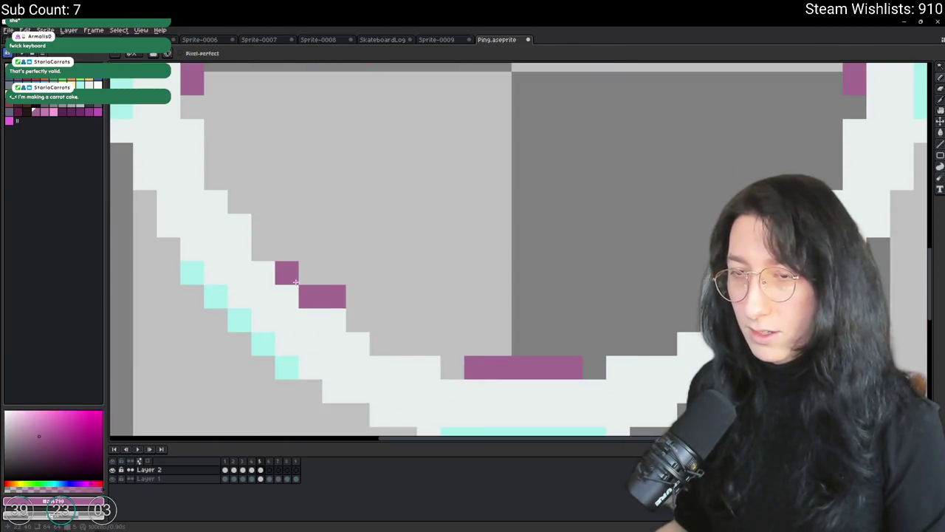
scroll(270, 251, "down", 1)
scroll(270, 252, "down", 1)
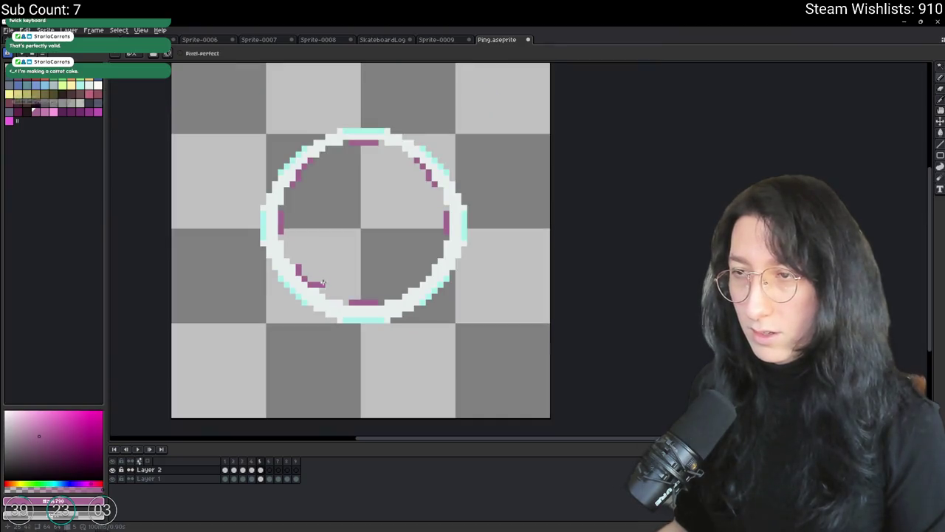
scroll(404, 313, "up", 1)
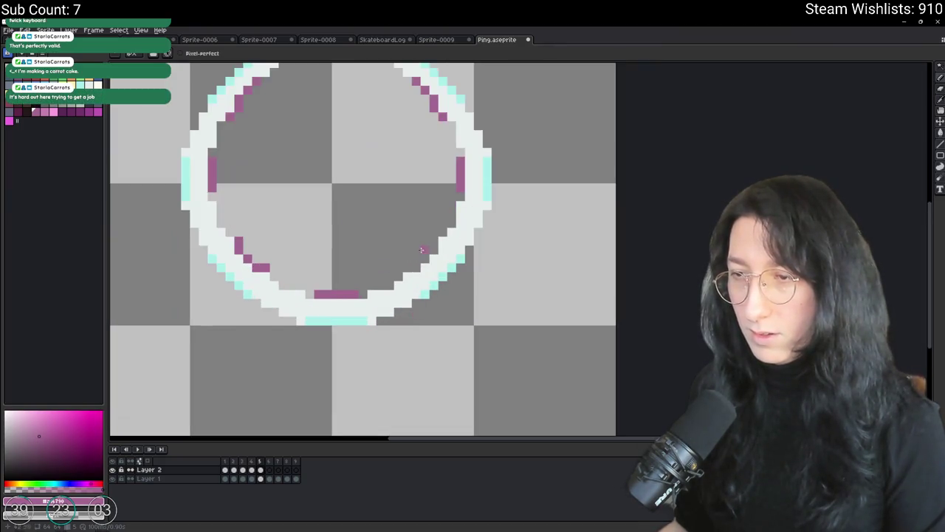
scroll(424, 260, "up", 2)
scroll(440, 251, "down", 3)
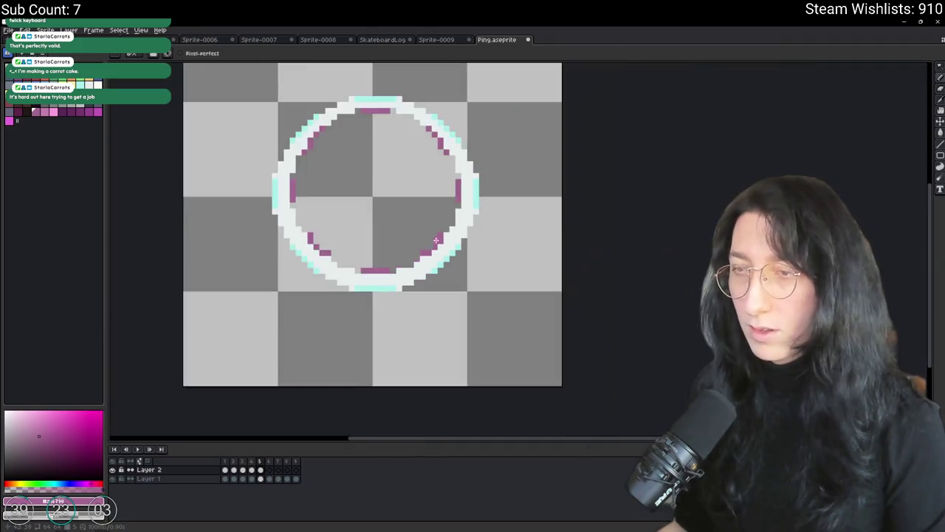
scroll(355, 230, "down", 2)
scroll(351, 330, "down", 2)
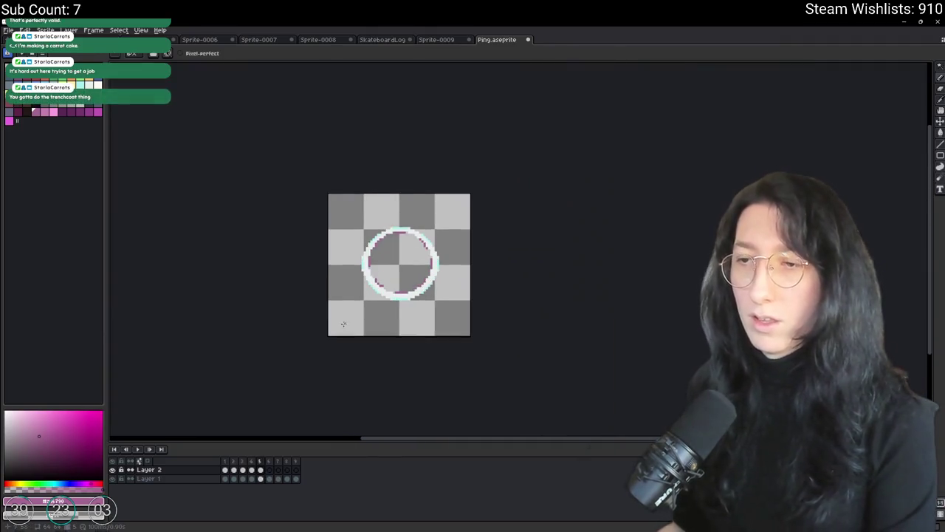
scroll(347, 321, "up", 1)
scroll(362, 280, "up", 1)
scroll(370, 236, "up", 1)
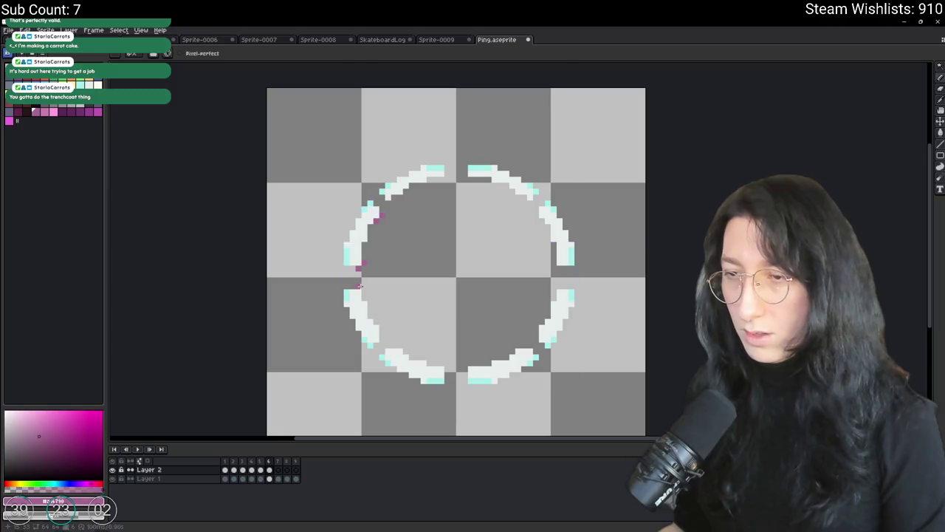
Adjust the purple accent pixels along the broken ring's lower-left inner edge.
scroll(365, 314, "up", 2)
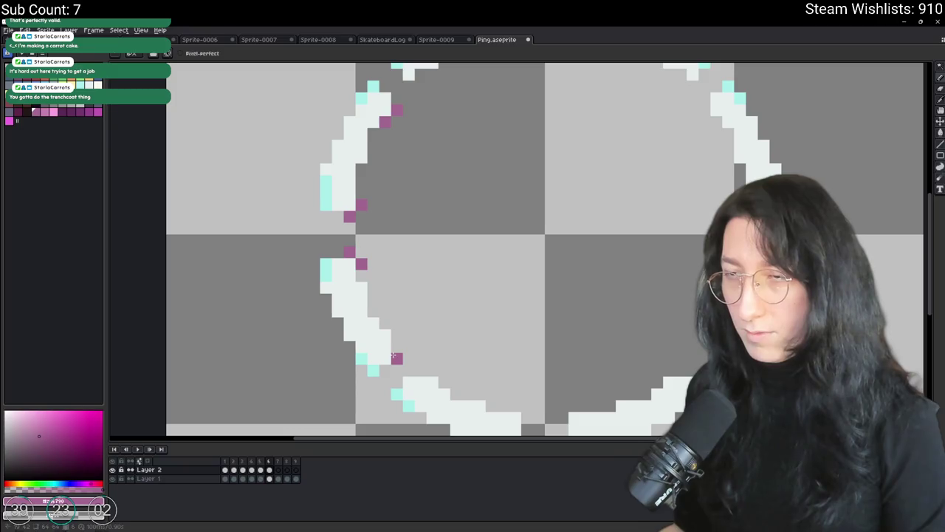
left_click_drag(409, 371, 385, 370)
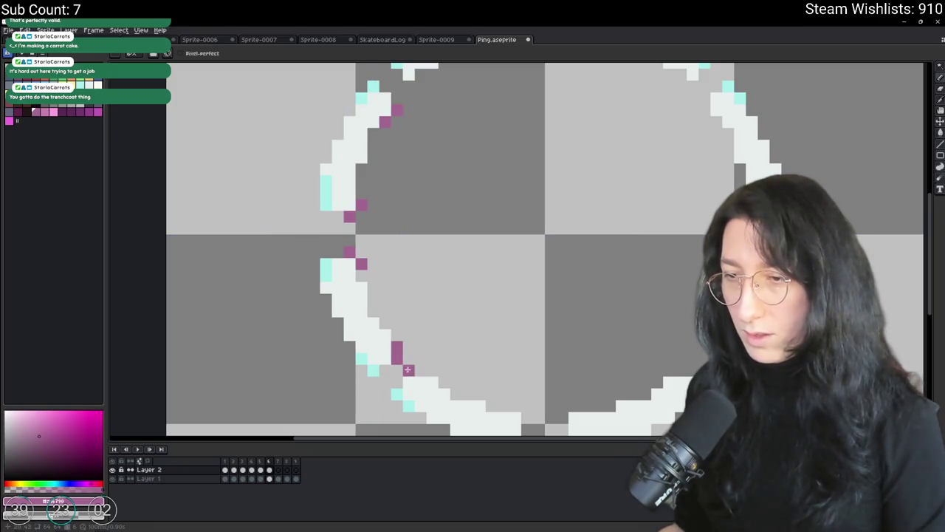
scroll(422, 371, "down", 5)
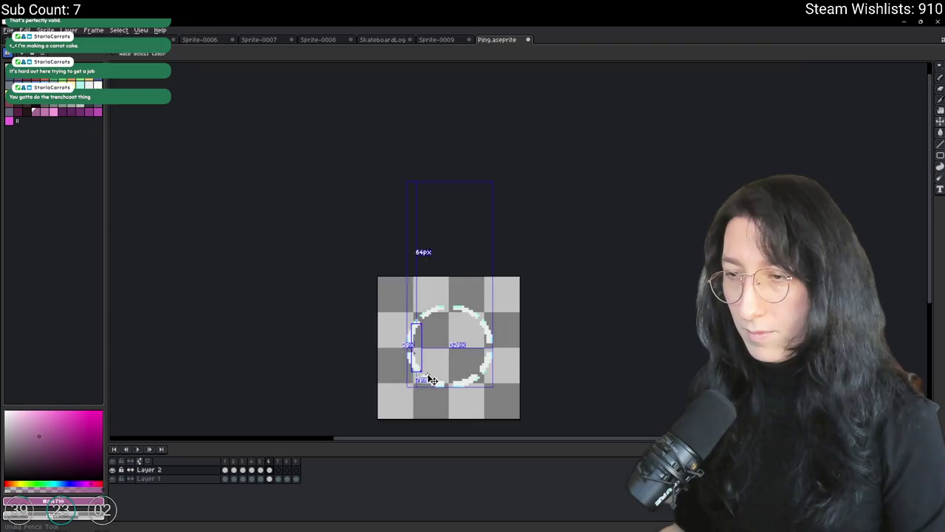
scroll(432, 380, "up", 2)
scroll(430, 381, "up", 1)
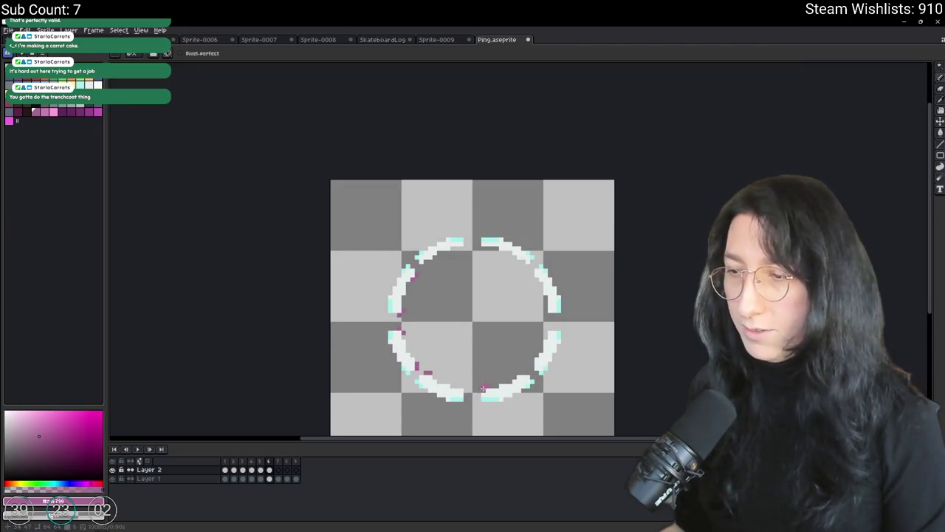
scroll(483, 387, "up", 1)
scroll(454, 386, "up", 1)
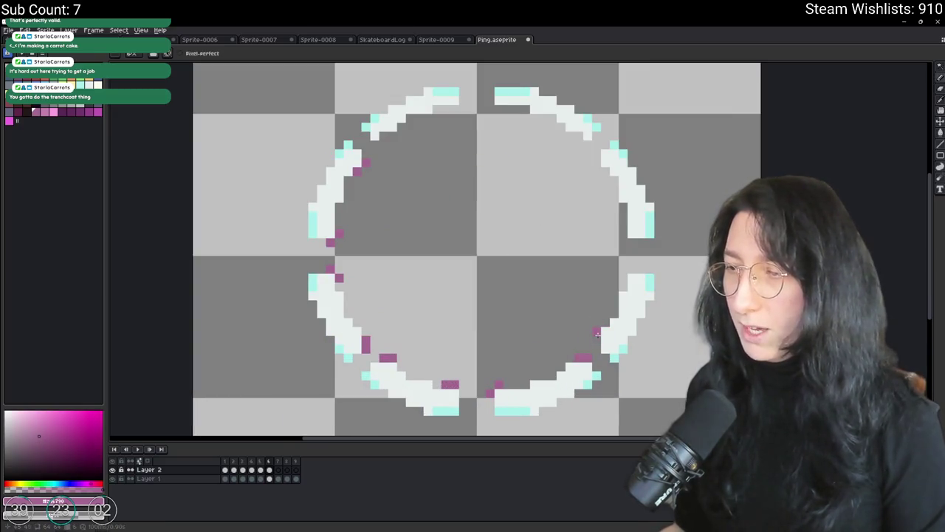
scroll(597, 334, "up", 3)
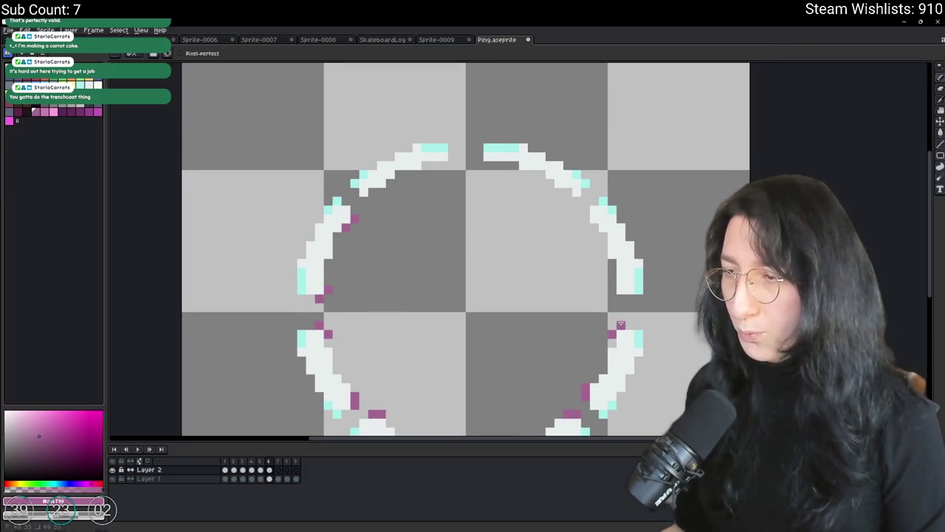
scroll(621, 296, "up", 2)
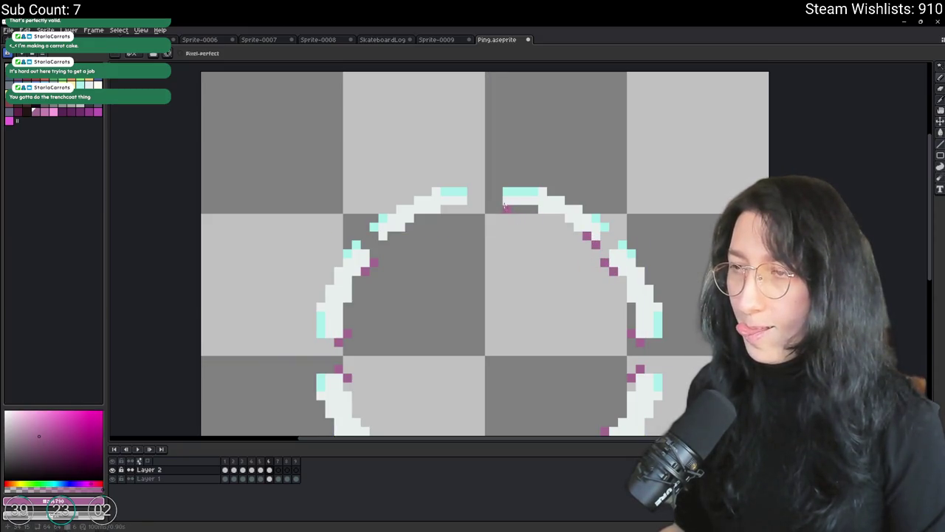
scroll(455, 214, "down", 4)
scroll(451, 244, "down", 2)
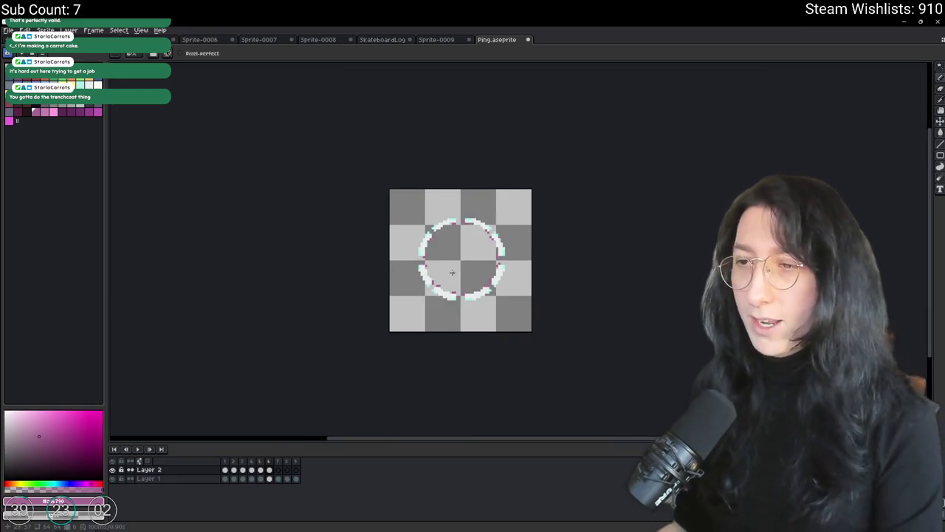
scroll(503, 244, "up", 5)
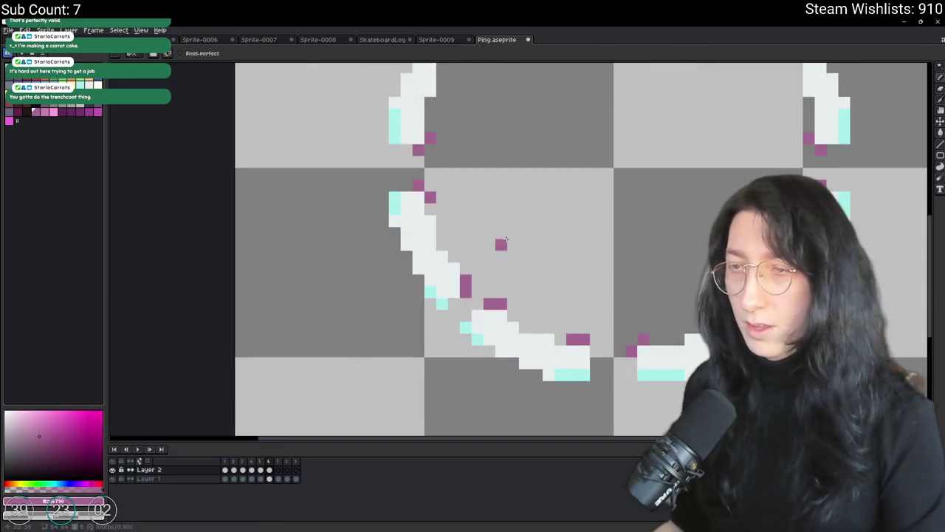
Erase stray purple pixels on the lower-left arc and zoom out to view the whole sprite.
key("e")
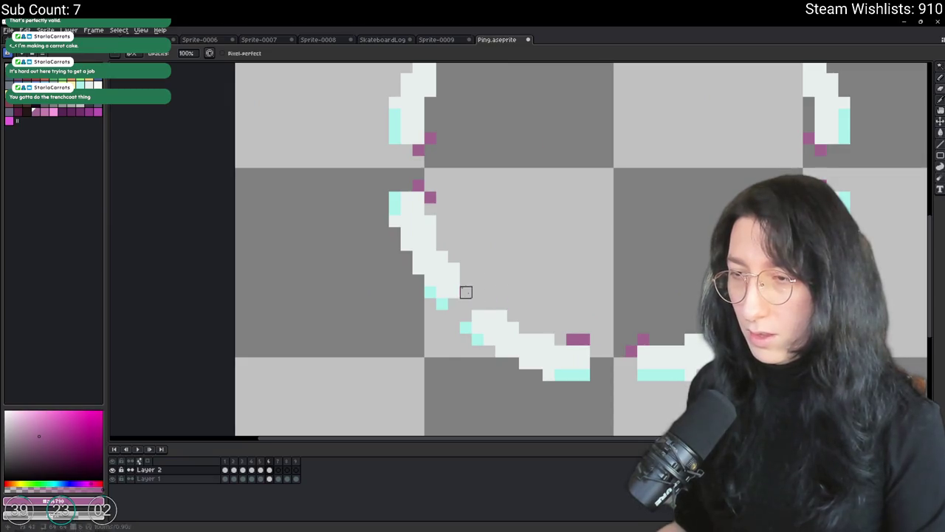
left_click(441, 312)
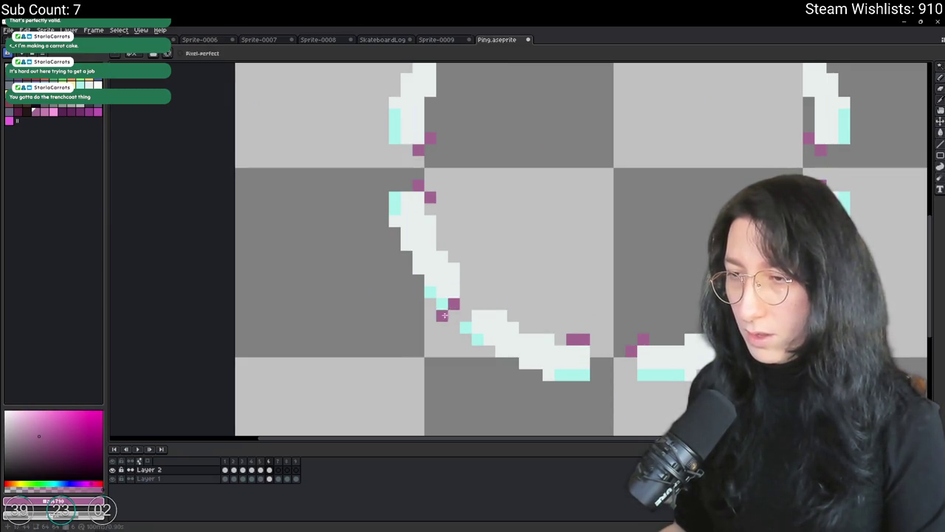
scroll(493, 310, "down", 3)
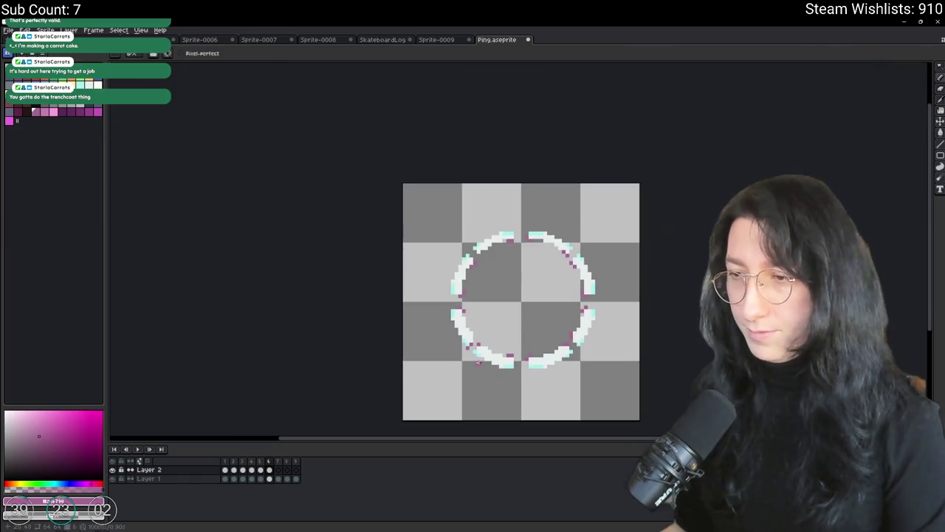
scroll(482, 366, "down", 1)
scroll(424, 350, "down", 2)
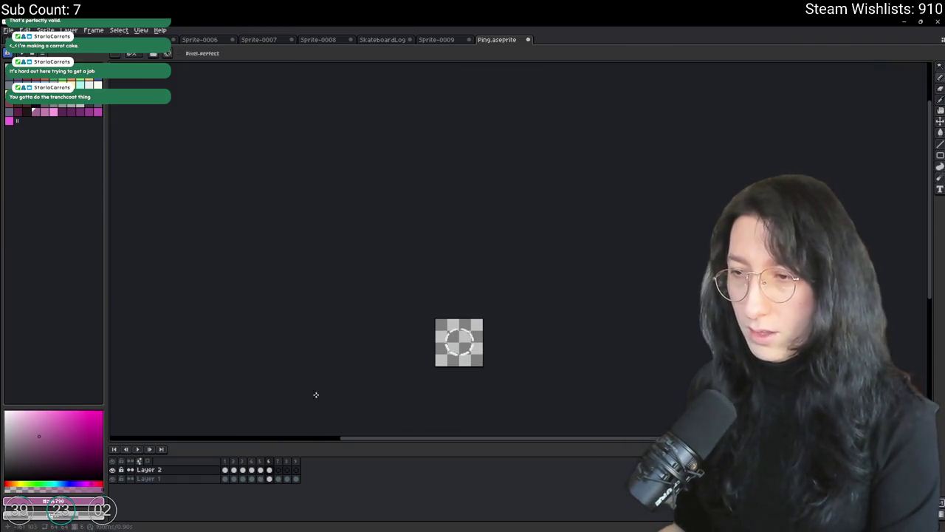
scroll(315, 395, "up", 2)
Play the ring animation to review it, recentre the canvas, then stop playback.
left_click(137, 448)
left_click_drag(402, 399, 376, 313)
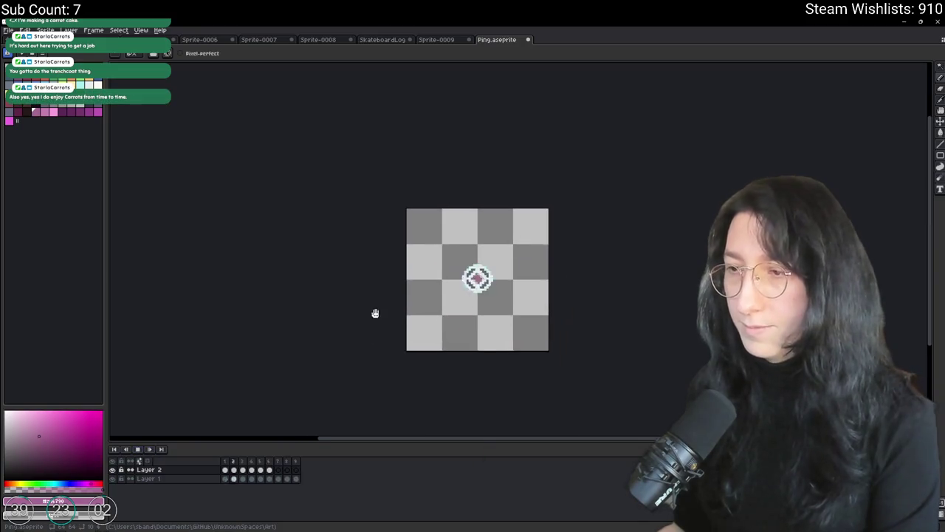
scroll(455, 307, "up", 1)
scroll(550, 288, "down", 1)
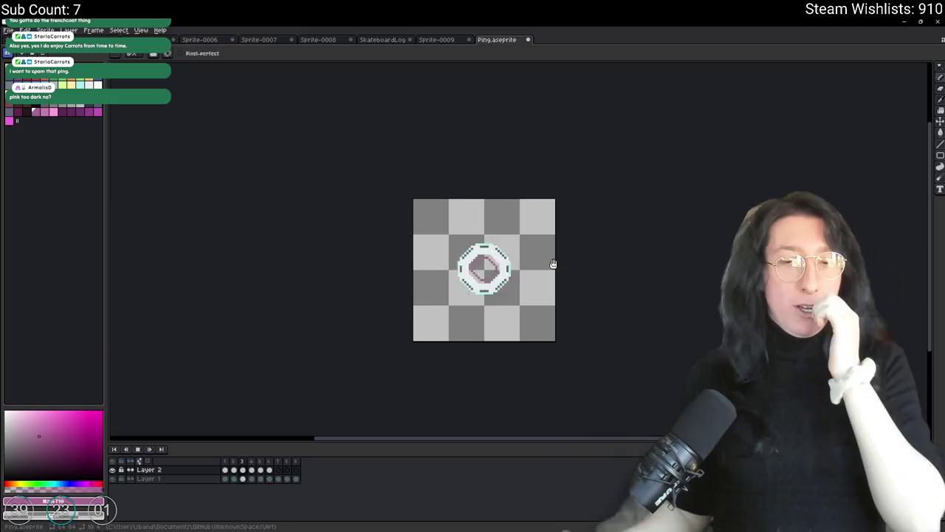
scroll(354, 266, "down", 2)
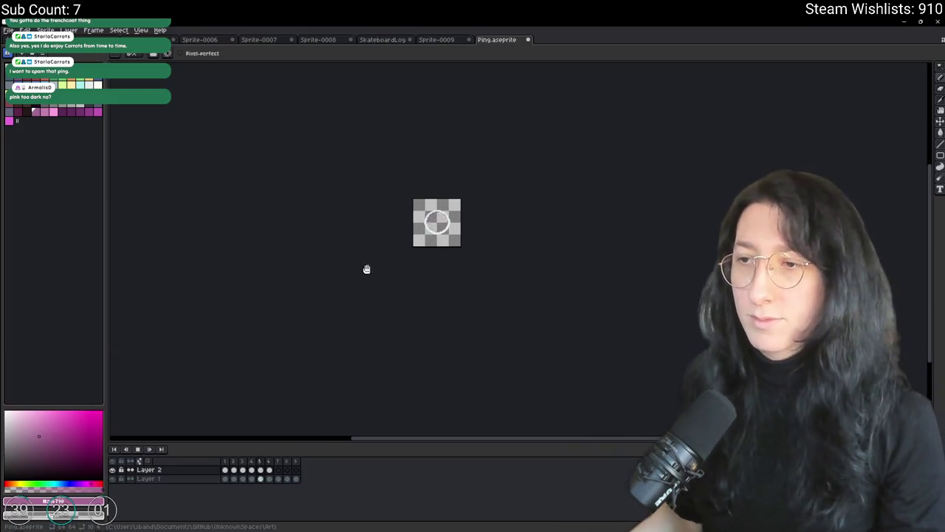
scroll(360, 237, "up", 2)
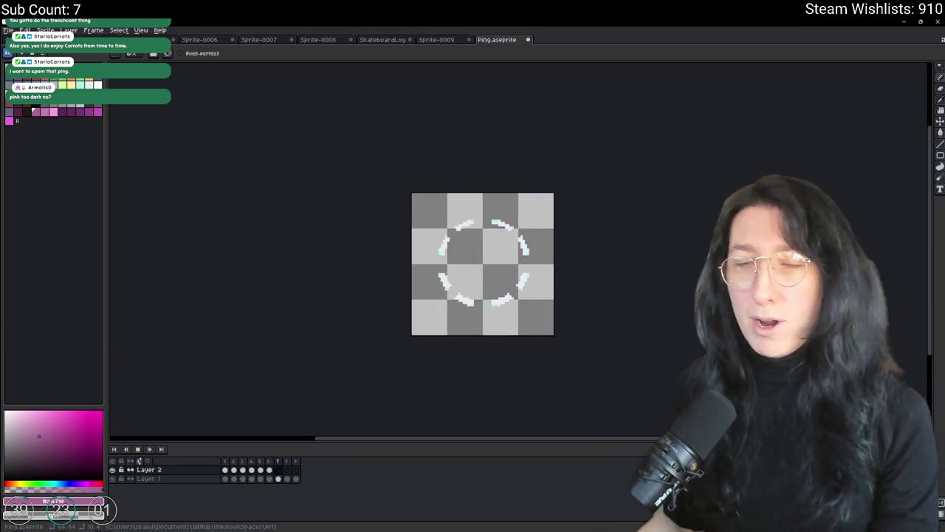
left_click(137, 448)
Add a new empty Layer 3 and move it beneath Layer 1.
key("shift+n")
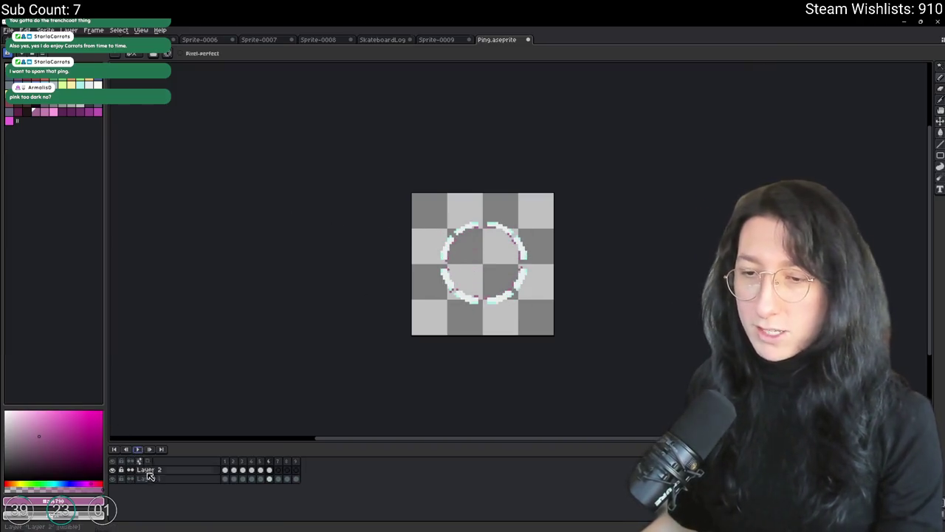
left_click(201, 482)
left_click_drag(201, 480, 200, 491)
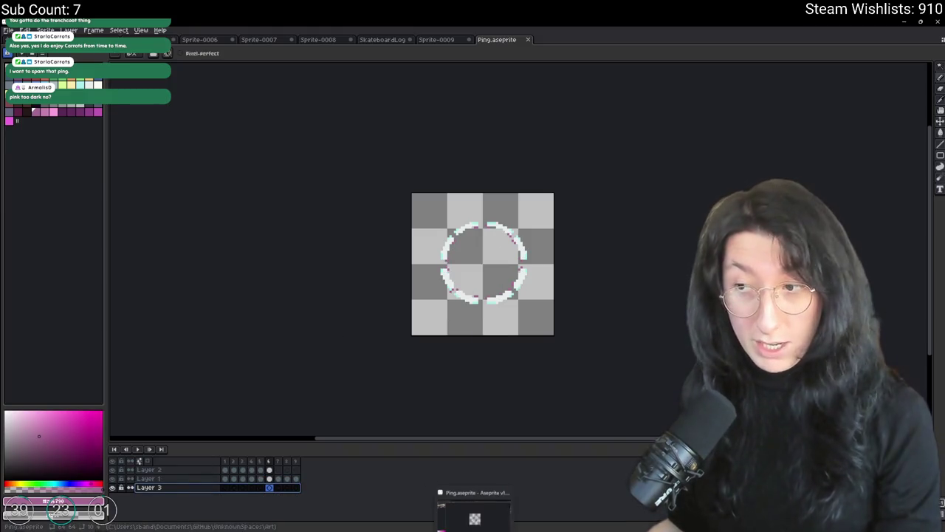
In GameMaker, filter the Asset Browser for 'tile', then clear the filter and browse the assets.
left_click(473, 508)
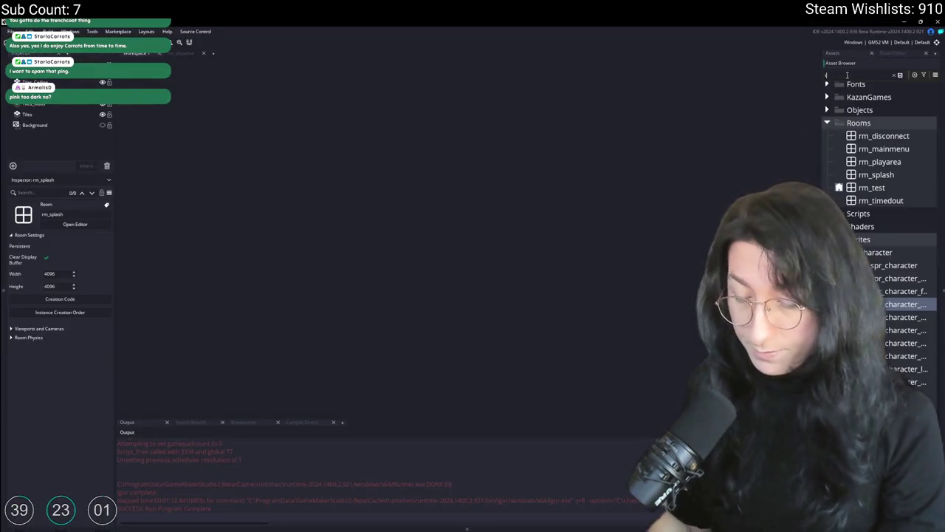
type("tile")
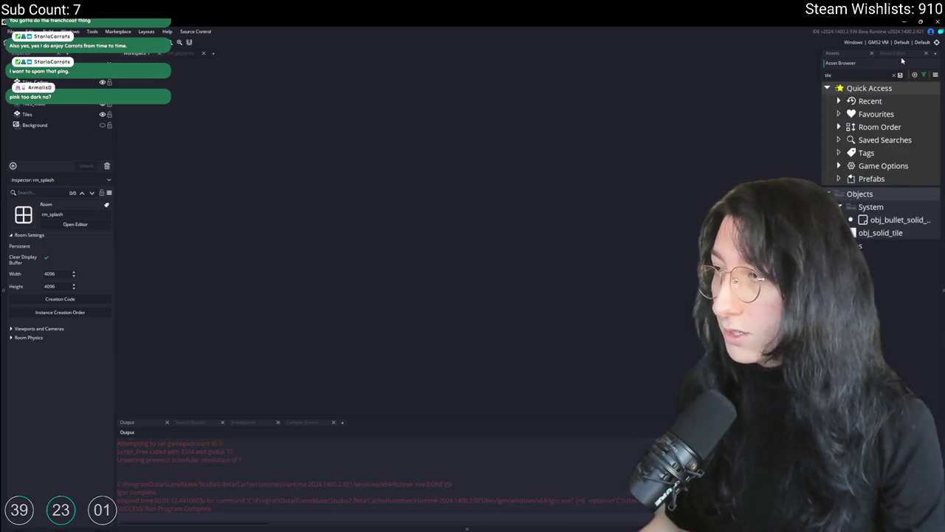
left_click(895, 76)
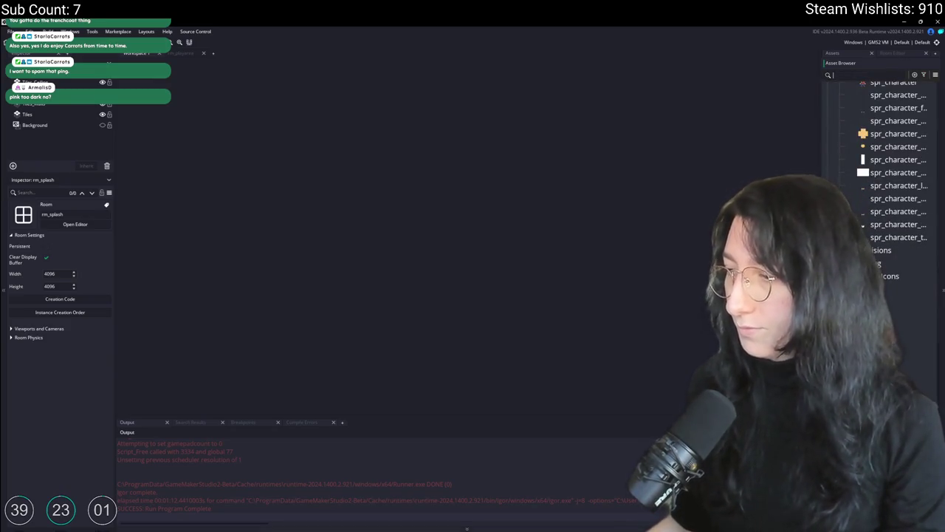
scroll(843, 211, "up", 2)
scroll(842, 211, "down", 1)
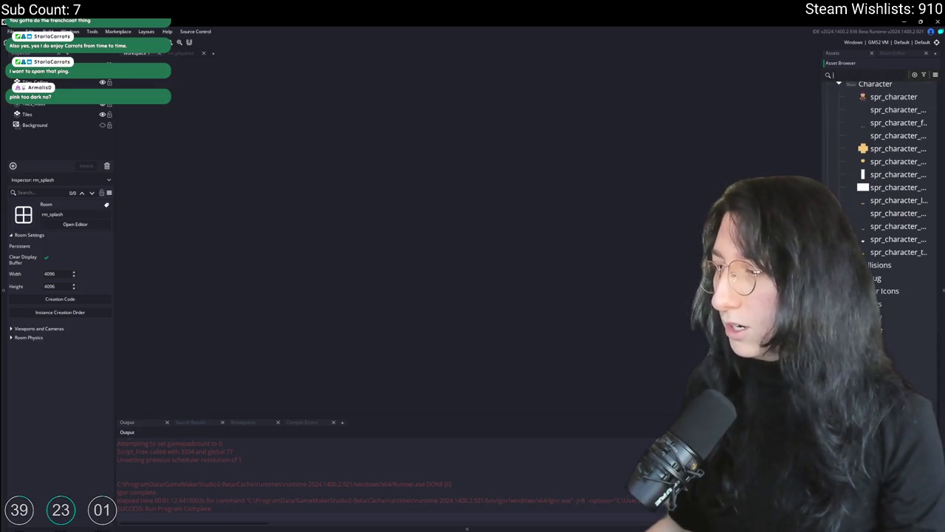
scroll(843, 211, "up", 3)
scroll(843, 212, "up", 1)
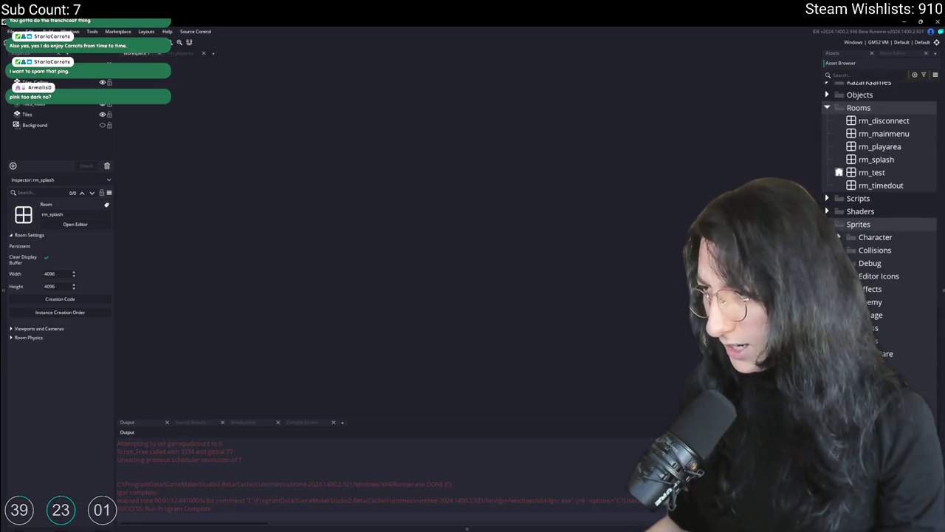
scroll(879, 296, "down", 1)
Open spr_tss_default in the image editor and zoom in on the yellow ground tile.
double_click(886, 365)
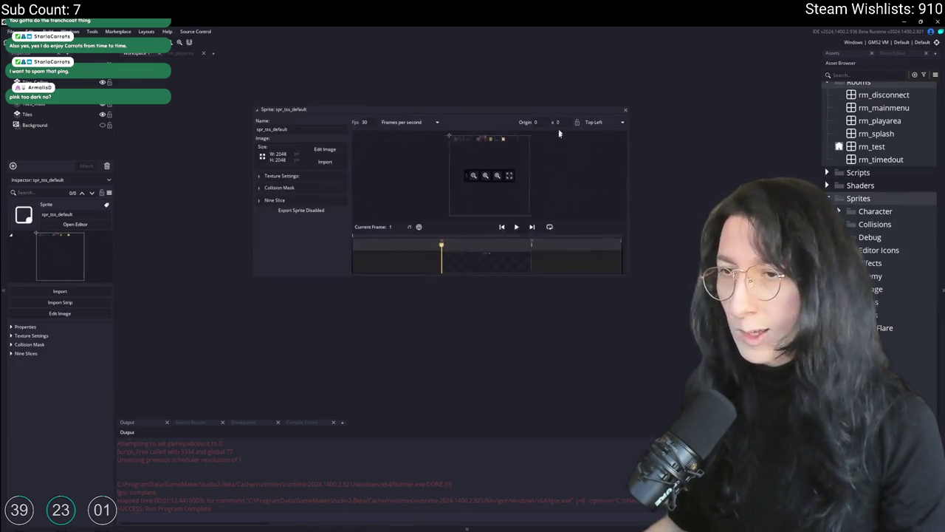
left_click(324, 149)
scroll(449, 167, "up", 2)
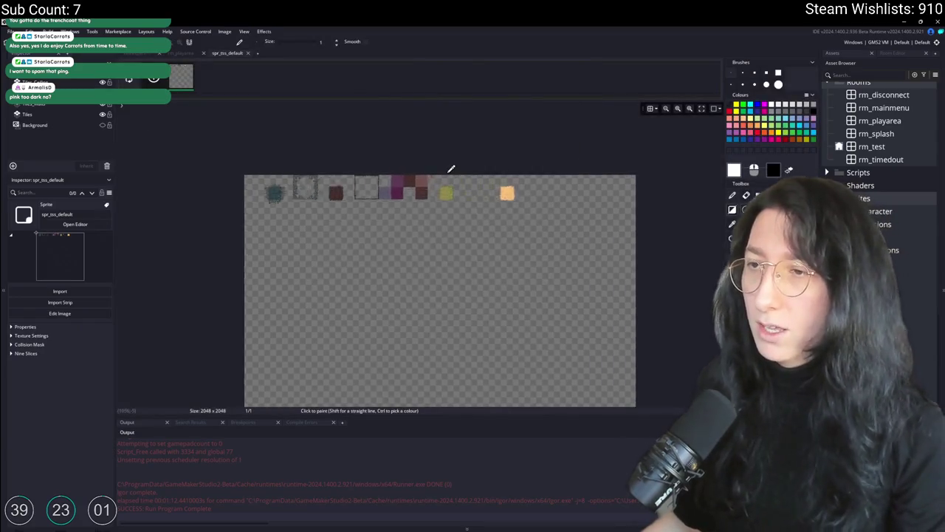
scroll(440, 207, "up", 2)
scroll(440, 207, "up", 2)
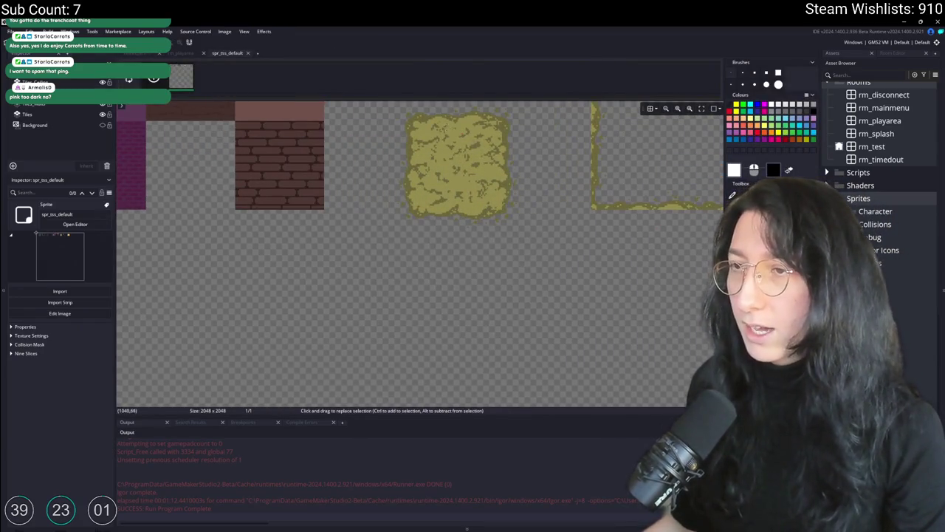
Back in Aseprite, paste the copied yellow ground texture into frame 1 of Layer 3.
key("alt+Tab")
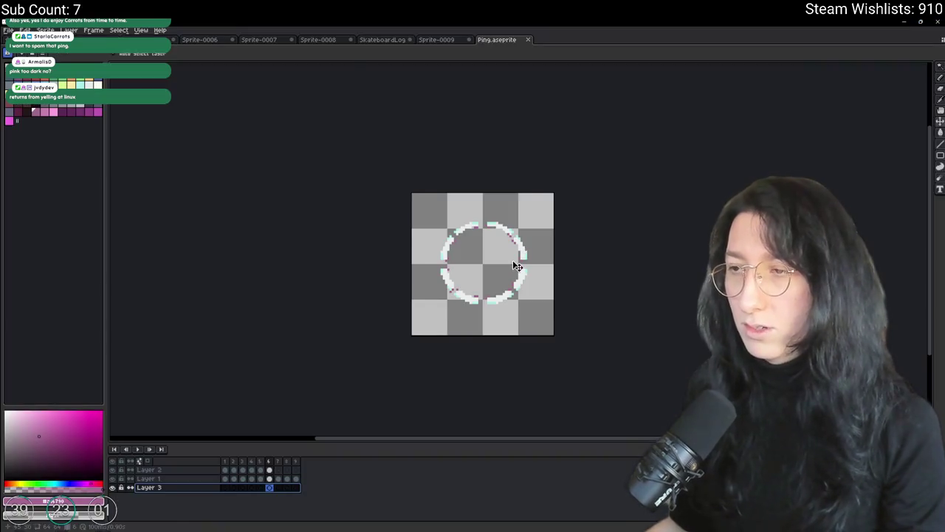
key("ctrl+v")
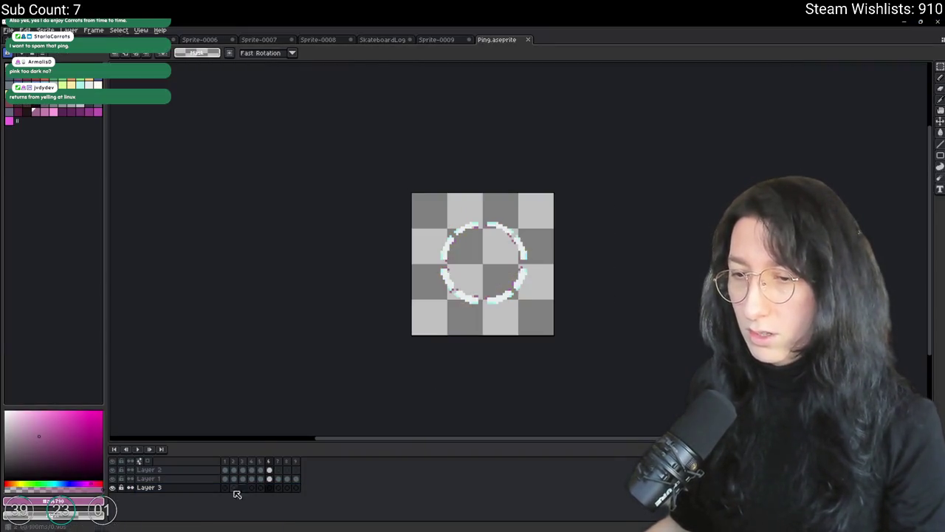
left_click(225, 487)
key("ctrl+v")
key("Return")
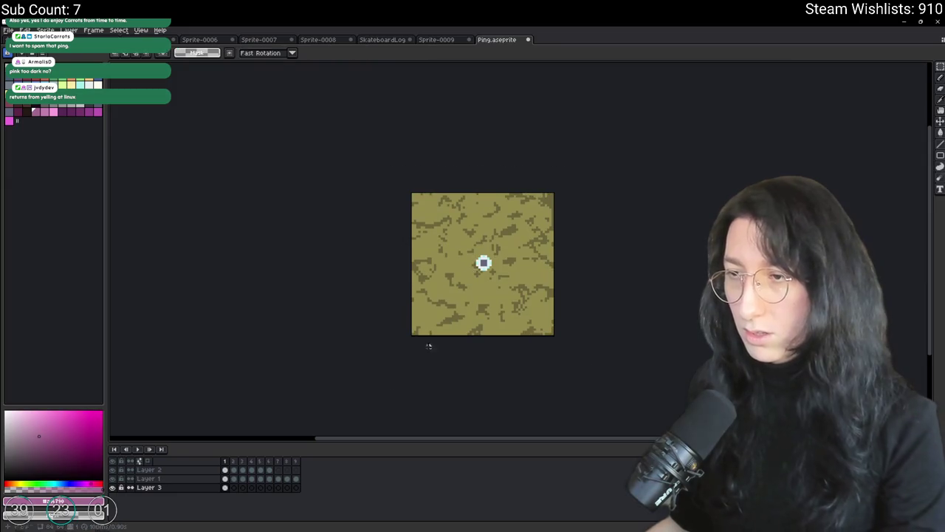
Paste the texture into the next three Layer 3 frames and play the animation.
left_click(233, 488)
key("ctrl+v")
left_click(252, 487)
key("ctrl+v")
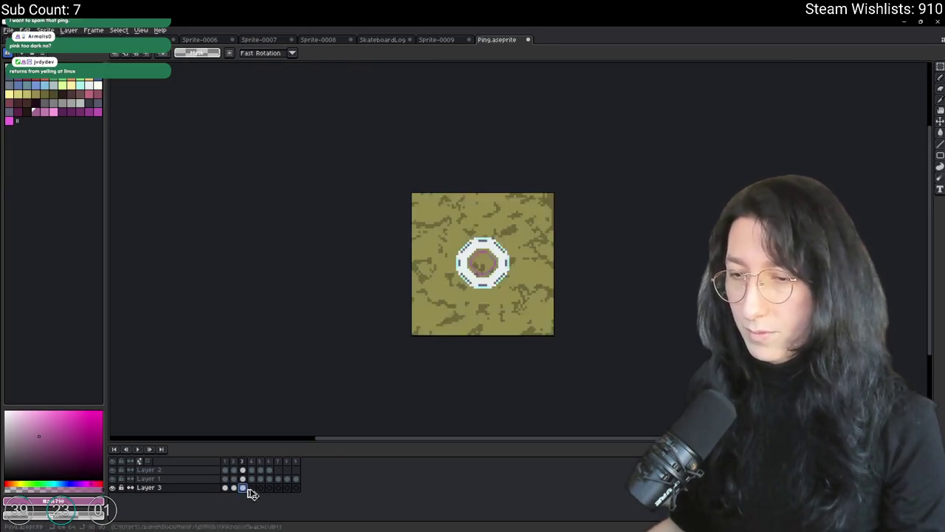
left_click(260, 488)
key("ctrl+v")
key("Return")
scroll(545, 277, "down", 2)
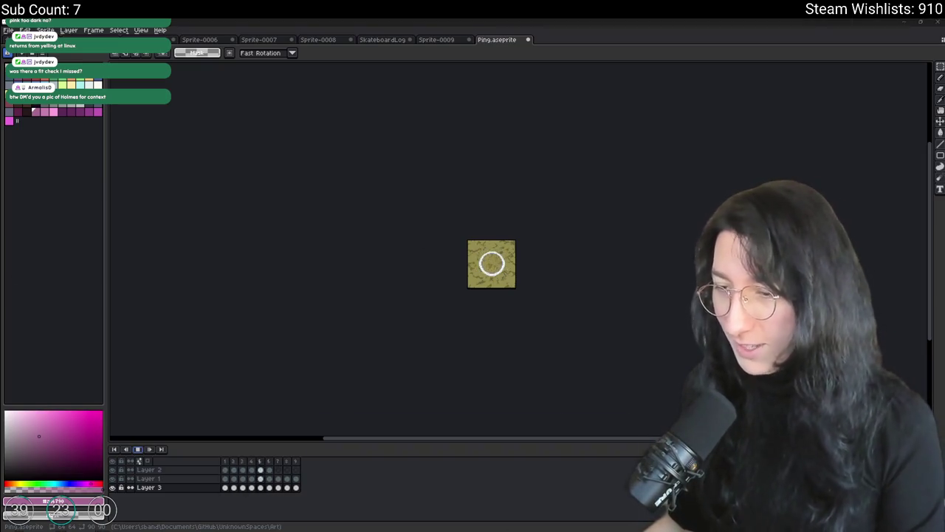
Dismiss a Start menu search for 'd', view the browser photo, then return to Aseprite.
key("super")
type("d")
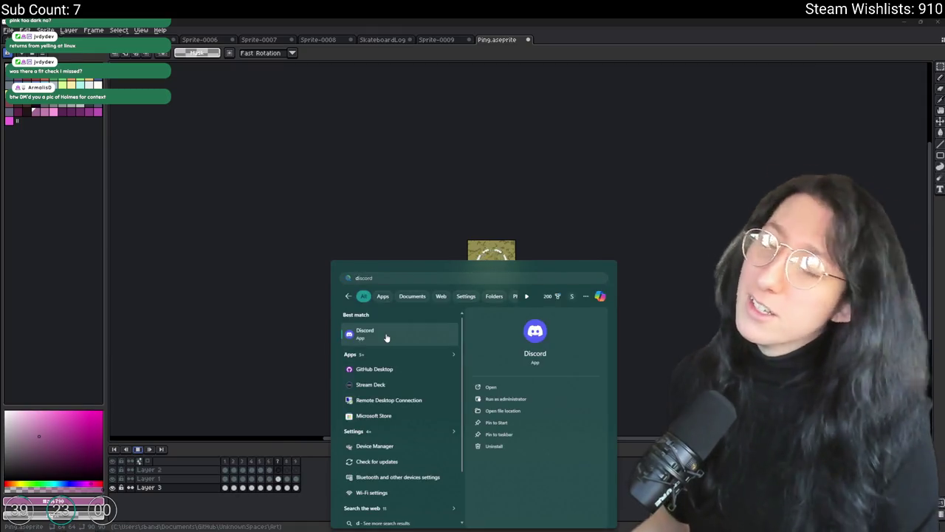
left_click(642, 236)
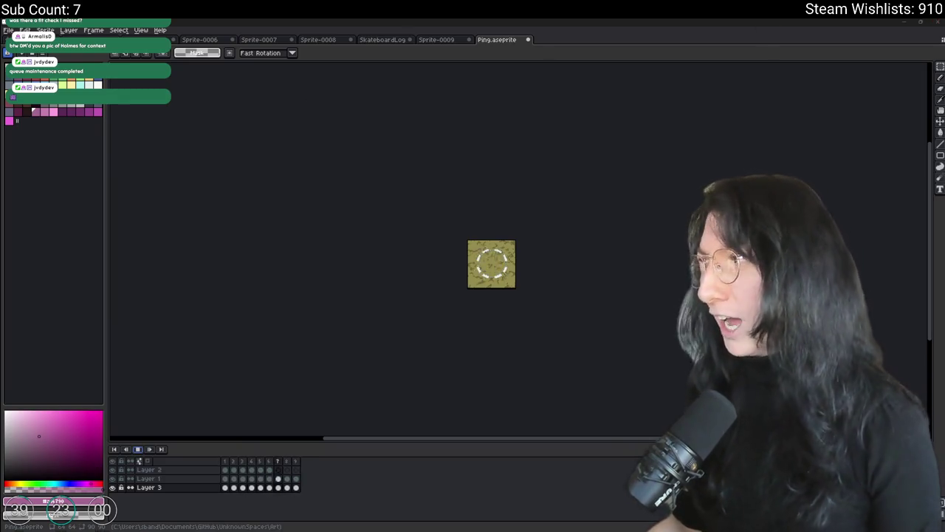
key("alt+Tab")
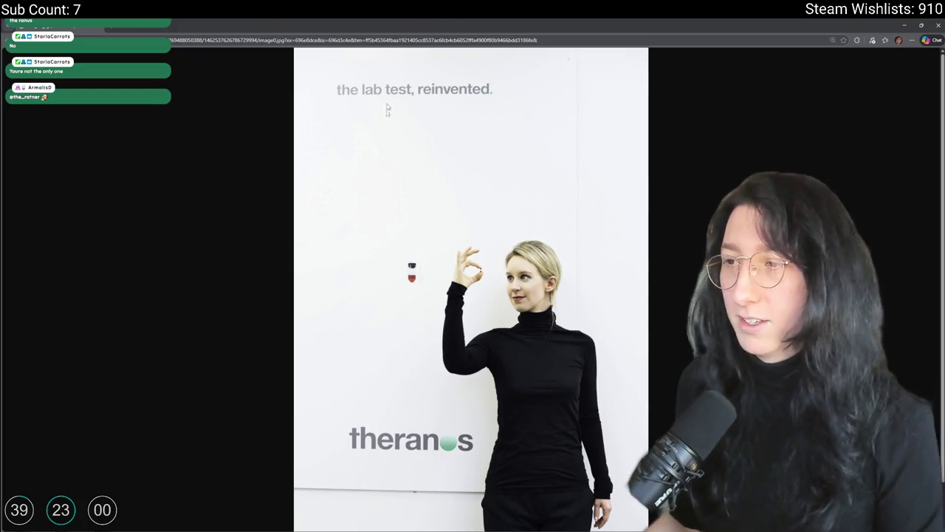
key("alt+Tab")
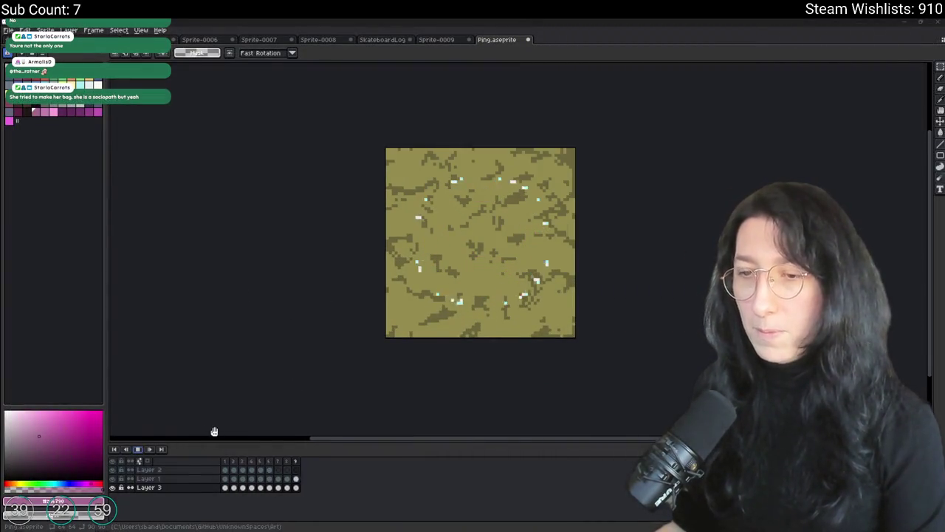
Open and close the Replace Color dialog several times while making Layer 1 active.
scroll(421, 272, "up", 1)
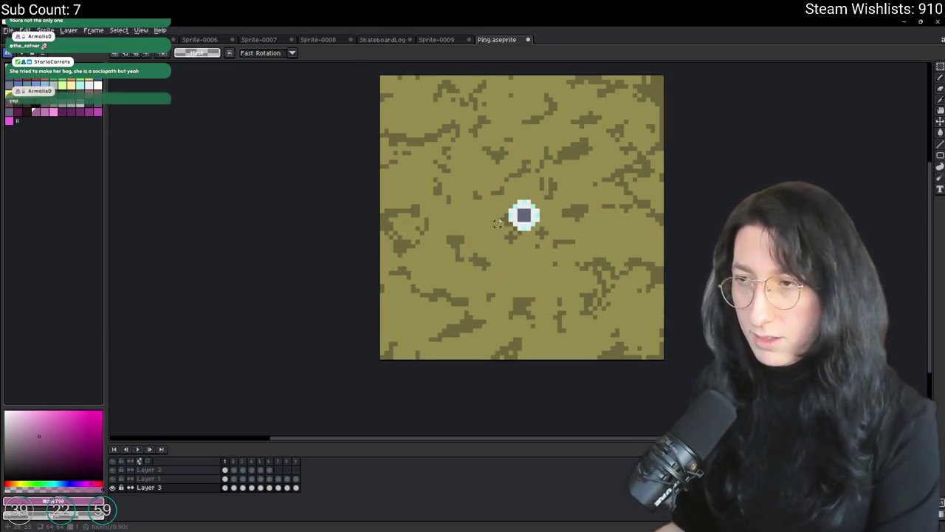
scroll(576, 190, "up", 1)
scroll(442, 254, "up", 1)
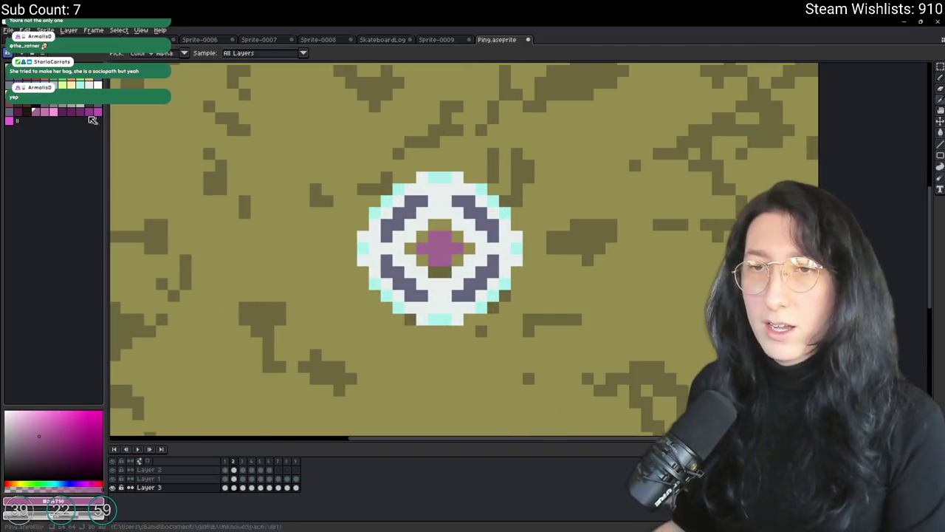
key("shift+r")
key("Return")
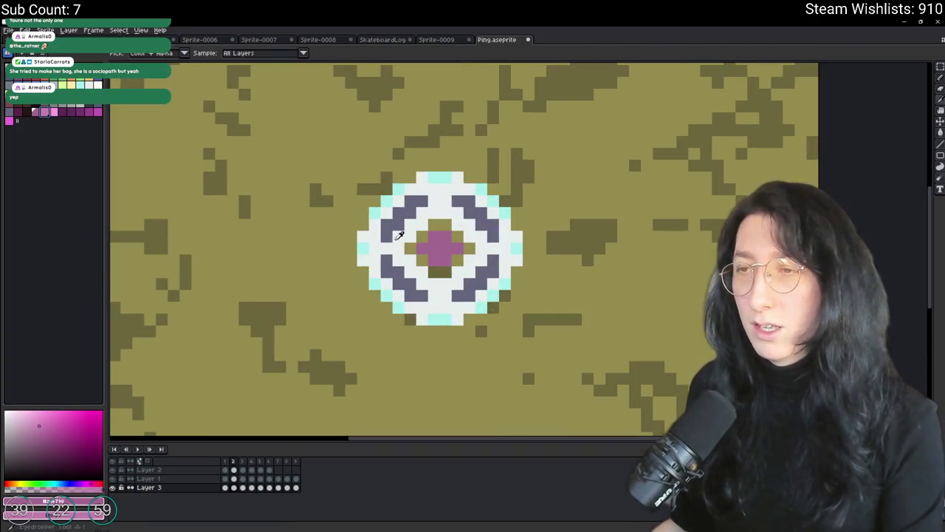
key("Up")
key("shift+r")
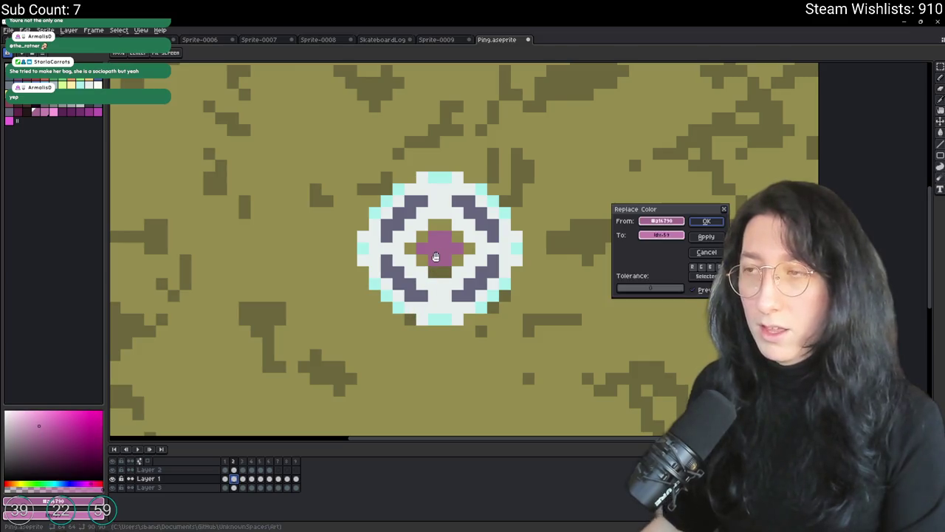
key("Return")
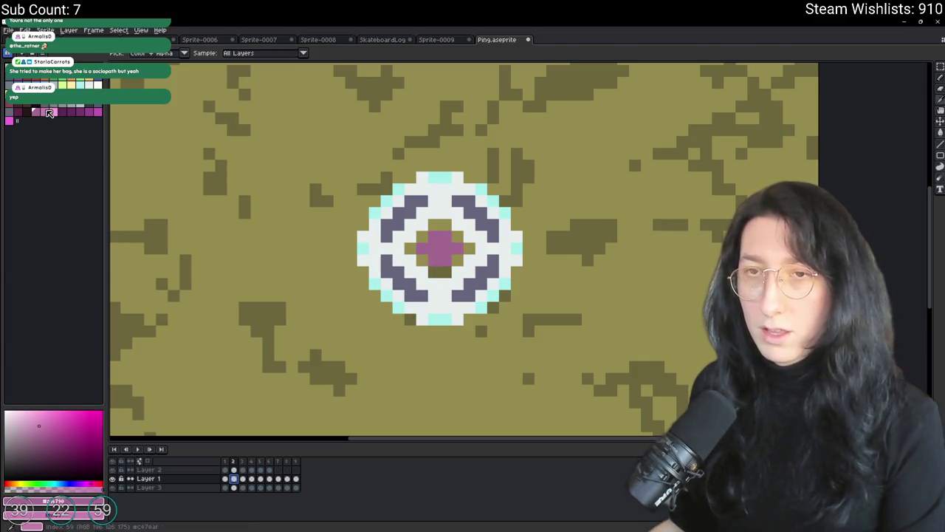
key("shift+r")
key("Return")
On Layer 2, apply Replace Color to the current frame and the next four frames.
key("Up")
key("shift+r")
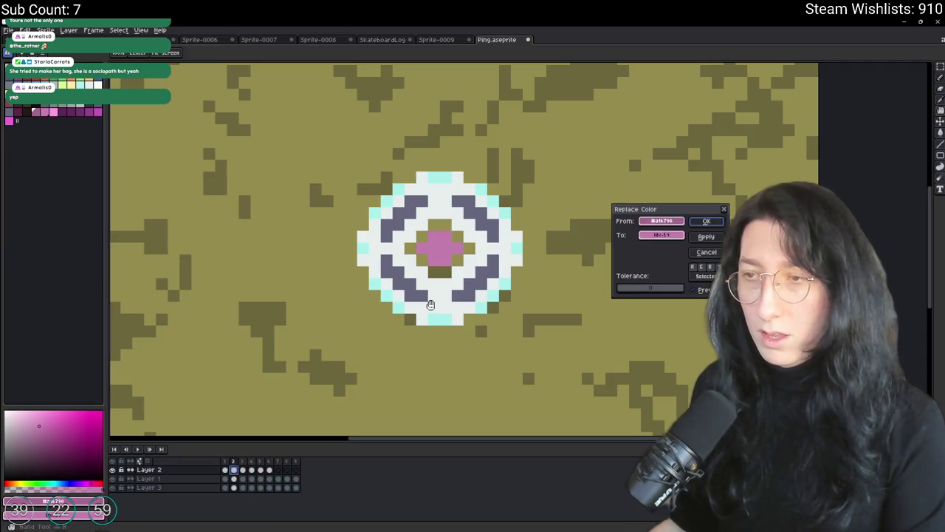
key("Return")
key("Right")
key("shift+r")
key("Return")
key("Right")
key("shift+r")
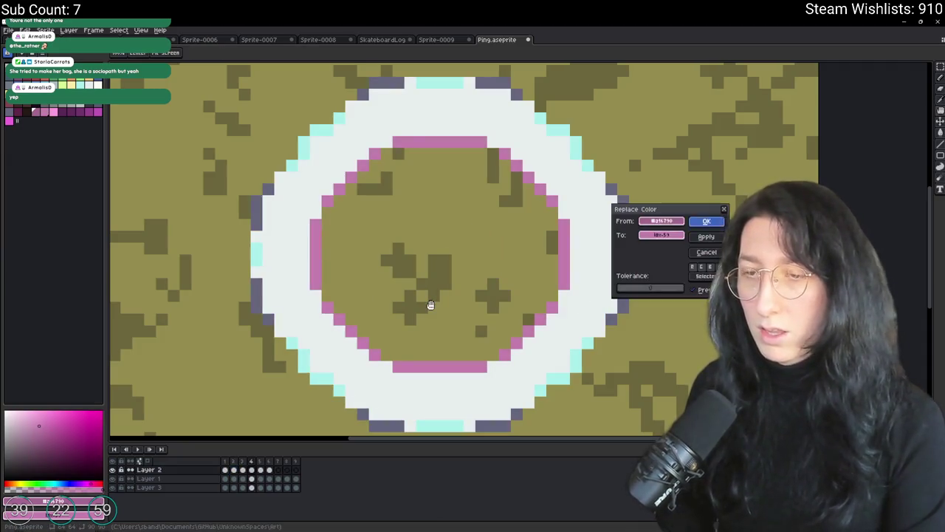
key("Return")
key("Right")
key("shift+r")
key("Return")
key("Right")
key("shift+r")
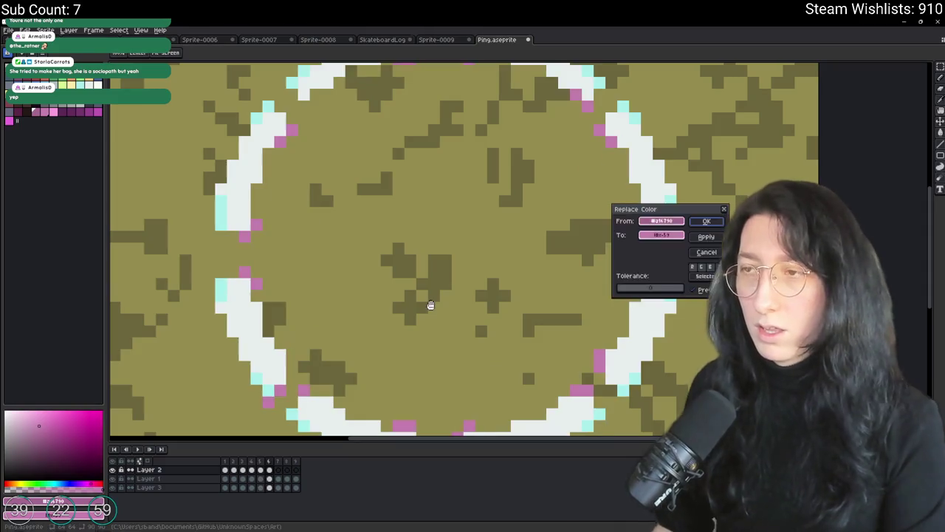
key("Return")
Play the ring animation over the ground tile, recentre the view, and stop on frame 1.
scroll(433, 295, "down", 3)
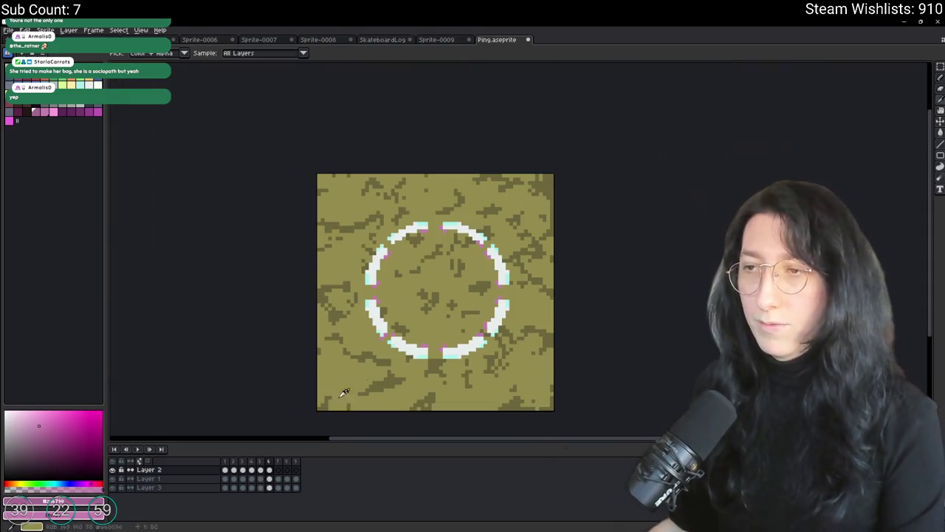
left_click(137, 450)
scroll(352, 296, "down", 3)
mouse_move(362, 295)
left_mouse_down()
mouse_move(389, 296)
mouse_move(439, 218)
left_mouse_up()
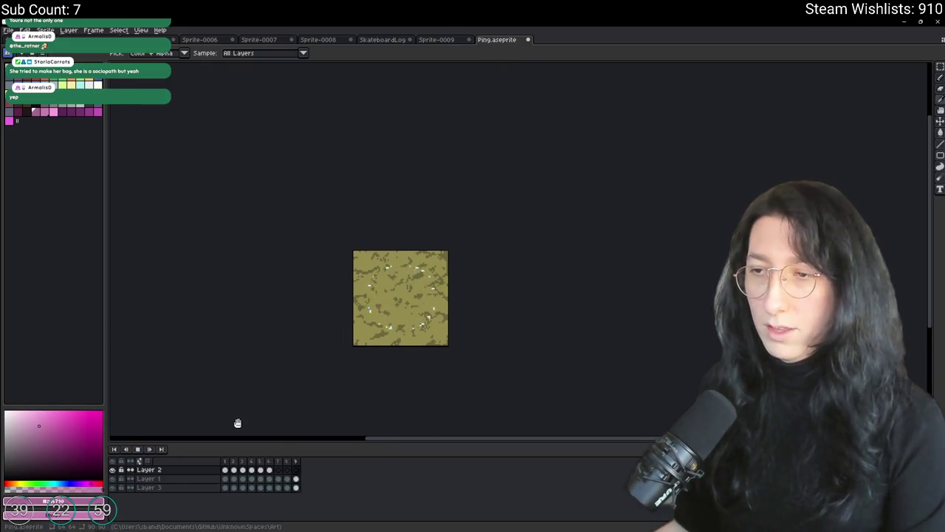
scroll(316, 314, "down", 2)
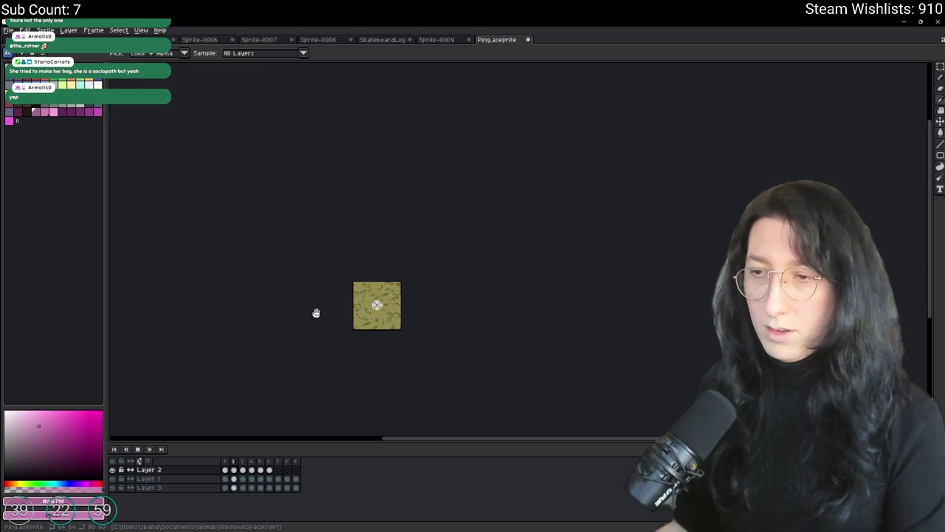
scroll(316, 314, "up", 3)
left_click(137, 450)
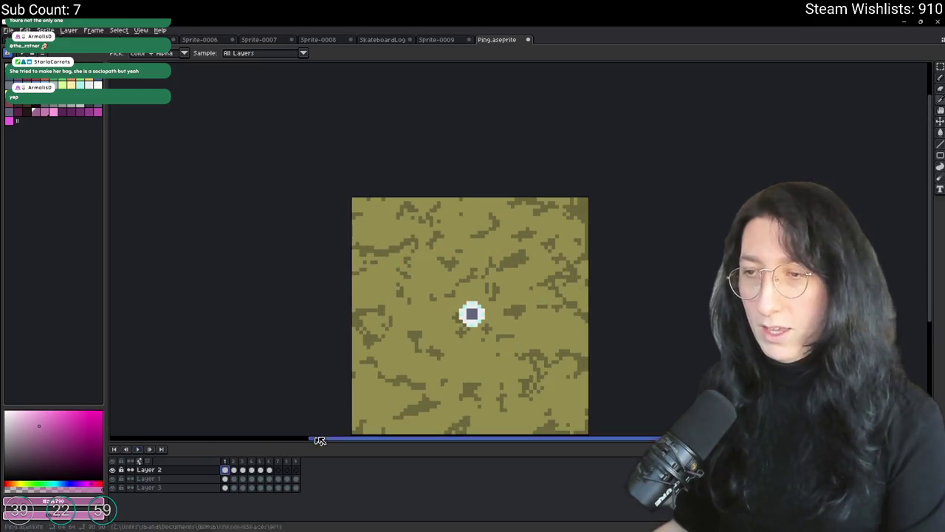
On frame 2, pick the pink accent and try magenta and dark purple as replacements.
left_click(233, 469)
scroll(489, 313, "up", 2)
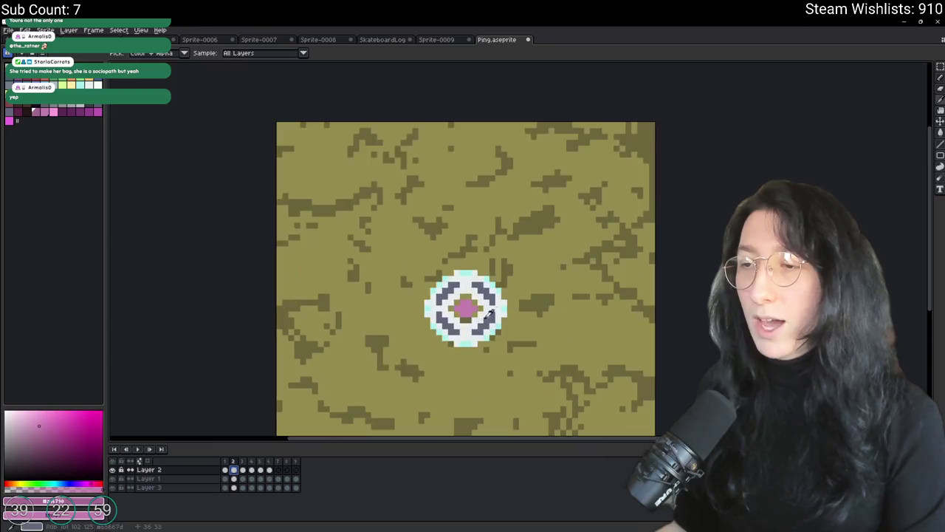
scroll(490, 313, "up", 2)
left_click(54, 115)
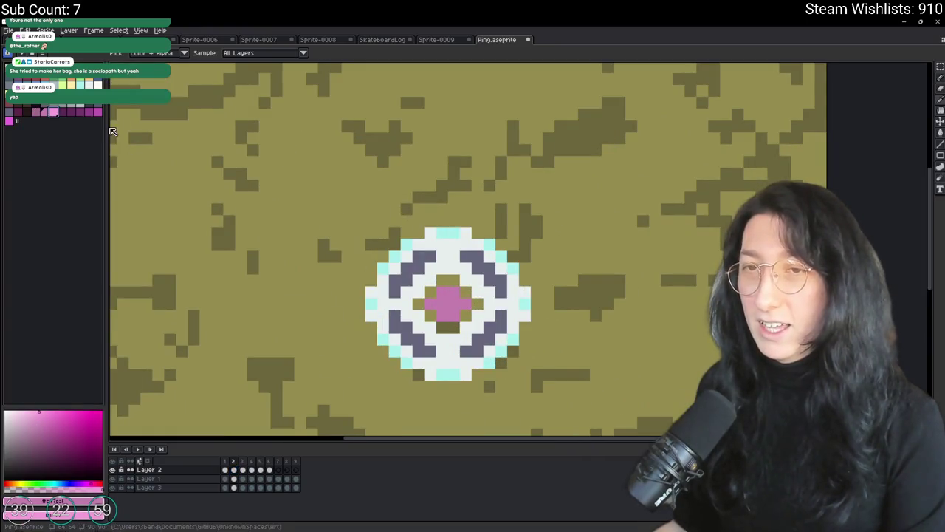
right_click(99, 112)
key("shift+r")
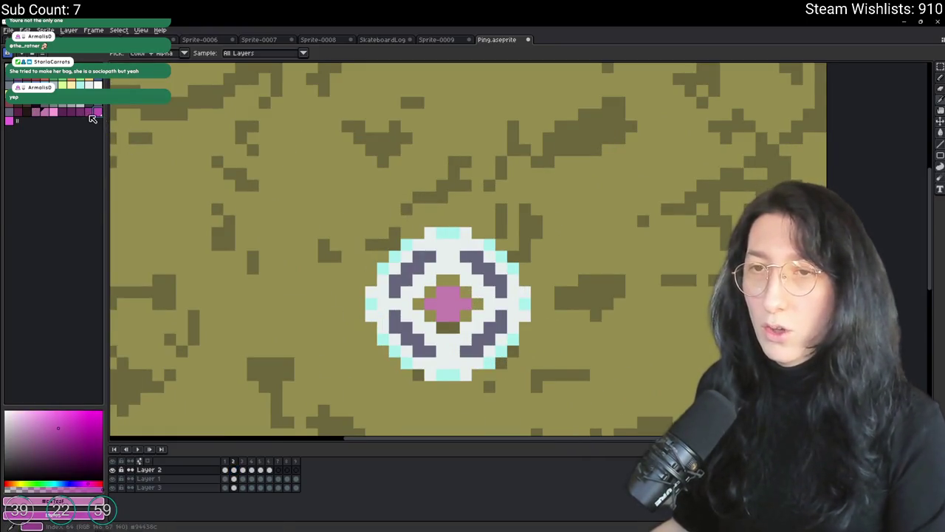
right_click(90, 112)
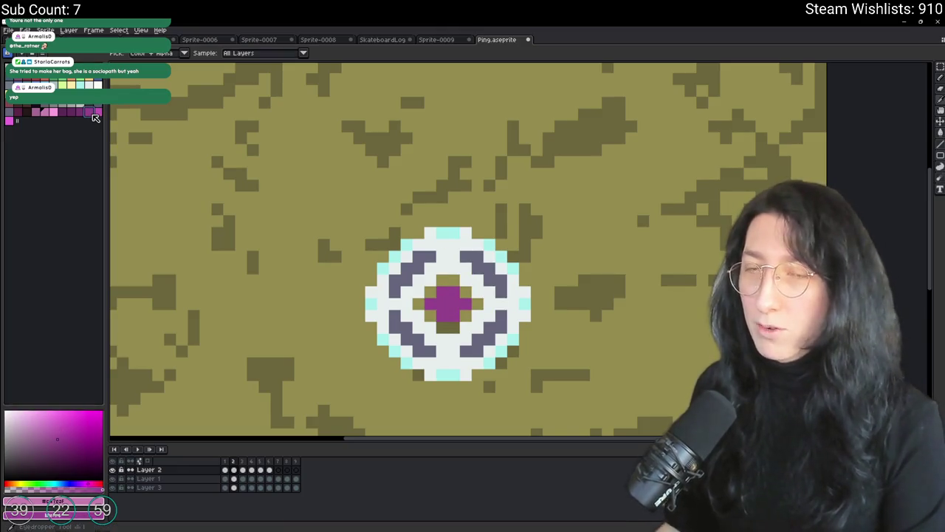
right_click(99, 113)
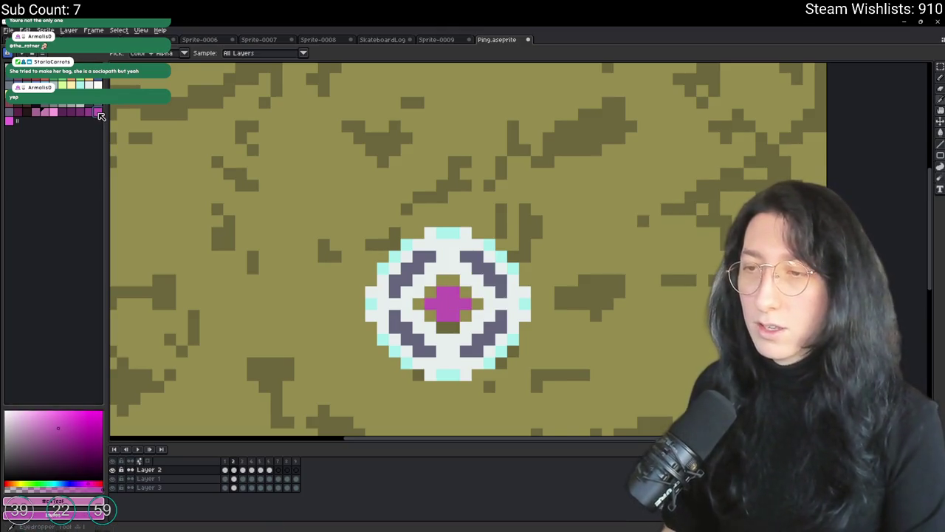
Close Replace Color, step through neighbouring frames, clear the selection, and return to frame 2.
key("Right")
key("Return")
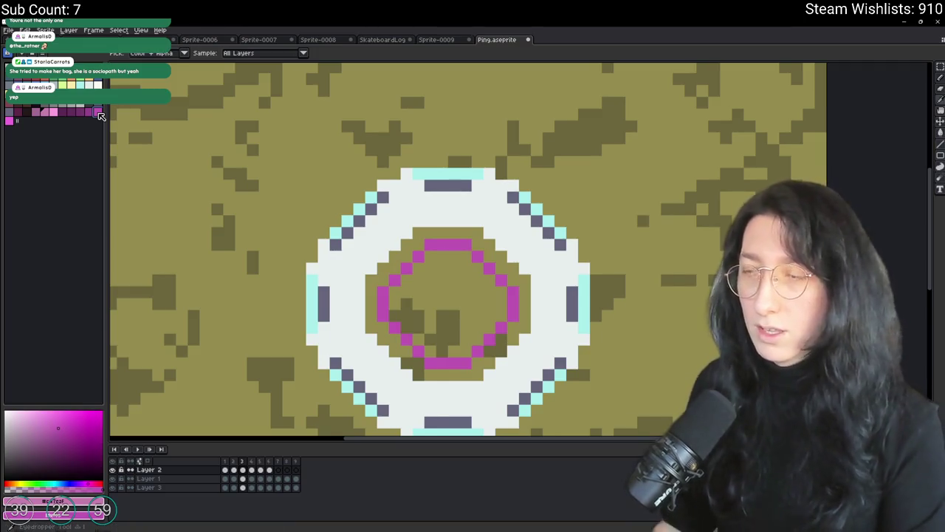
key("Left")
key("Left")
key("Right")
key("Right")
key("Right")
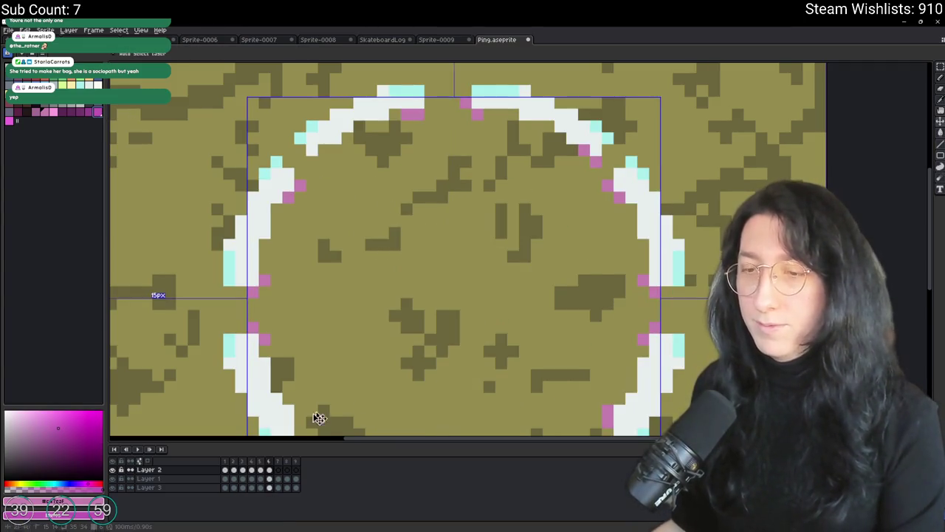
key("ctrl+d")
left_click(234, 471)
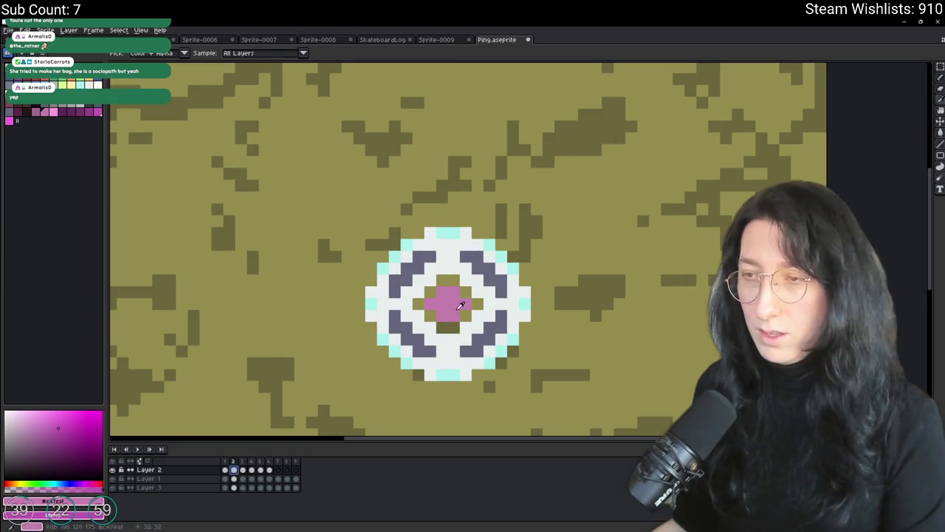
Choose dark purple as the replacement and apply it on frames 2, 3 and 4.
left_click(93, 113)
key("shift+r")
key("Return")
key("Right")
key("shift+r")
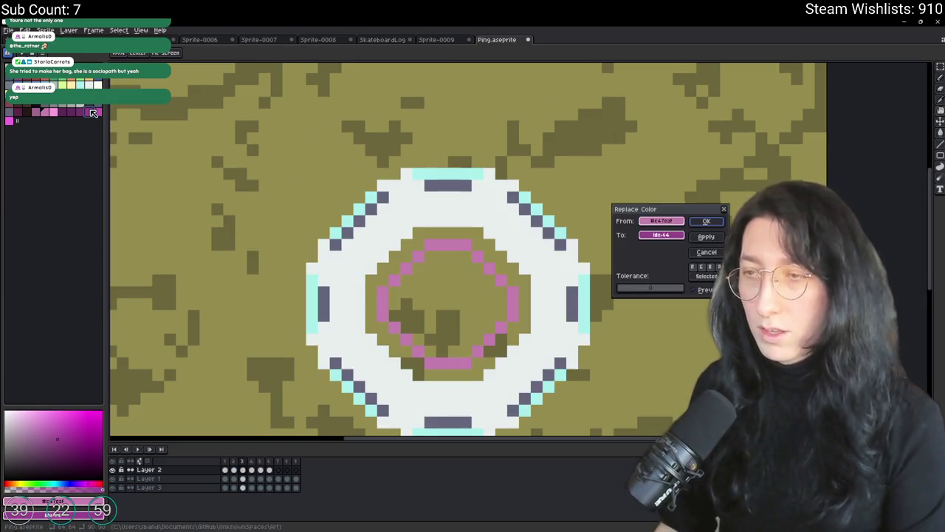
key("Return")
key("shift+r")
key("Return")
key("Right")
Apply the purple replacement on frames 5, 6 and the following frame.
key("shift+r")
key("Return")
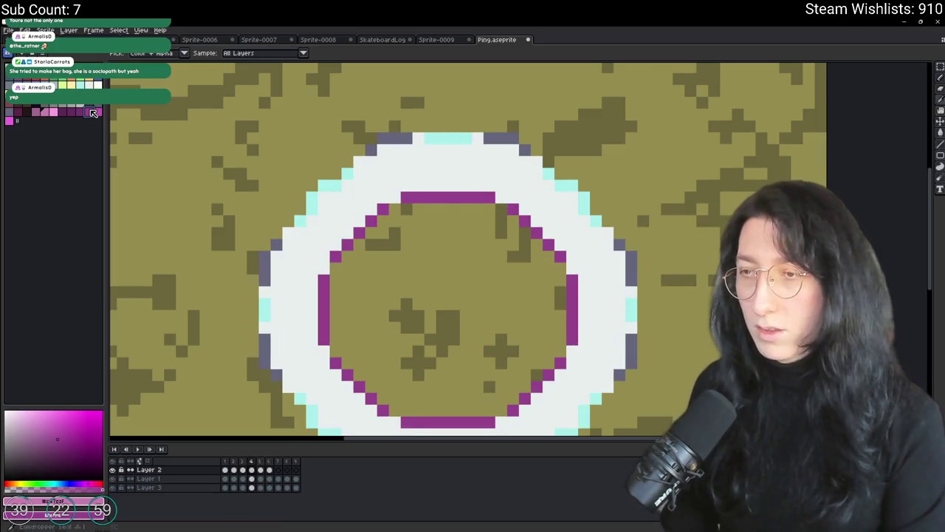
key("Right")
key("shift+r")
key("Return")
key("Right")
key("shift+r")
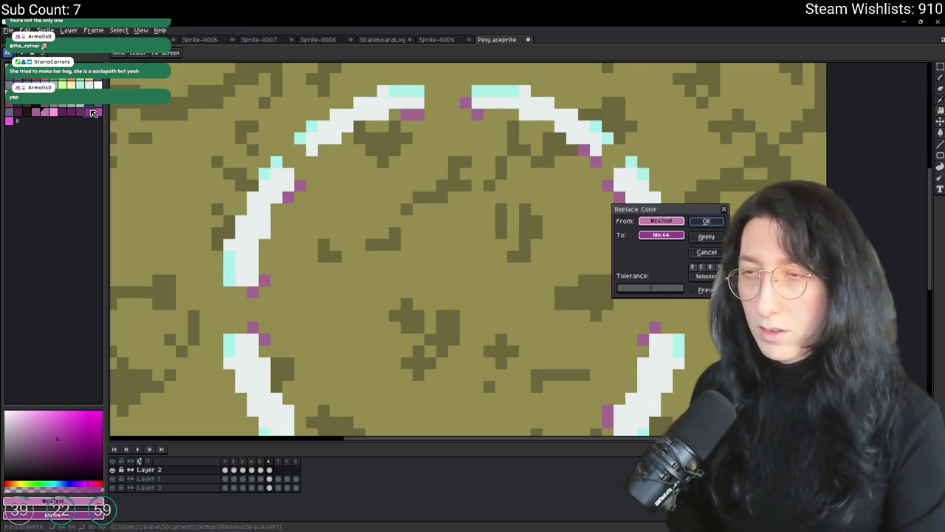
key("Return")
key("Right")
key("shift+r")
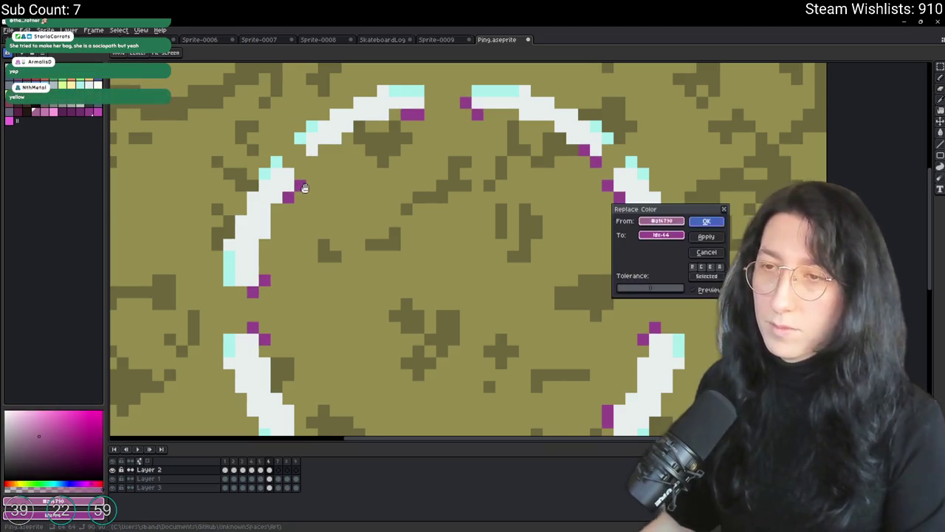
key("Return")
Play the recoloured animation, stop on frame 1, then step to frame 2.
scroll(211, 400, "down", 1)
scroll(211, 400, "down", 1)
left_click(145, 450)
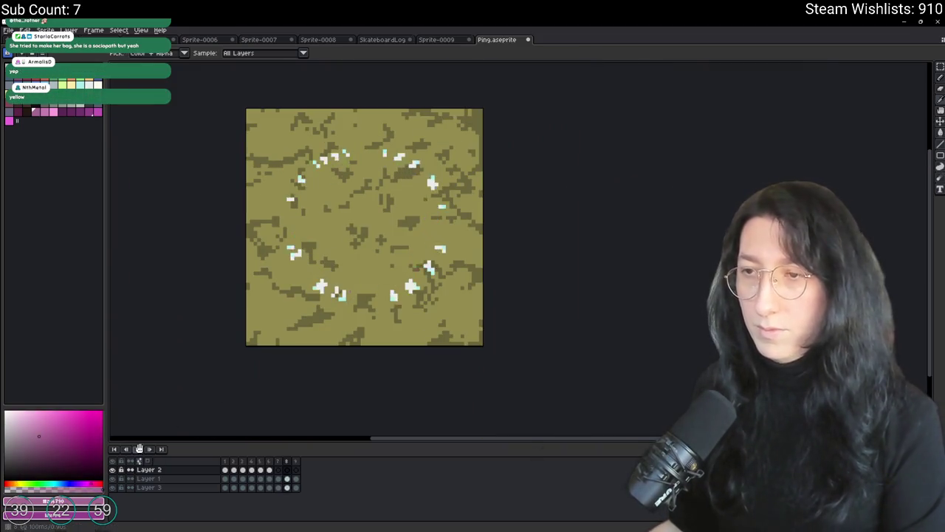
scroll(399, 237, "down", 3)
scroll(402, 242, "down", 2)
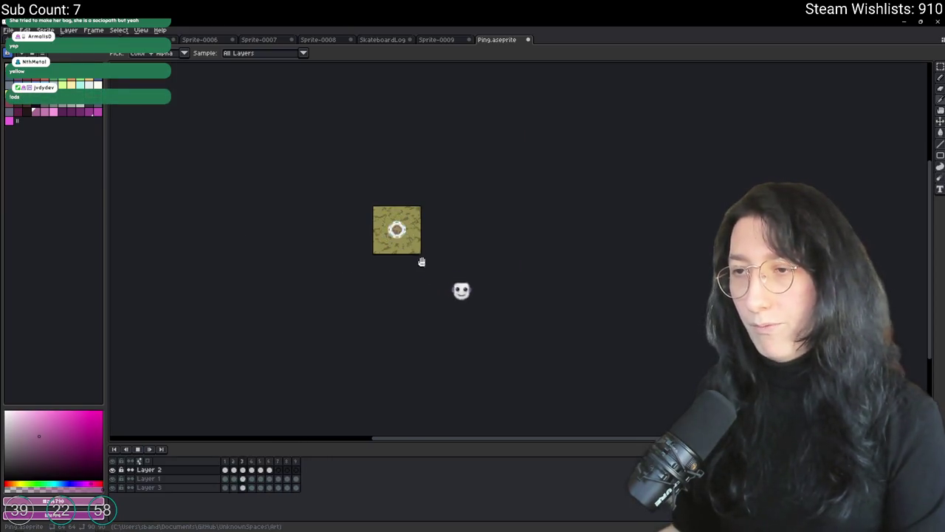
scroll(422, 262, "up", 2)
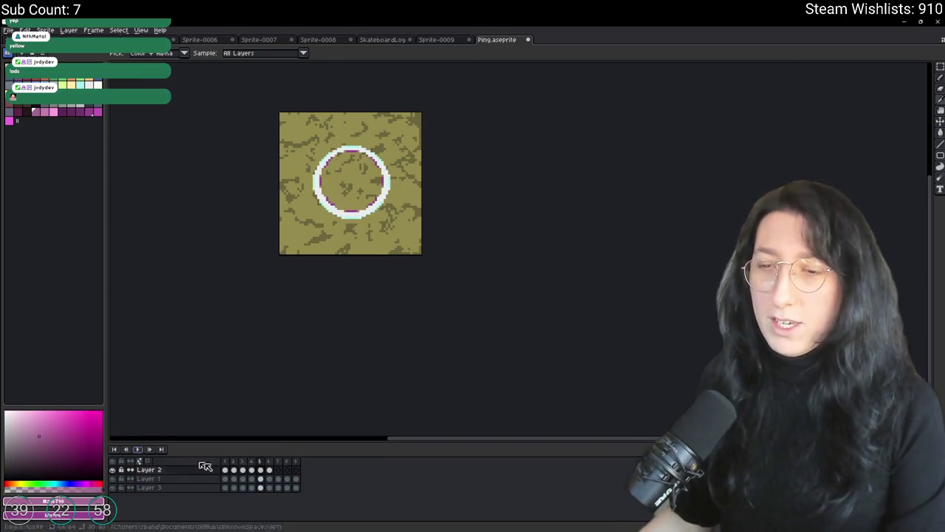
left_click(225, 470)
scroll(368, 216, "up", 4)
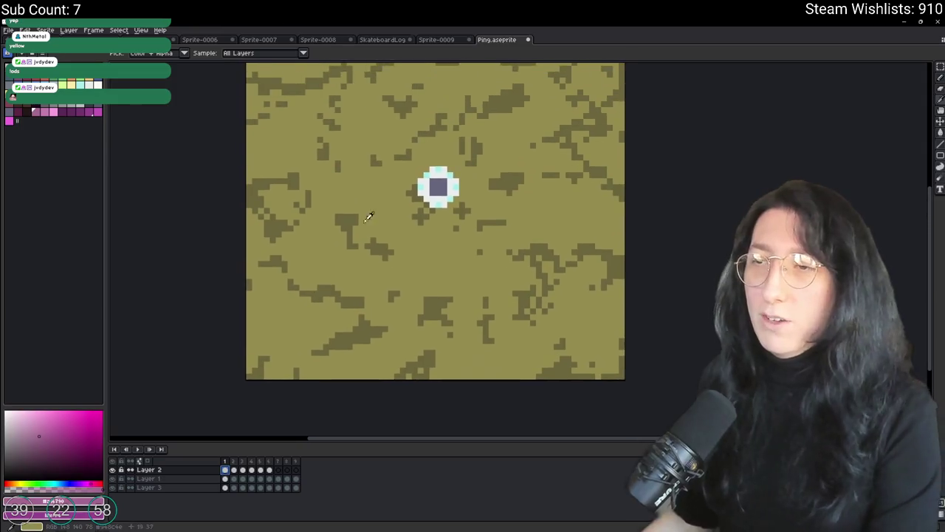
key("Right")
scroll(439, 188, "up", 2)
scroll(464, 185, "up", 2)
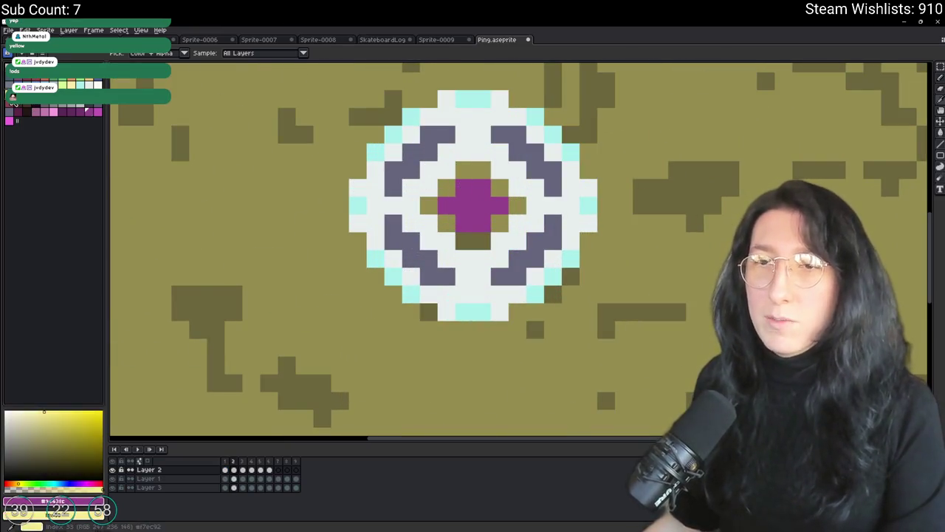
Replace the magenta ring accents with yellow using Replace Color.
scroll(425, 252, "down", 3)
scroll(617, 258, "up", 3)
key("shift+r")
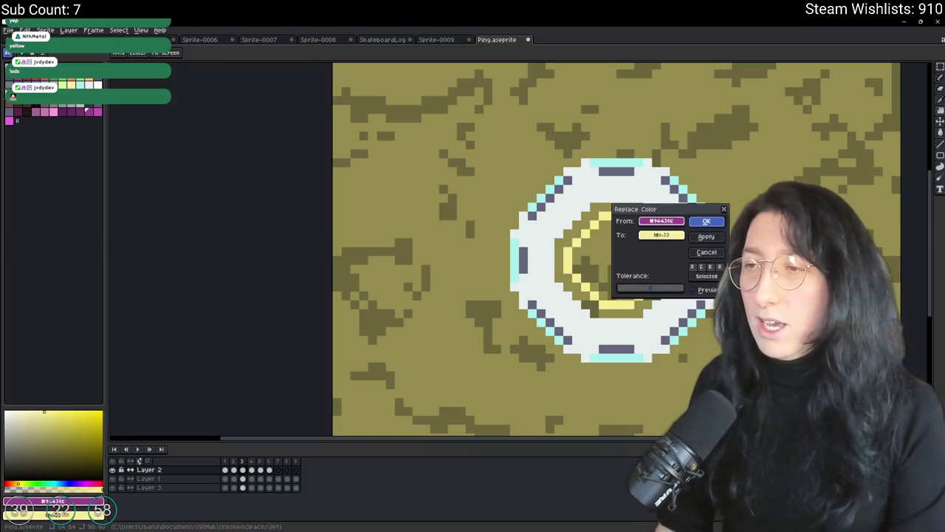
key("Return")
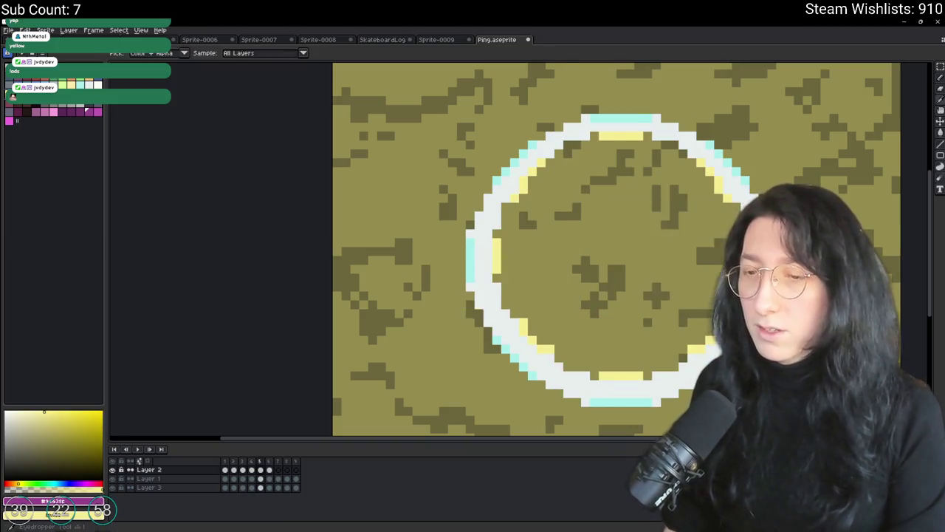
Play the yellow-accented animation, panning and zooming to keep the ring in view.
scroll(566, 342, "down", 3)
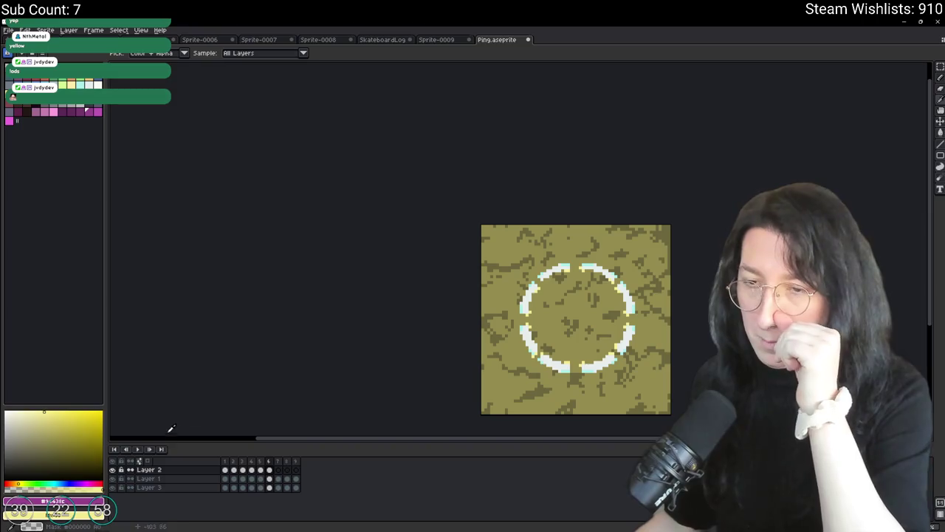
left_click(138, 448)
left_click_drag(600, 313, 530, 308)
scroll(529, 308, "down", 1)
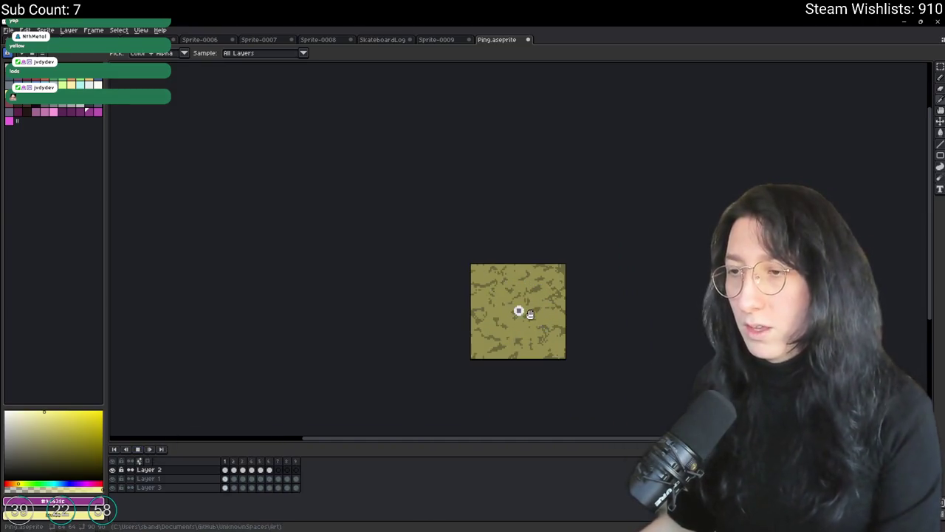
scroll(575, 359, "down", 1)
scroll(543, 334, "up", 2)
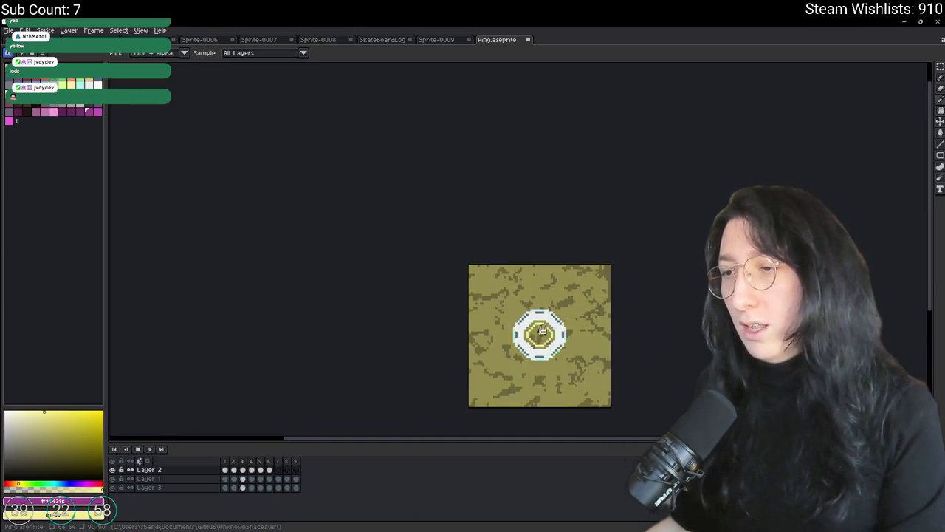
left_click_drag(655, 276, 563, 226)
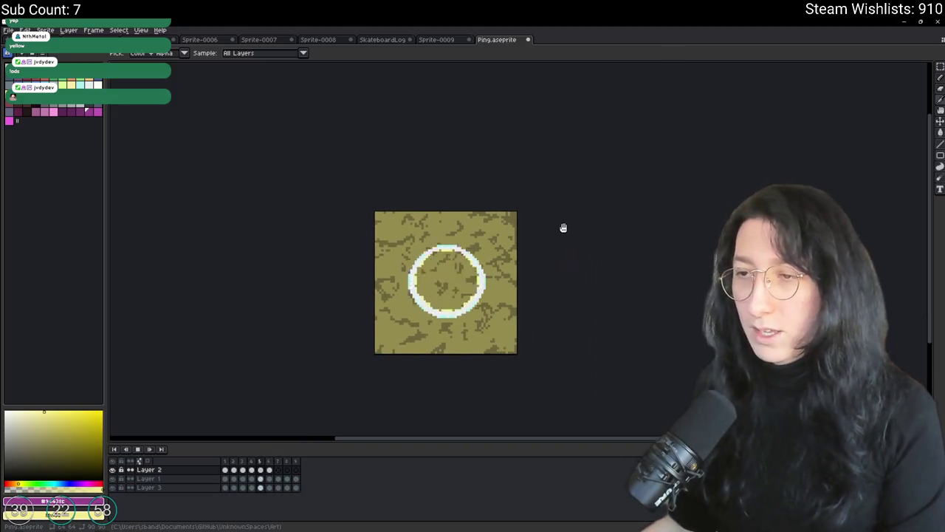
scroll(562, 227, "down", 1)
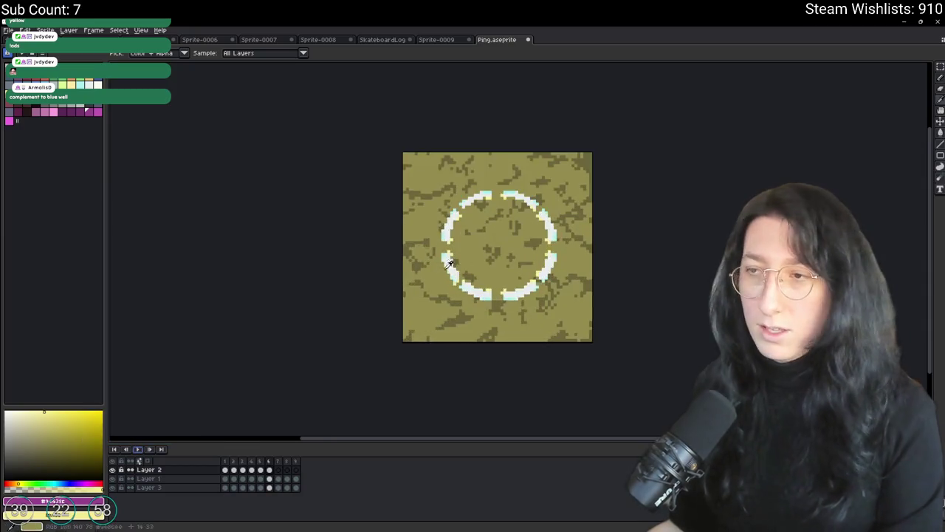
scroll(414, 244, "up", 3)
scroll(444, 218, "up", 2)
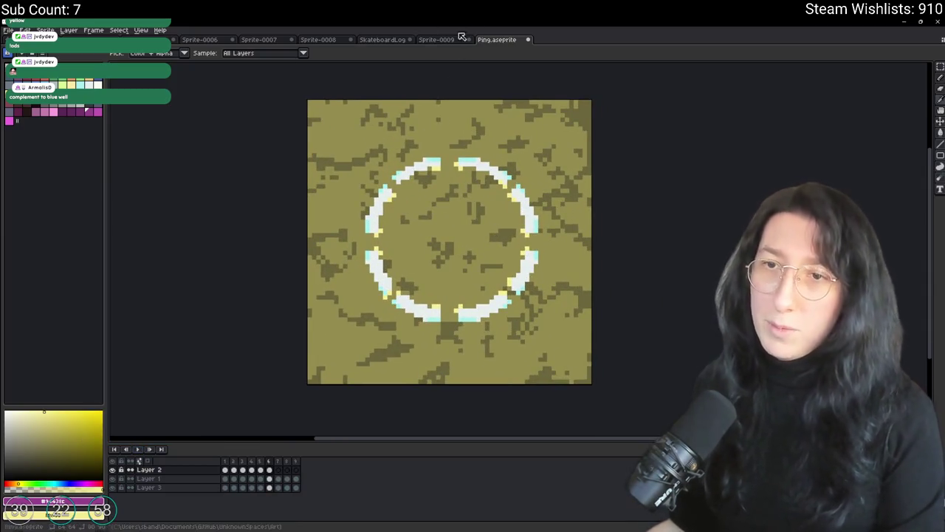
left_click_drag(563, 278, 495, 264)
scroll(481, 267, "down", 2)
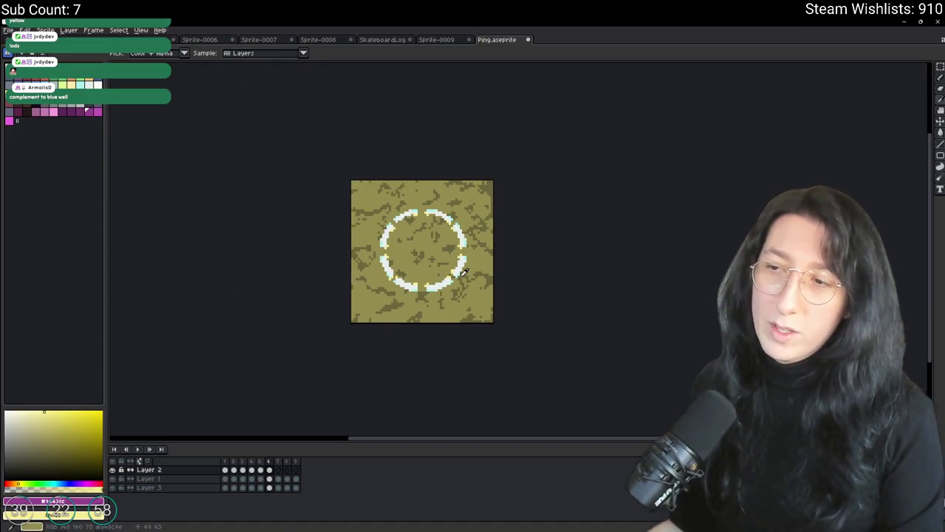
mouse_move(397, 317)
left_mouse_down()
mouse_move(403, 327)
mouse_move(366, 255)
left_mouse_up()
Toggle the olive texture layer's visibility and play the ring animation to preview it.
left_click(115, 488)
left_click(115, 487)
left_click(116, 487)
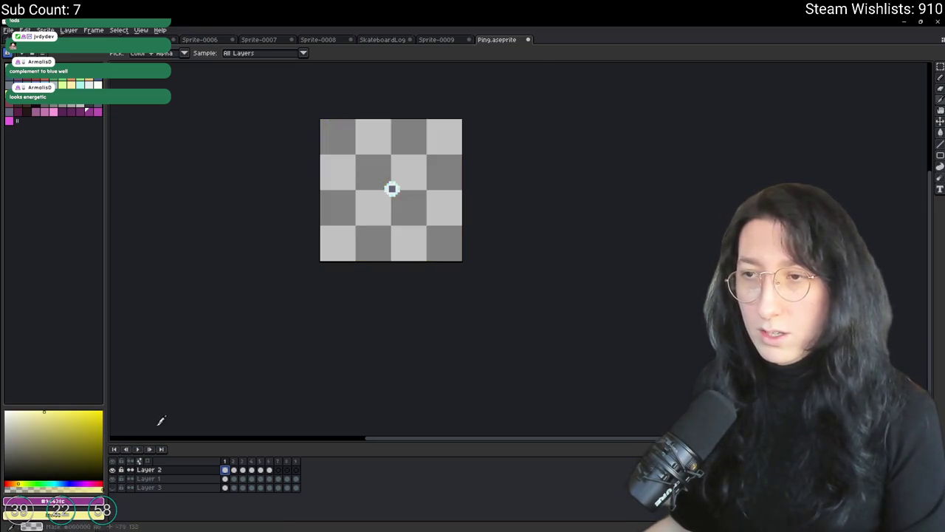
left_click(138, 450)
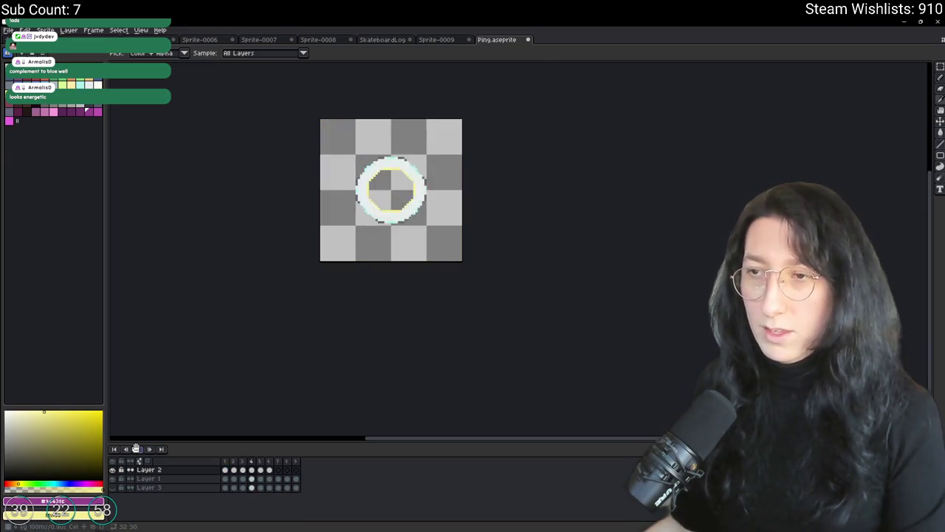
scroll(281, 303, "up", 1)
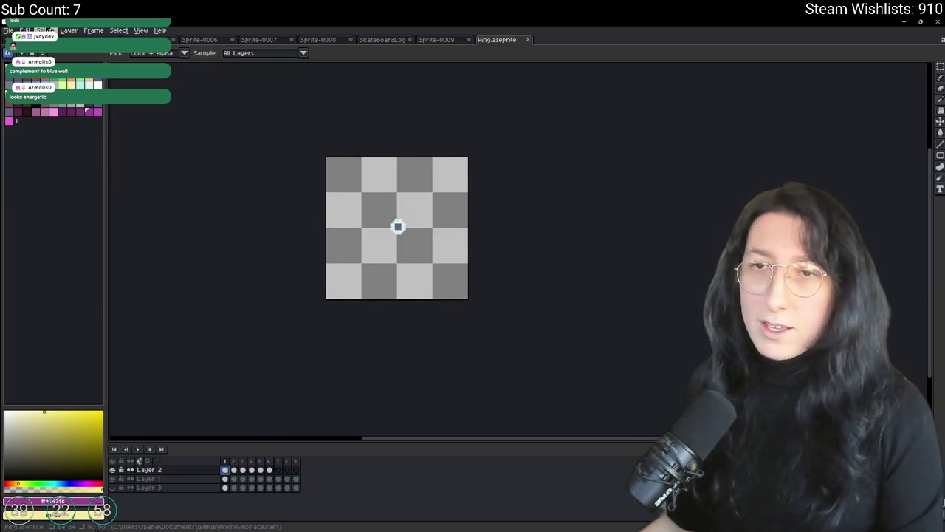
Export the animation as Ping.gif at 100% with all frames.
key("ctrl+alt+shift+s")
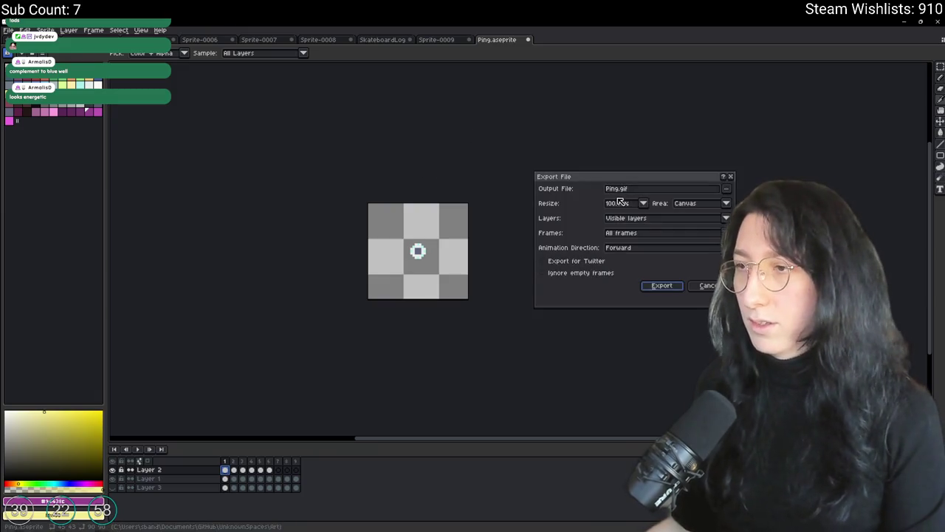
left_click(722, 193)
left_click(702, 206)
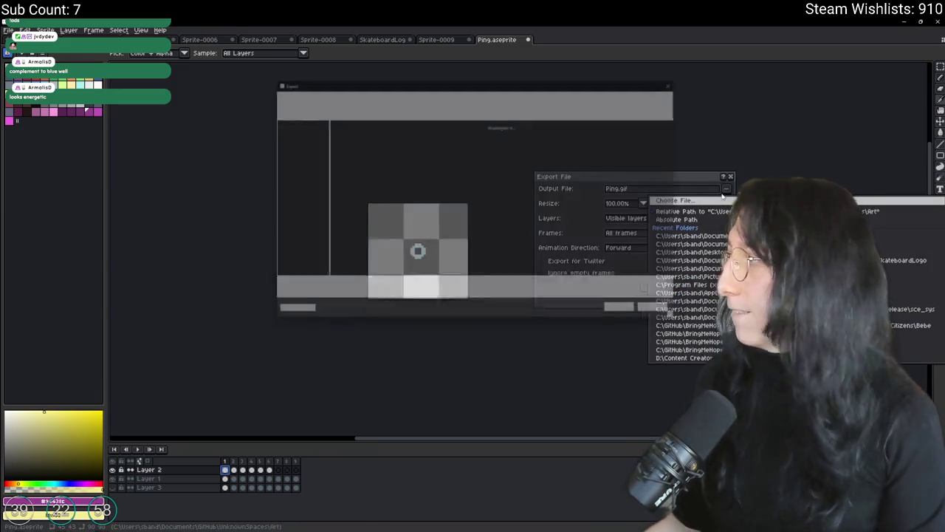
left_click(636, 318)
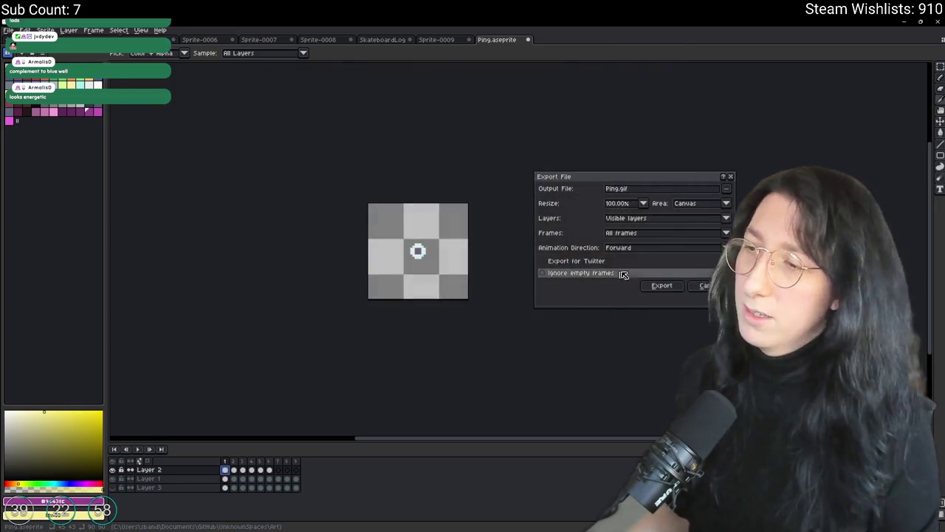
left_click(661, 283)
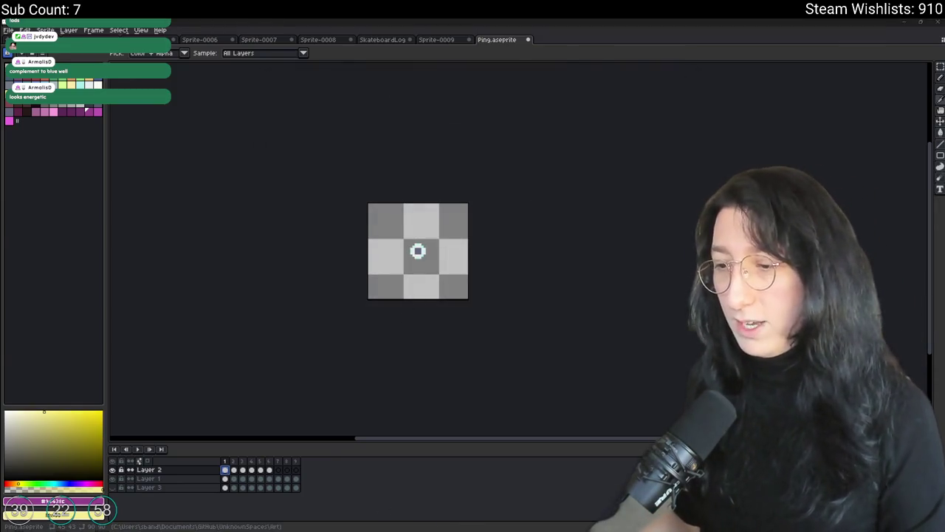
left_click(465, 529)
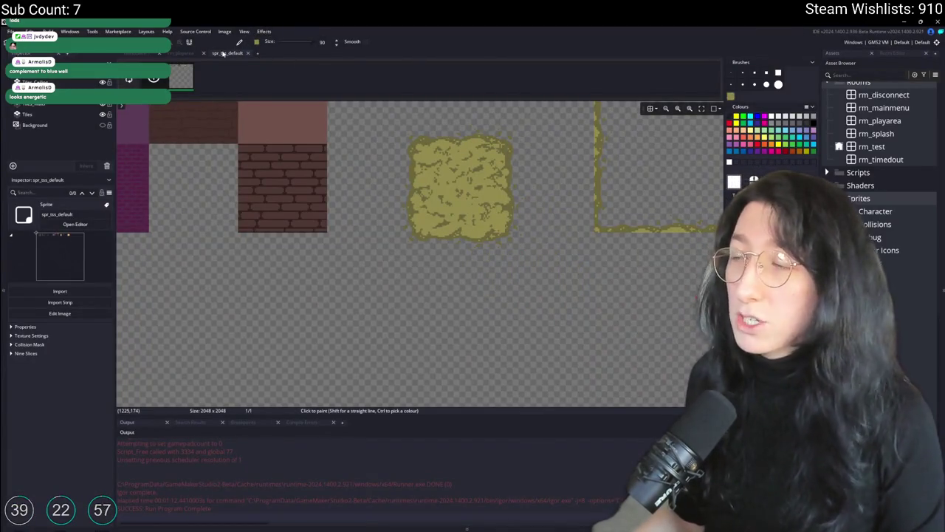
Rename the spare spr_effect_cinnamongum0_1 sprite in the Effects folder to spr_effect_ping.
left_click(248, 53)
scroll(879, 222, "up", 1)
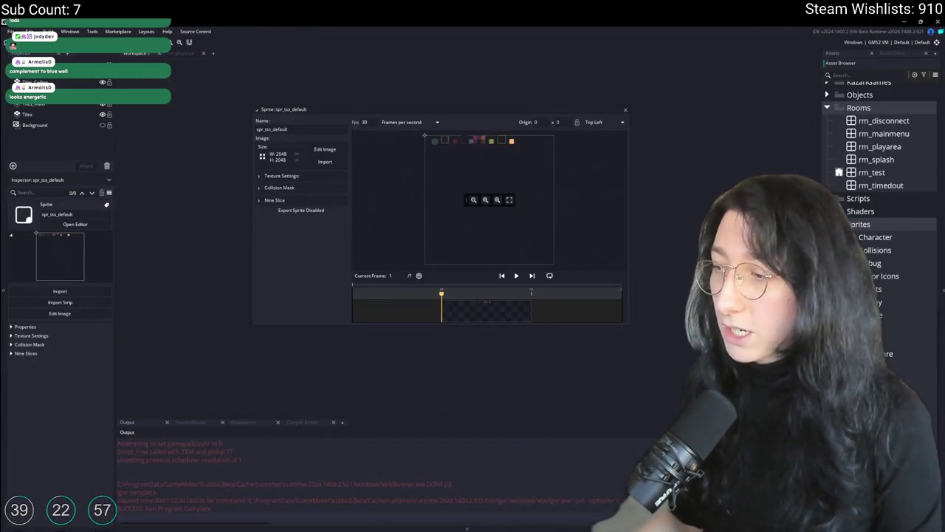
left_click(840, 289)
left_click(901, 302)
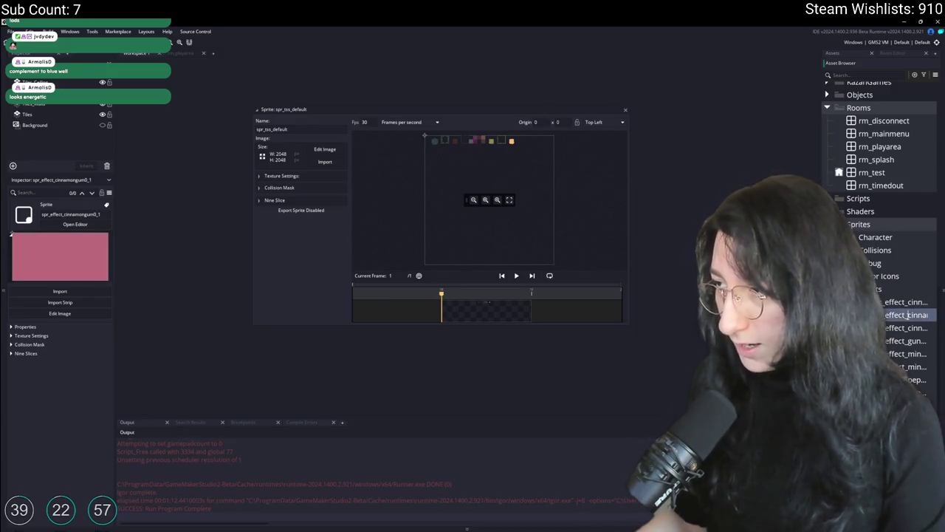
key("BackSpace")
key("BackSpace")
key("BackSpace")
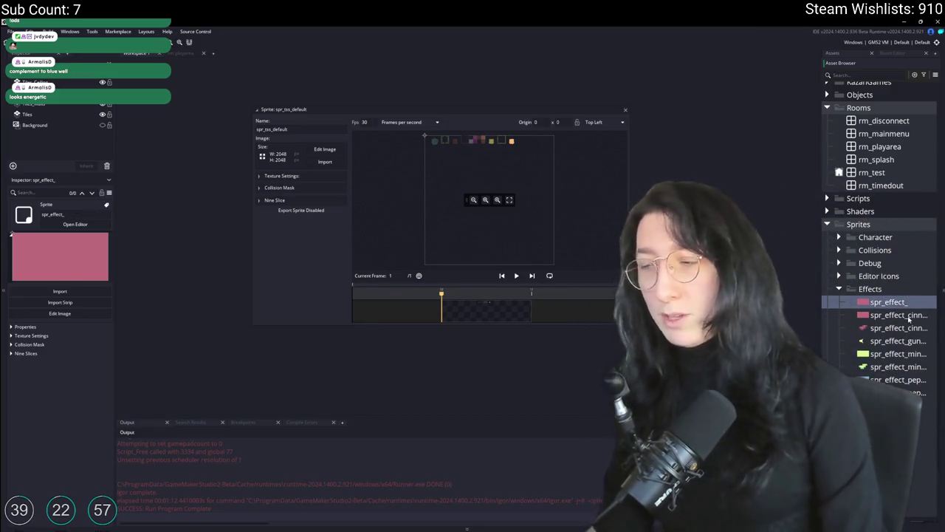
type("ping")
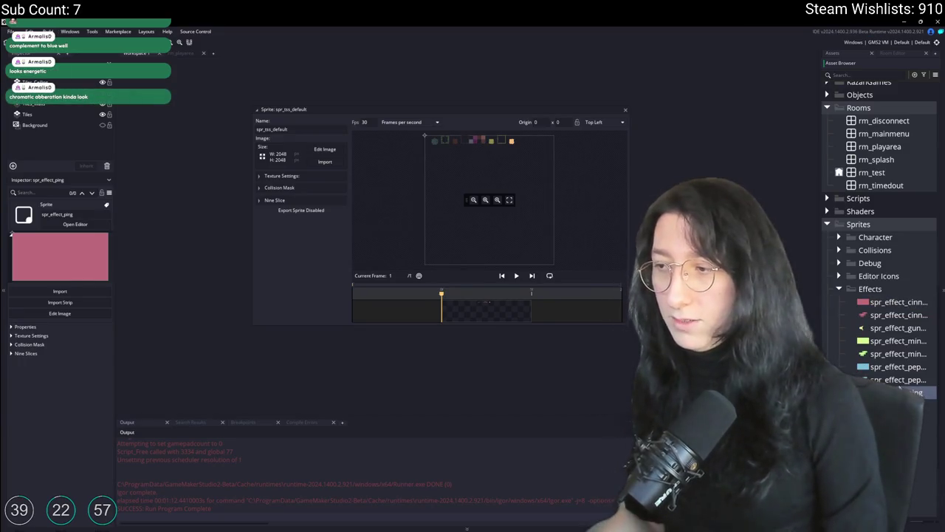
key("Return")
Import the Ping.gif frames from the Art folder into spr_effect_ping.
double_click(898, 392)
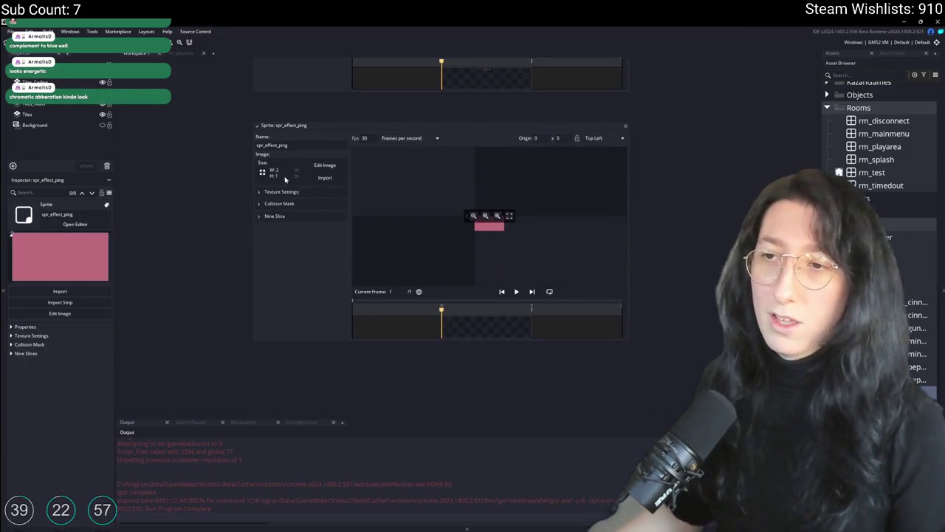
left_click(319, 178)
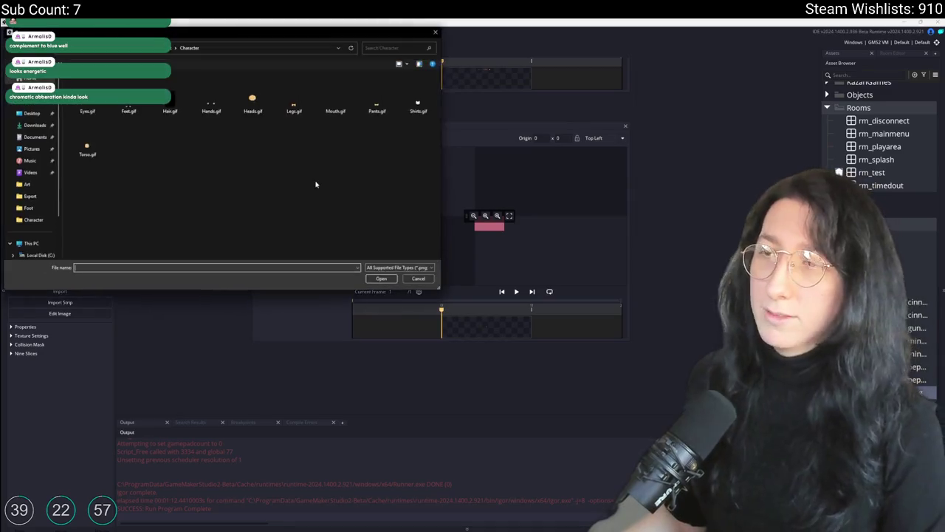
left_click(175, 48)
left_click(159, 48)
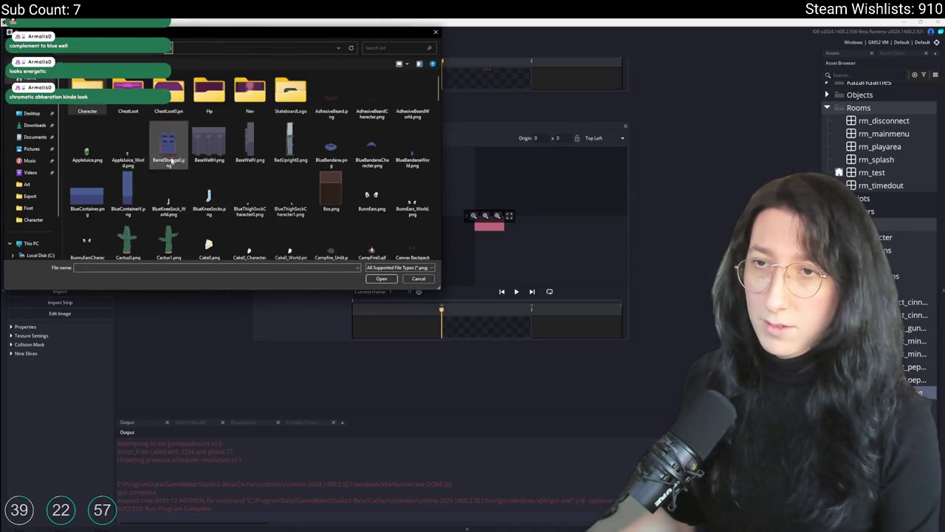
left_click(168, 195)
scroll(221, 176, "down", 2)
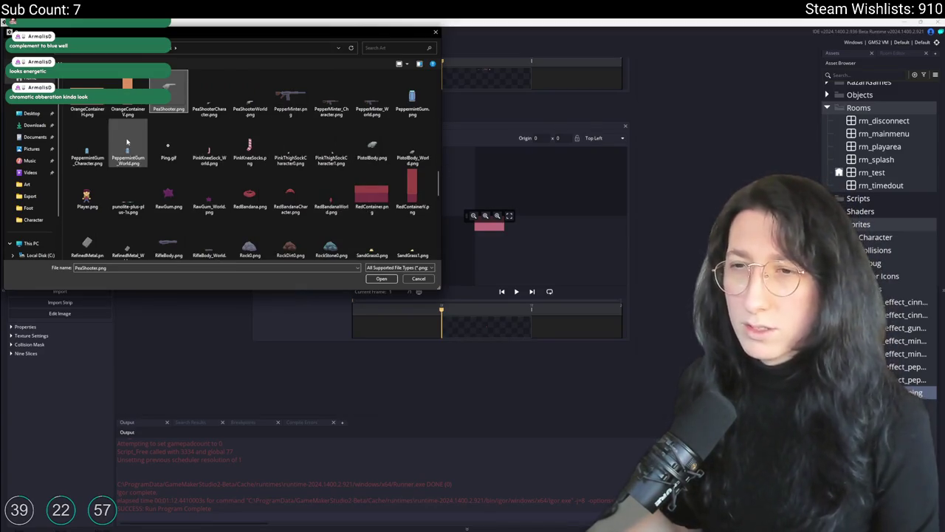
double_click(168, 151)
left_click(504, 296)
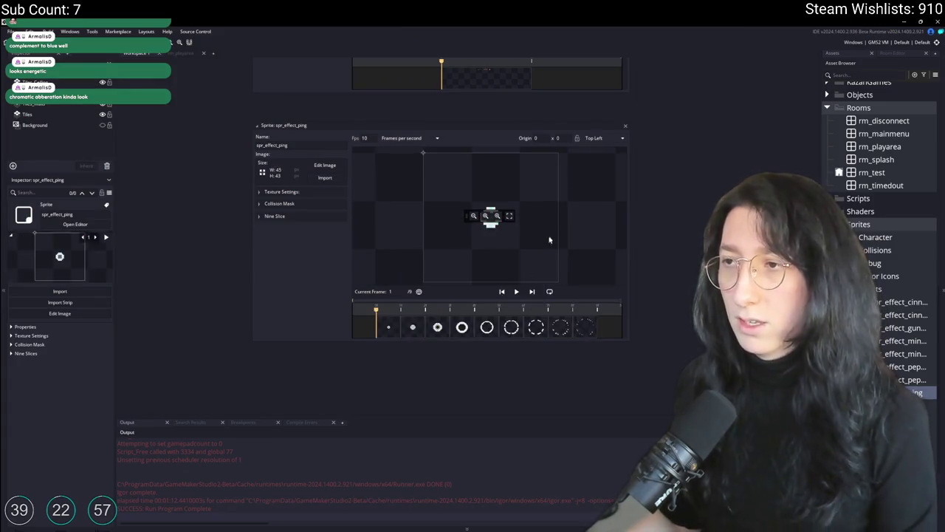
Set the sprite's origin to Middle Centre and play the animation preview.
left_click(605, 138)
left_click(605, 163)
left_click(605, 138)
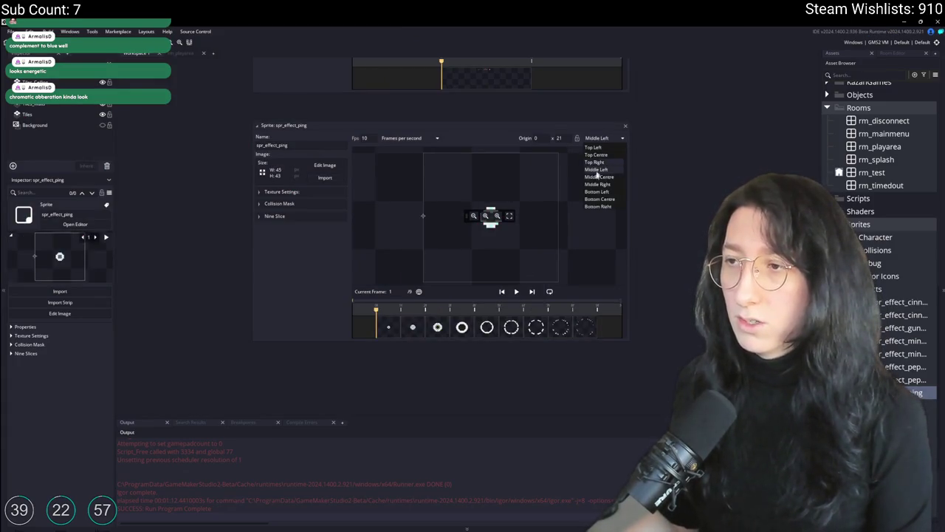
left_click(604, 171)
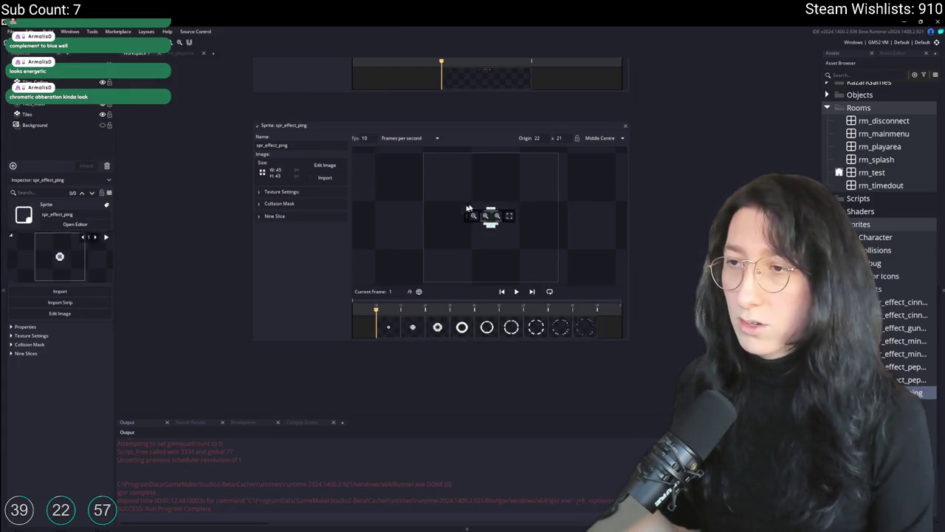
left_click(517, 292)
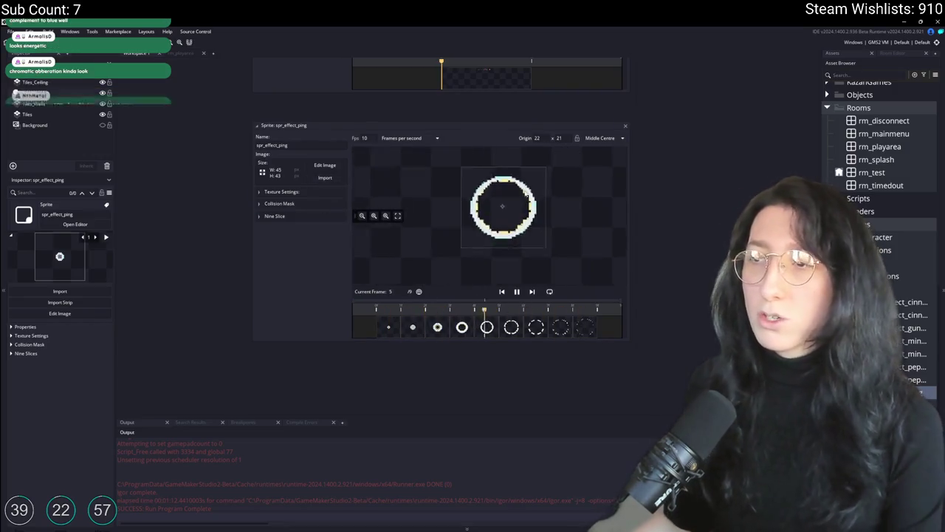
Check the texture and collision settings, keep the frame rate at 10 fps, and close the sprite editor.
scroll(525, 194, "down", 3)
left_click(279, 204)
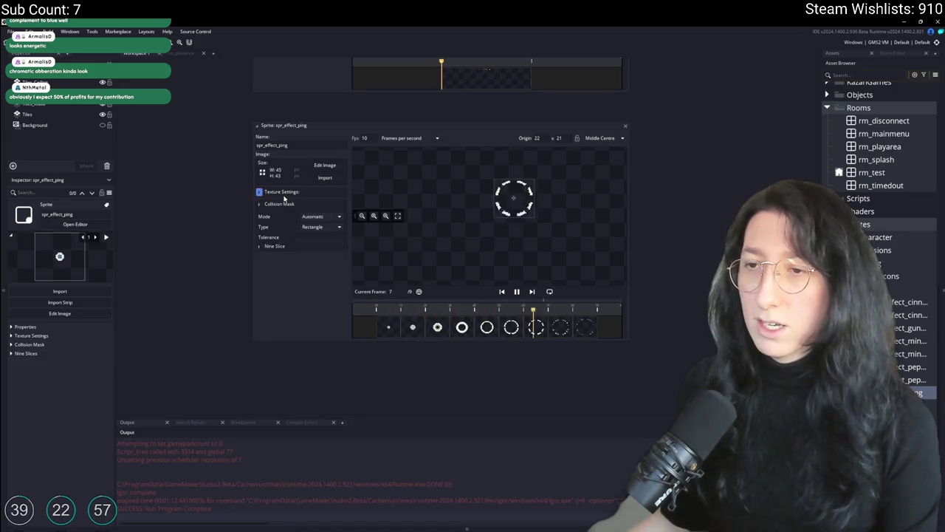
left_click(282, 192)
left_click(282, 192)
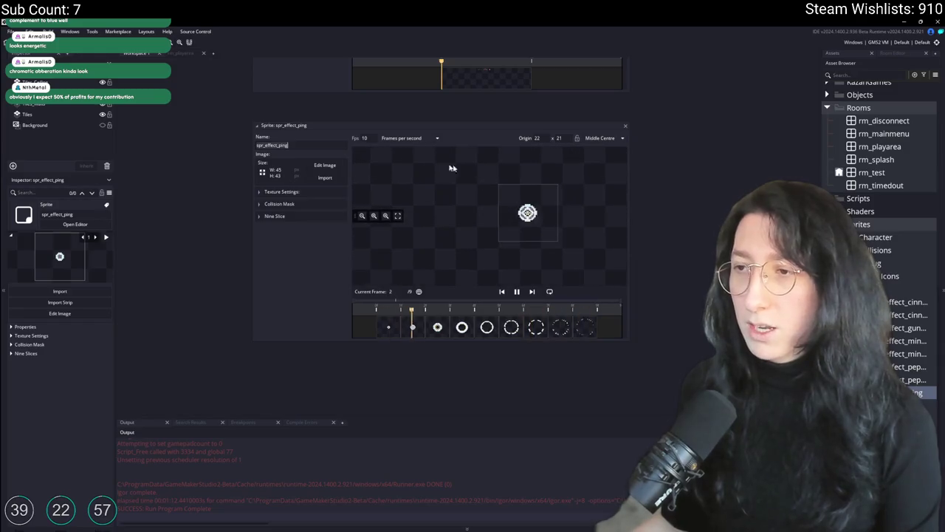
double_click(364, 138)
type("12")
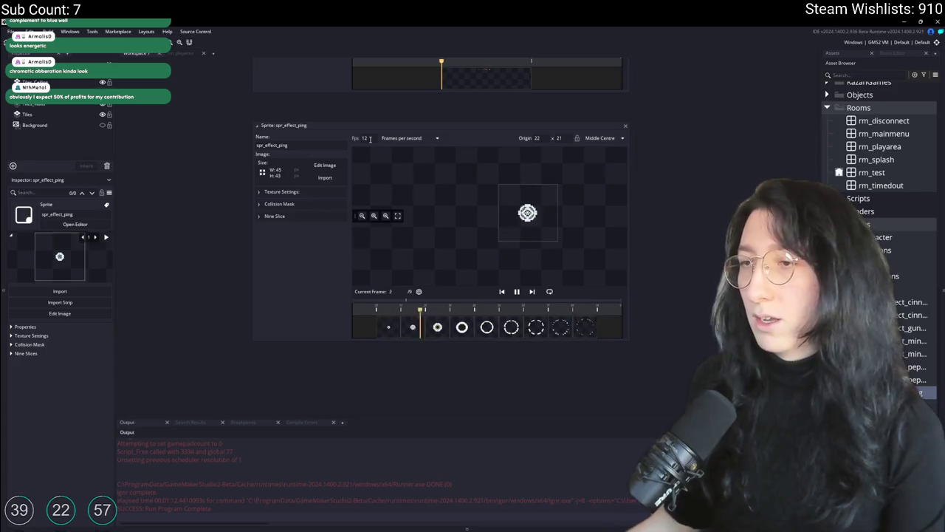
key("BackSpace")
type("0")
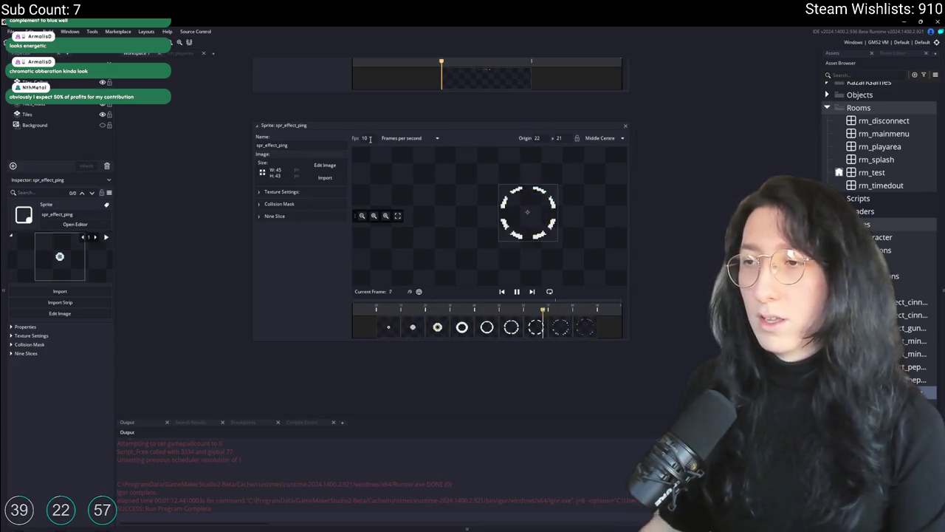
left_click(626, 127)
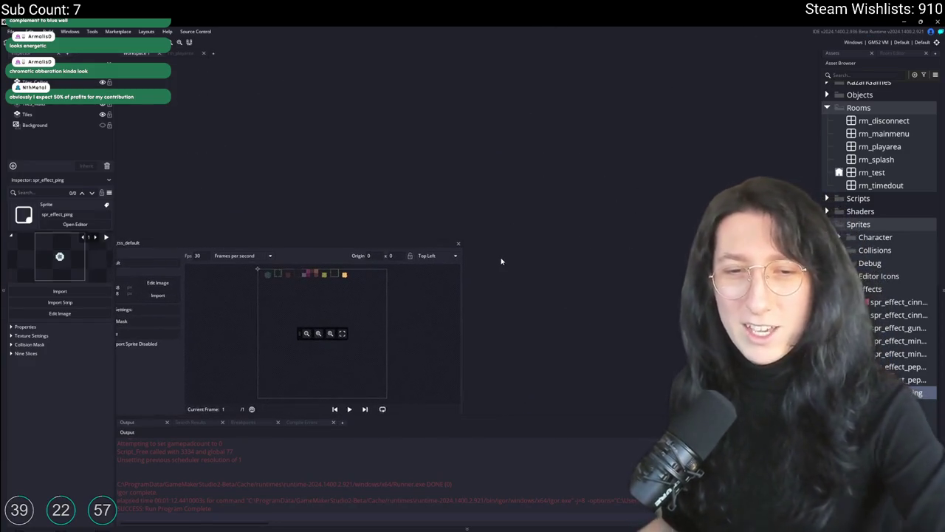
Change depth_set to -(y + 100) in obj_effect_ping's Create event and save it.
left_click(459, 246)
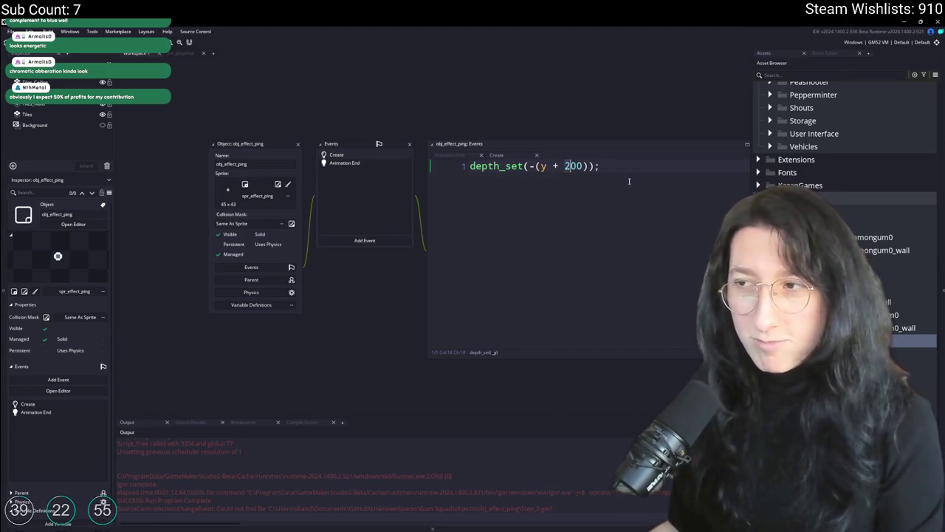
type("1")
key("ctrl+s")
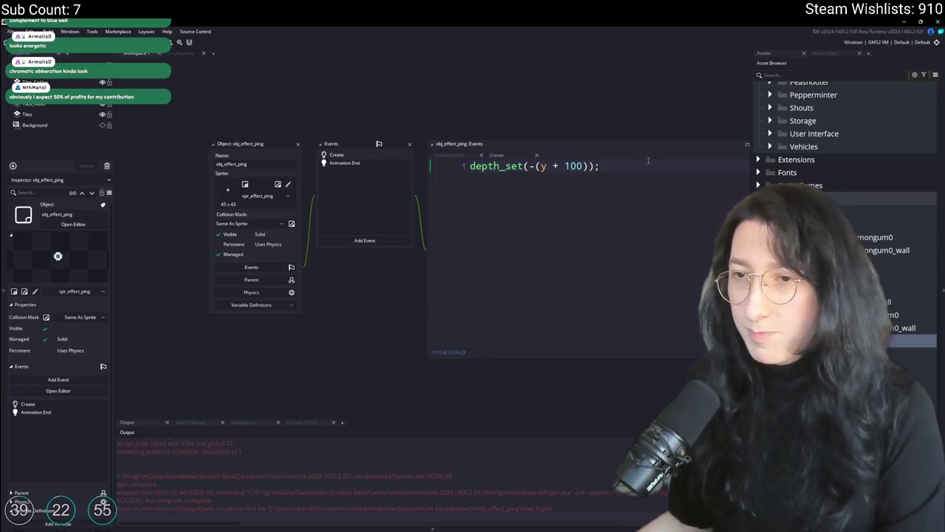
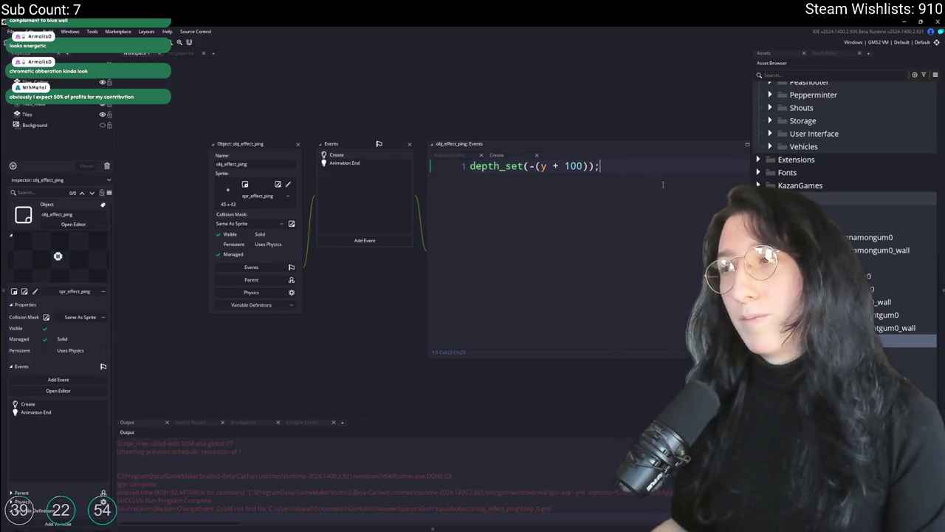
Below depth_set, add a light_create(x,y,0.5,c_white,1,1) call stored in var _light.
left_click_drag(659, 184, 645, 181)
key("Return")
key("Return")
type("l")
key("BackSpace")
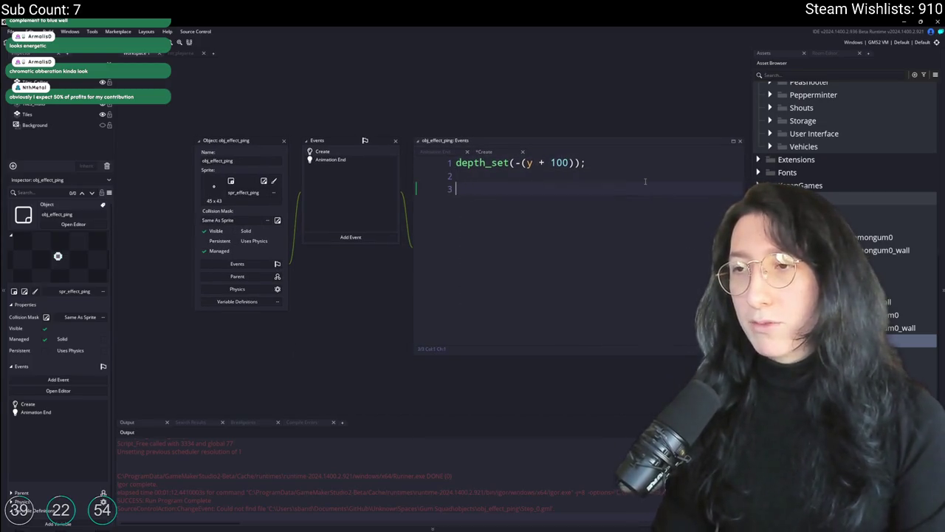
type("light_create(")
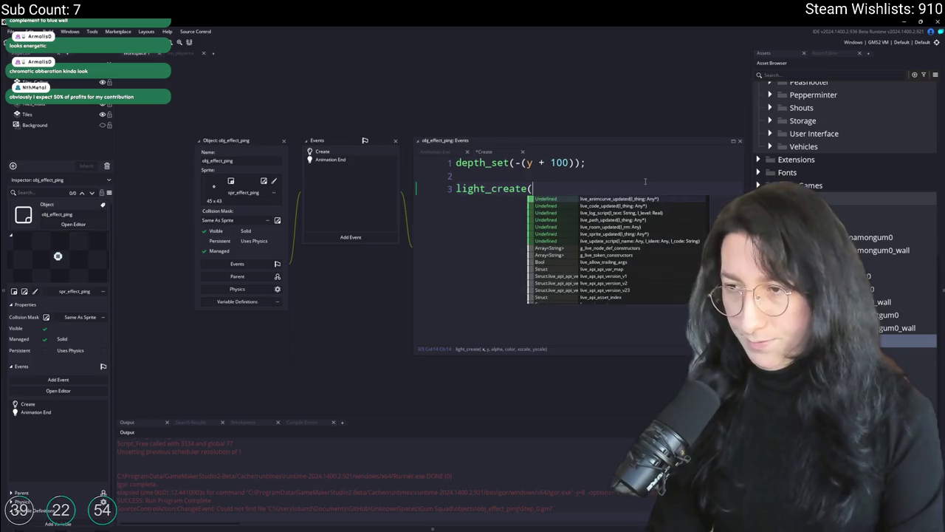
type("x,y,0.5,c_white,1,1);")
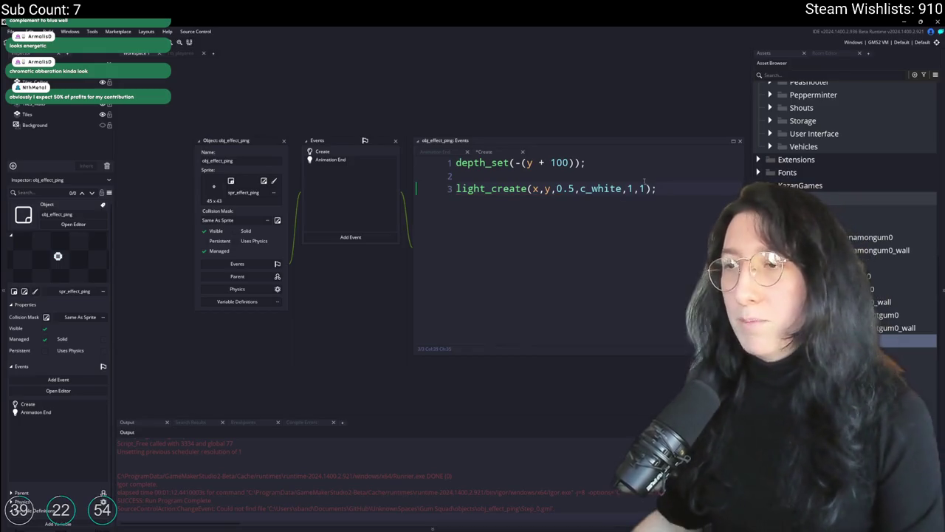
left_click(452, 189)
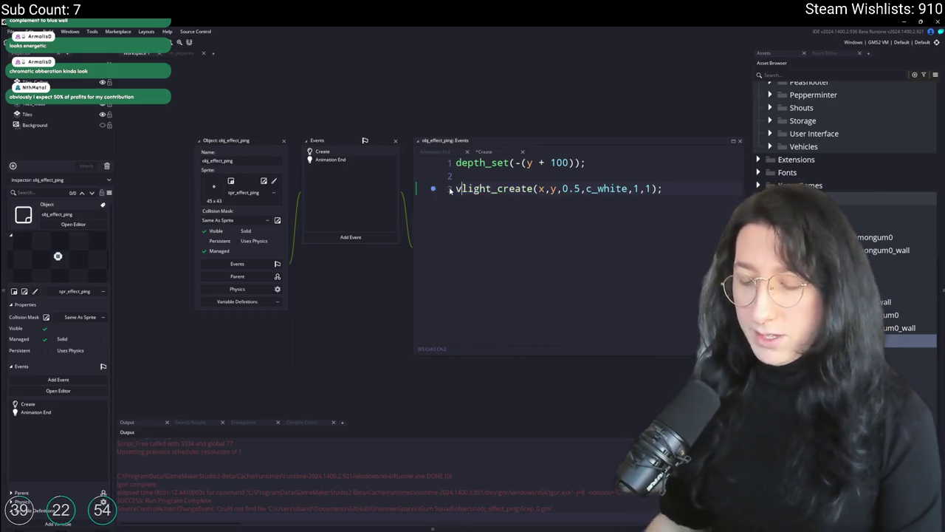
type("var _light =")
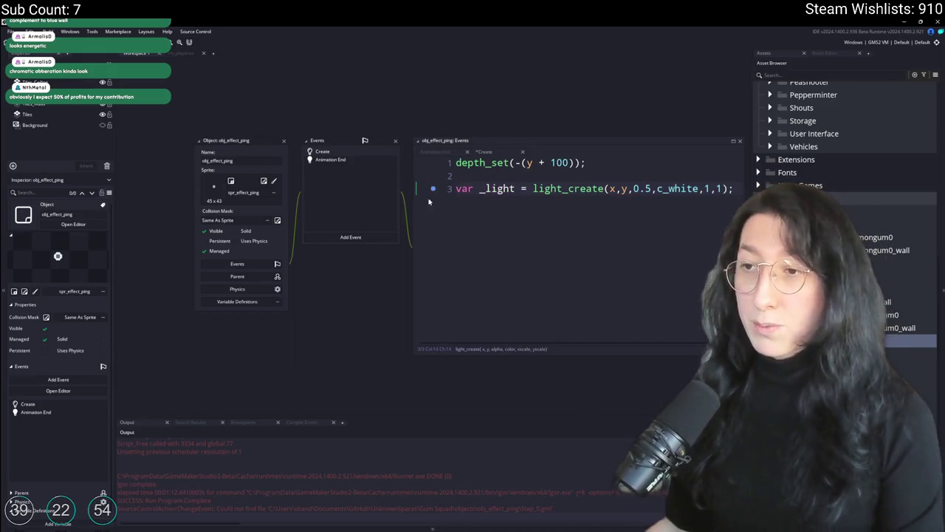
Give the light the effect's sprite_index and turn var _light into the instance variable light.
double_click(506, 193)
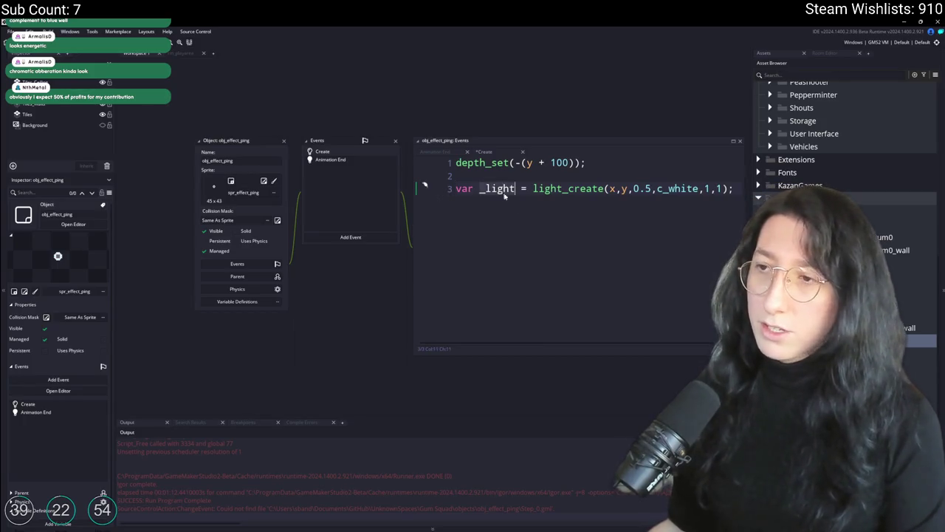
left_click(729, 204)
key("Return")
type("_light.sprite_index = sprite_index;")
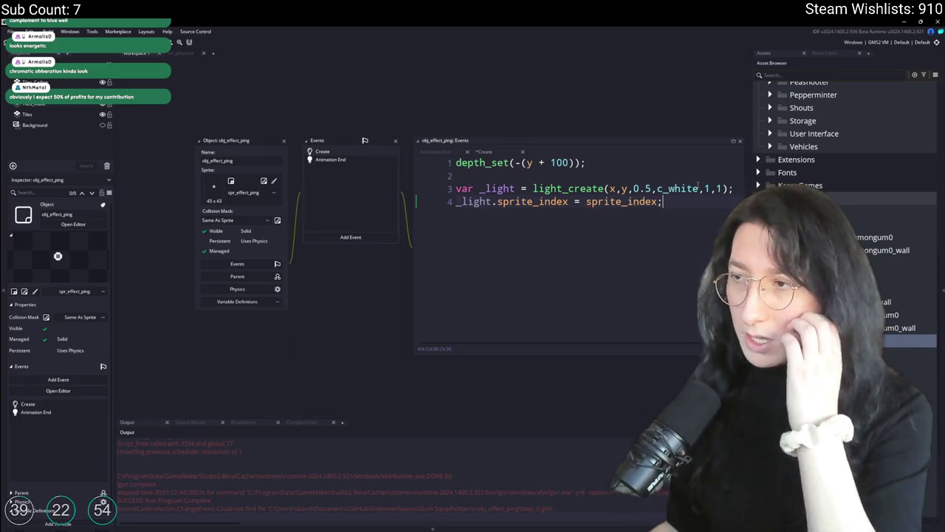
scroll(591, 221, "right", 1)
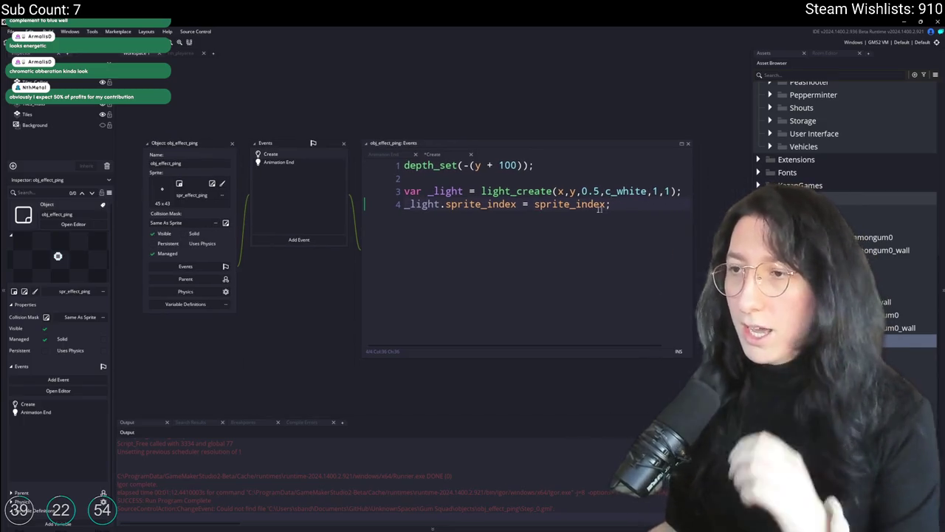
left_click_drag(403, 190, 464, 191)
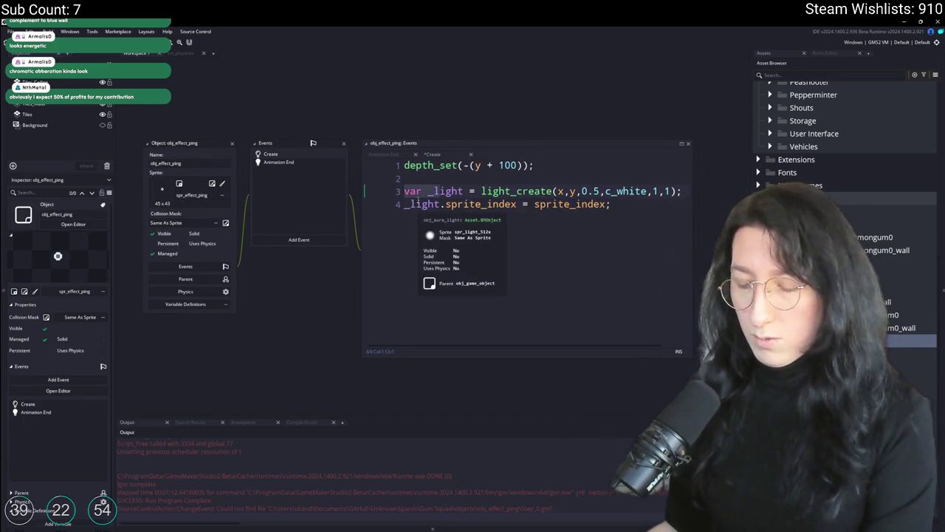
type("light")
key("Escape")
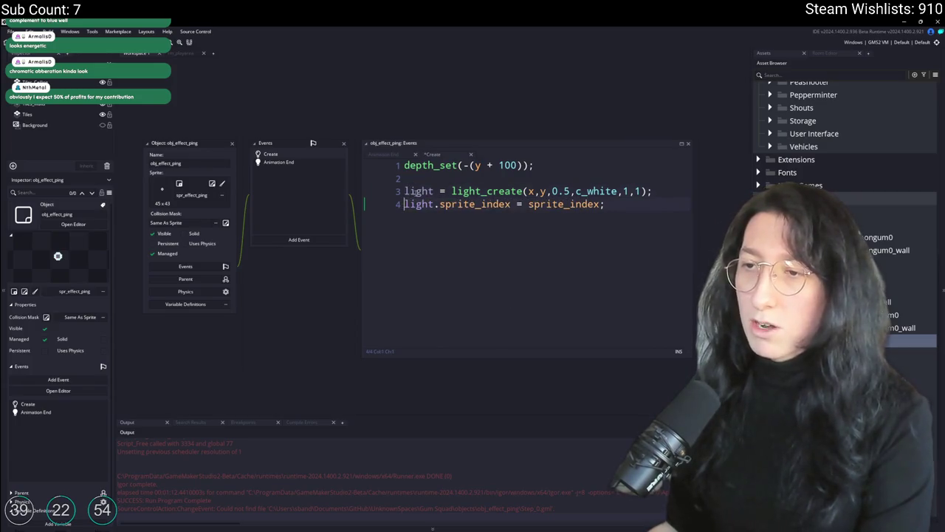
Duplicate the instance_destroy line in the Animation End event, then return to the Create code.
left_click(279, 161)
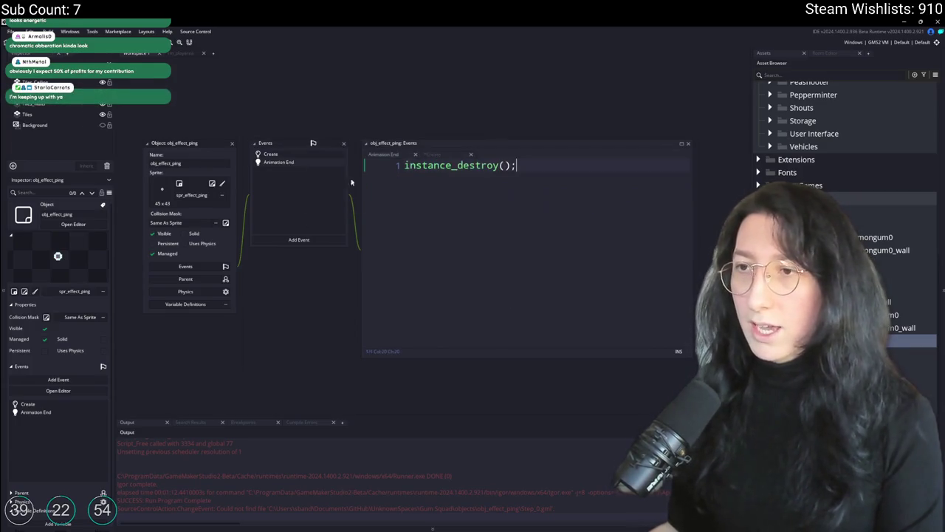
key("ctrl+d")
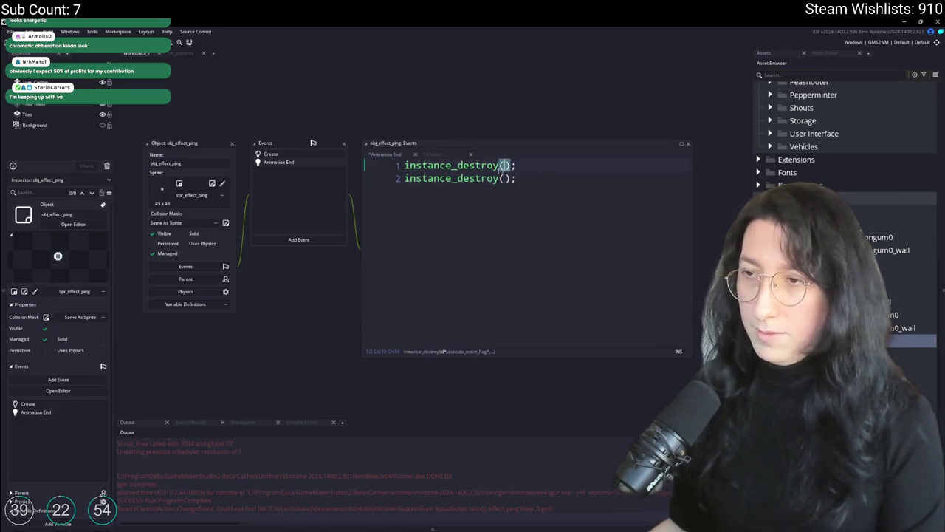
type("light")
left_click(330, 158)
key("End")
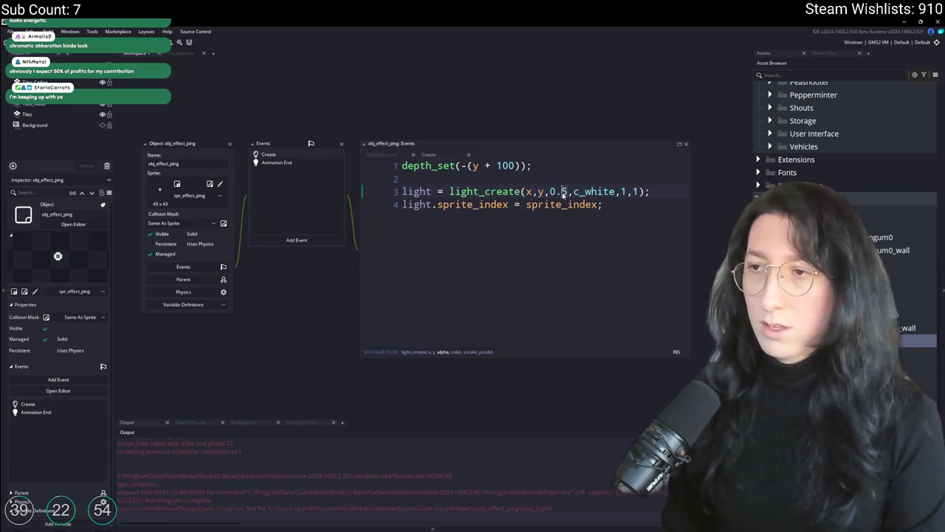
double_click(418, 192)
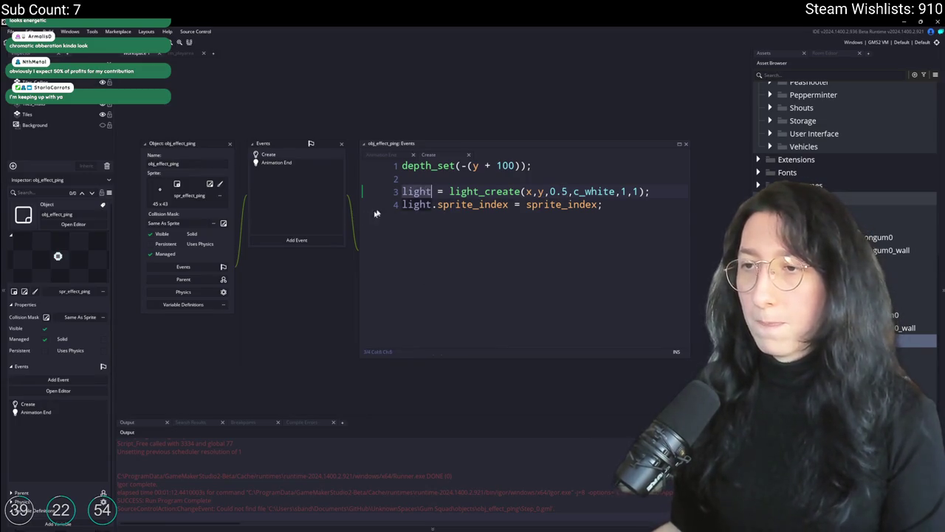
left_click(281, 240)
mouse_move(292, 270)
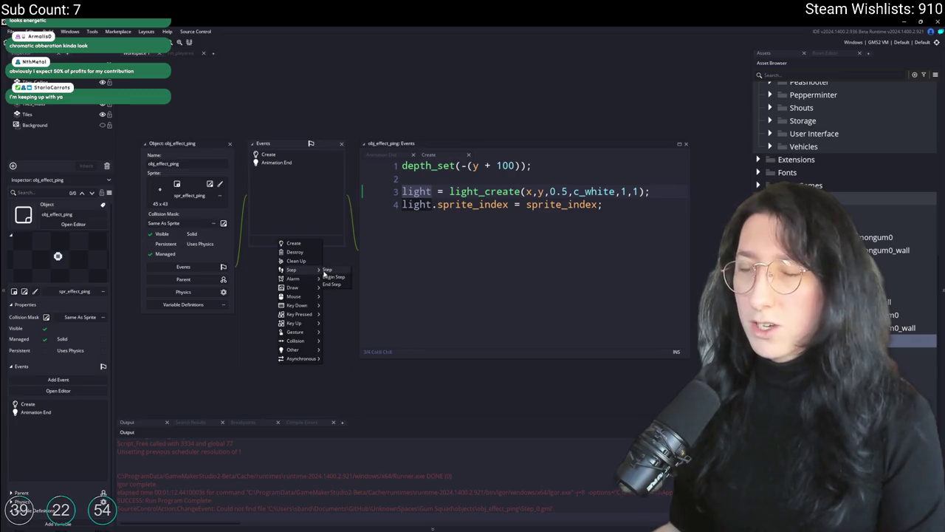
Add a Step event and start a light.image_alpha line using image_index / image_number.
left_click(327, 269)
type("image")
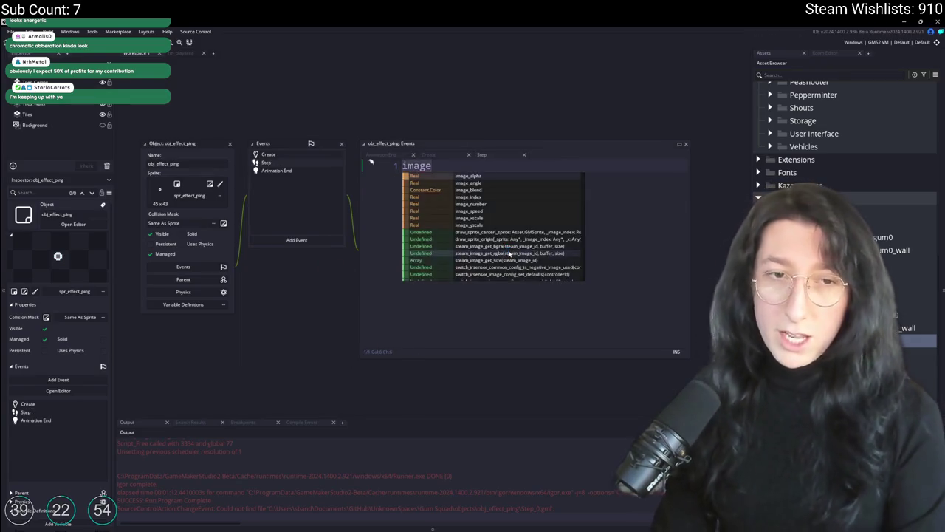
key("BackSpace")
key("BackSpace")
key("BackSpace")
type("light.alpha")
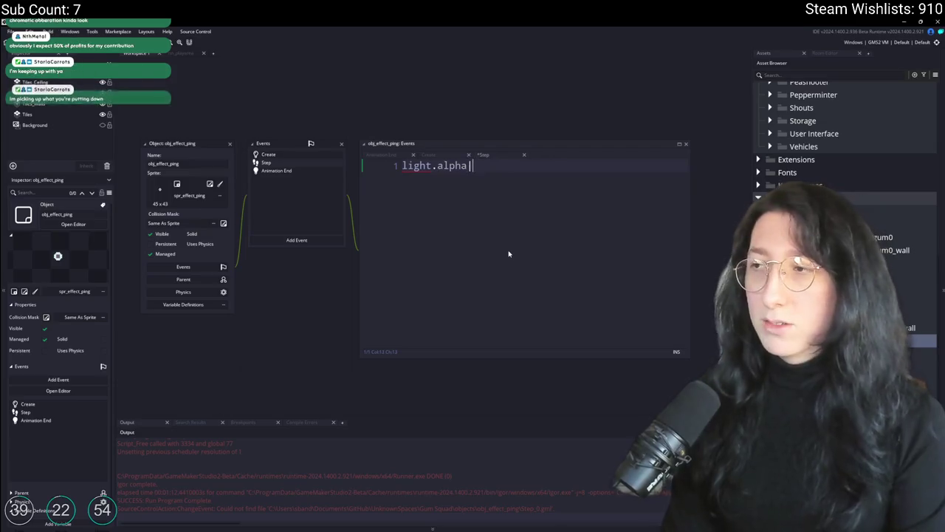
key("BackSpace")
key("BackSpace")
key("BackSpace")
key("BackSpace")
key("BackSpace")
type("iamge_")
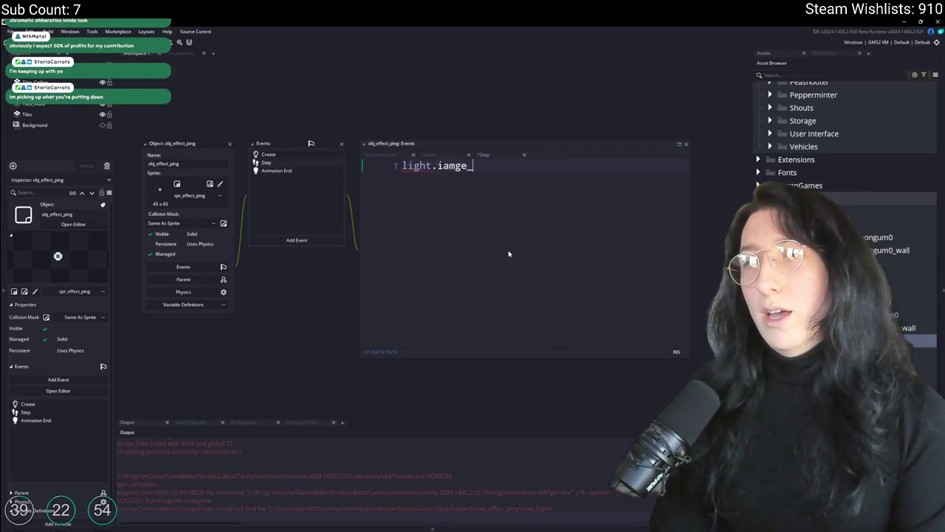
key("BackSpace")
key("BackSpace")
type("mage_al")
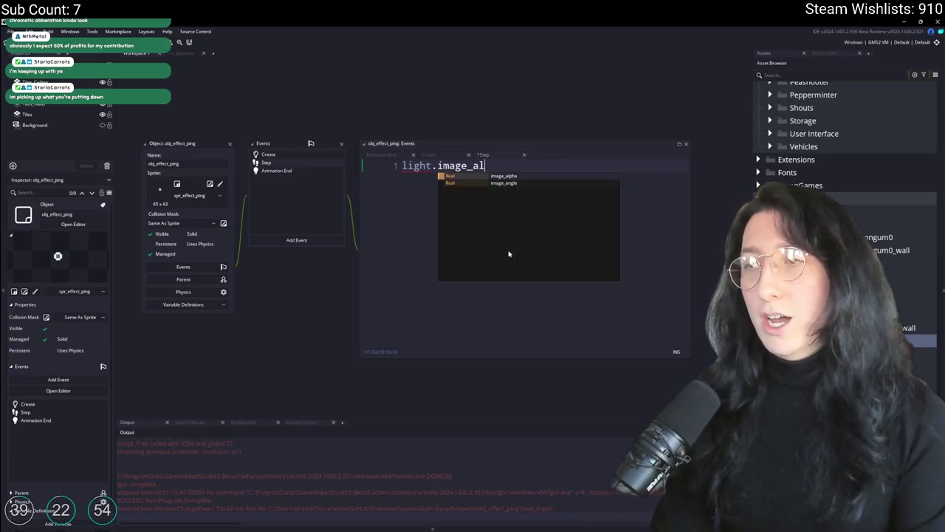
type("pha = ima")
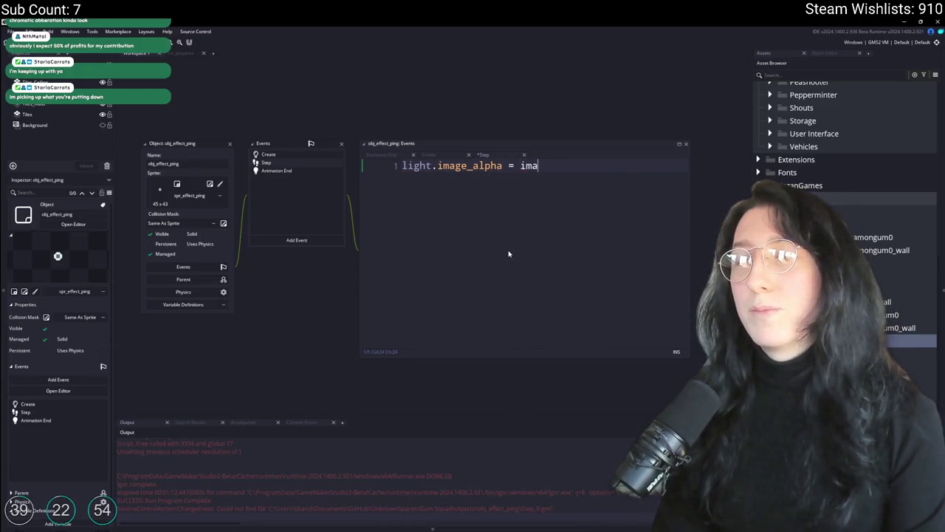
type("ge_index / ")
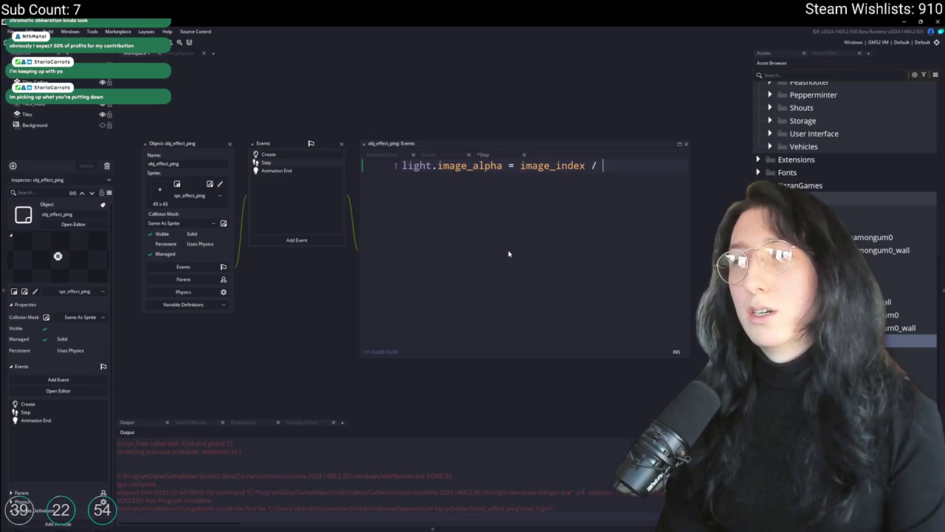
type("_number;")
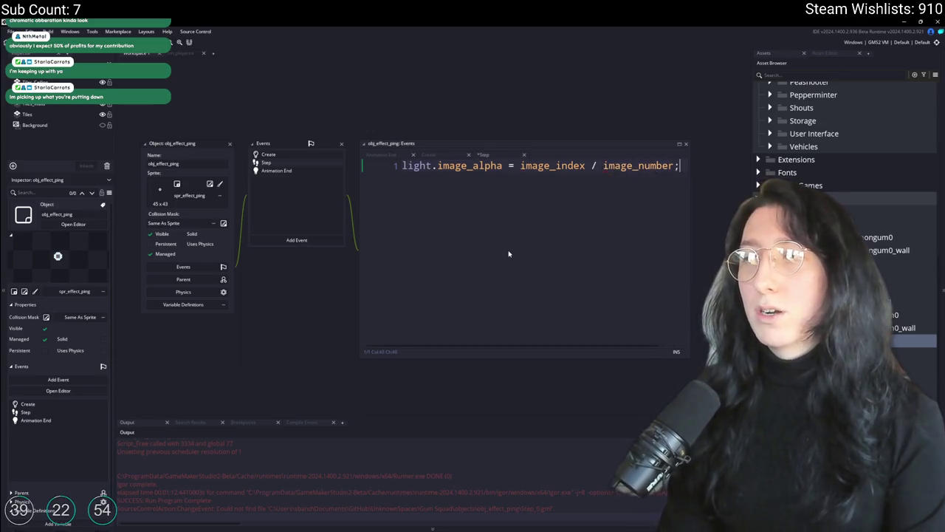
mouse_move(553, 165)
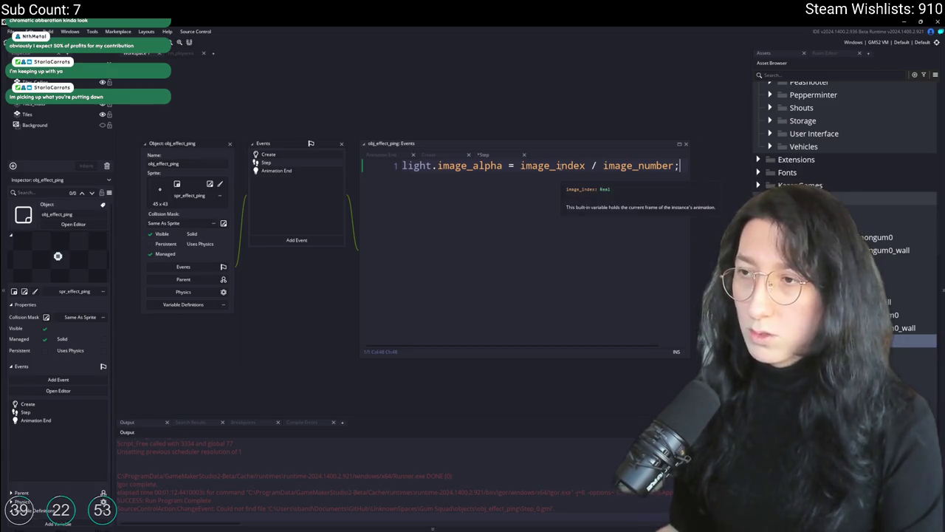
type("1 - ")
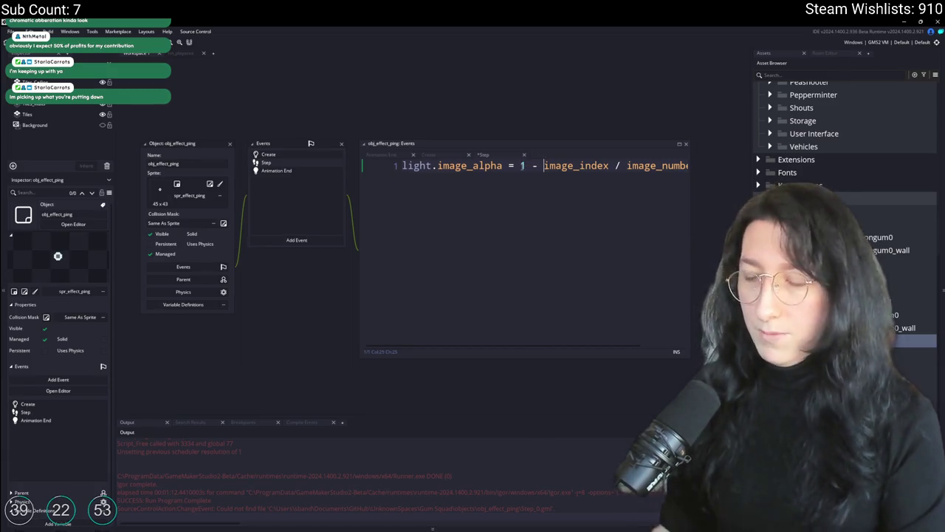
type("(")
Complete the alpha as (1 - (image_index / image_number)) * 0.5 and go back to Create.
key("End")
key("Left")
type(")")
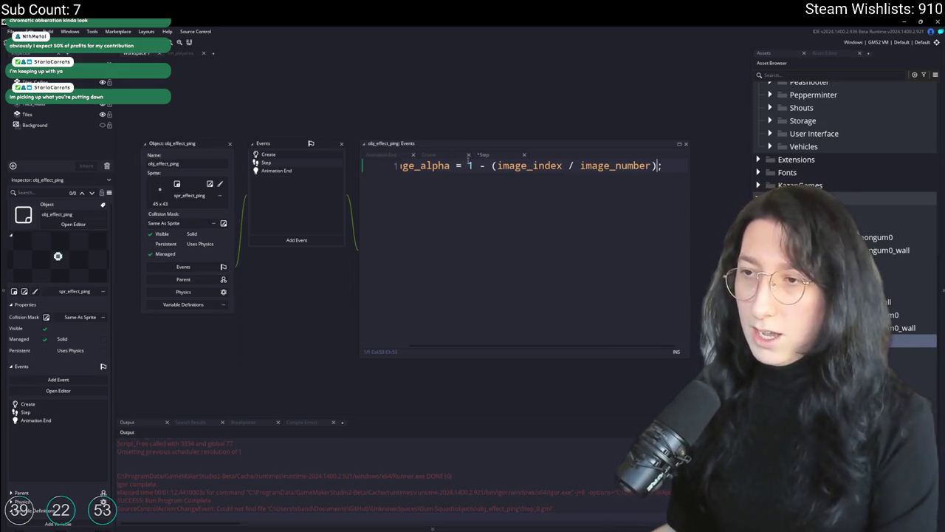
type("(")
key("End")
key("Left")
type(")")
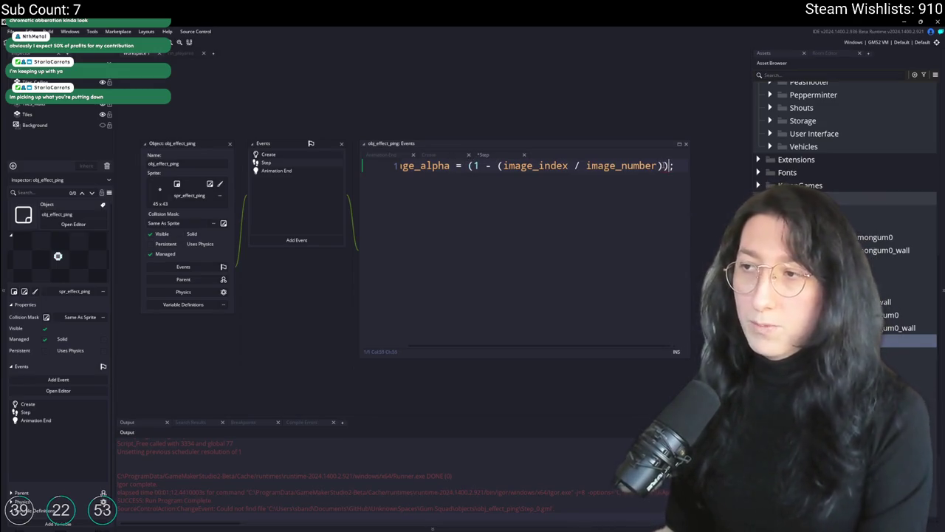
type(" * 0.5")
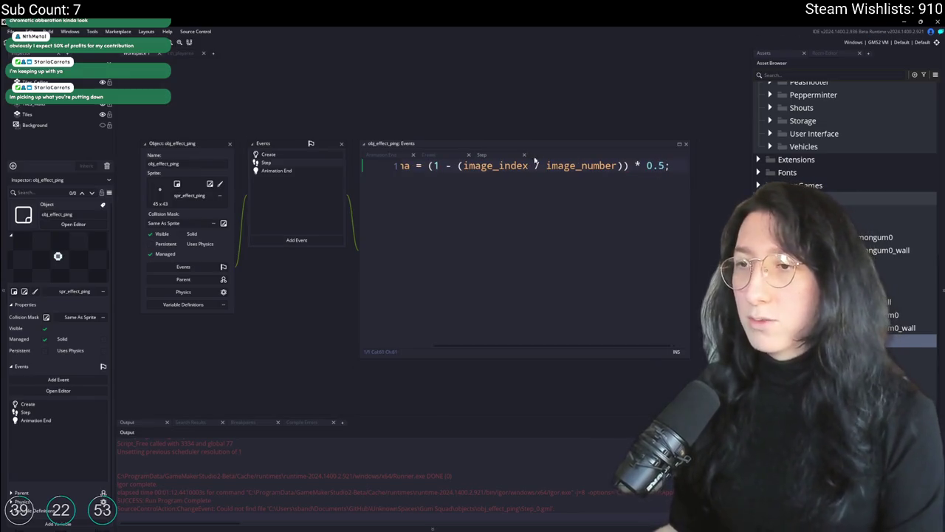
left_click(456, 155)
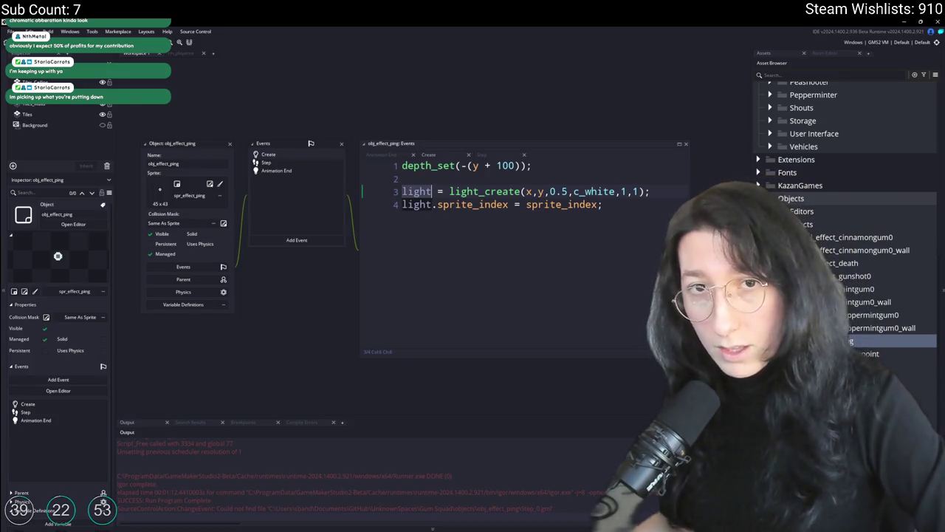
Open obj_player and expand its Step code into a full editor.
left_click_drag(199, 106, 288, 104)
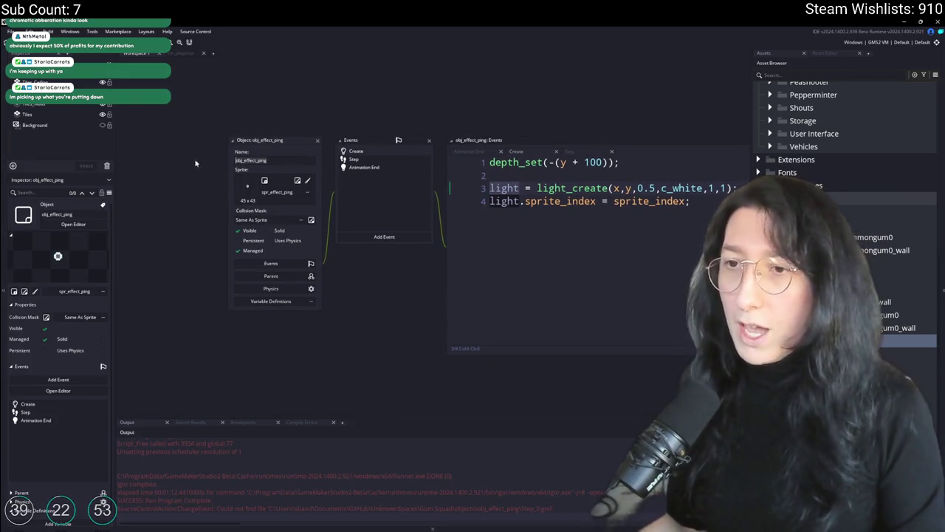
key("ctrl+t")
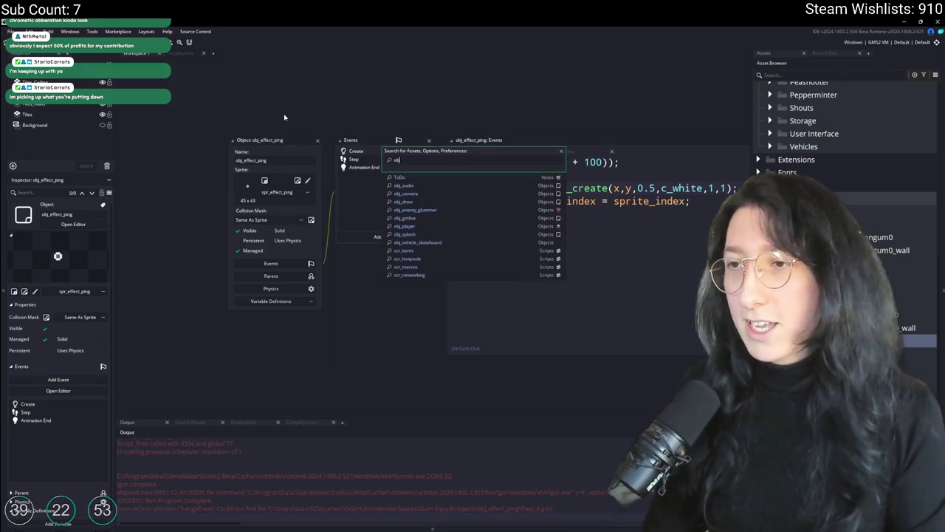
type("obj_player")
key("Return")
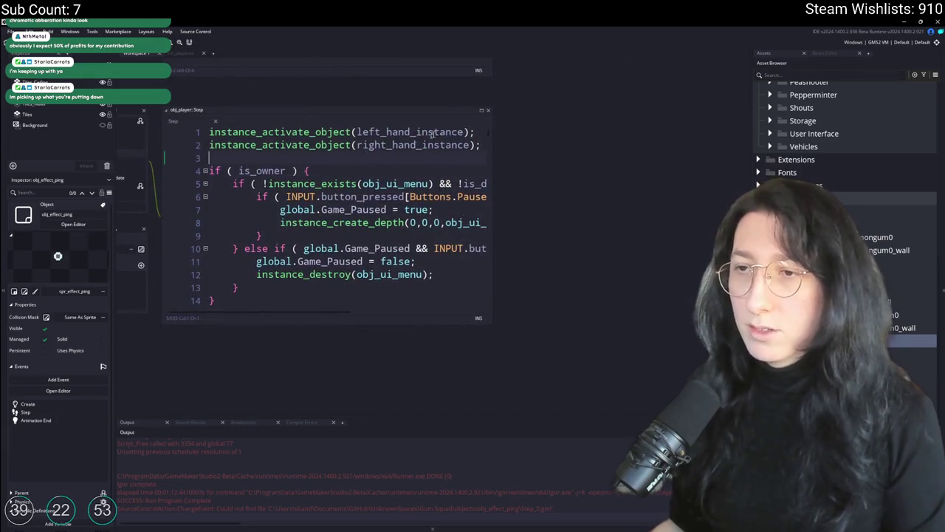
left_click(481, 110)
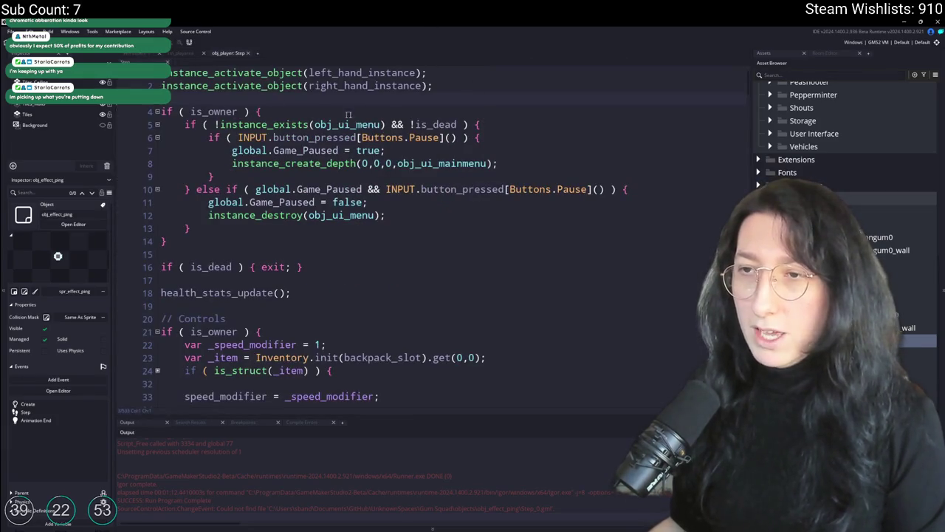
Add a // Pinging comment with a partial 'if ( INPUT.' check in the Controls block.
key("Return")
key("Return")
type("// Pinging")
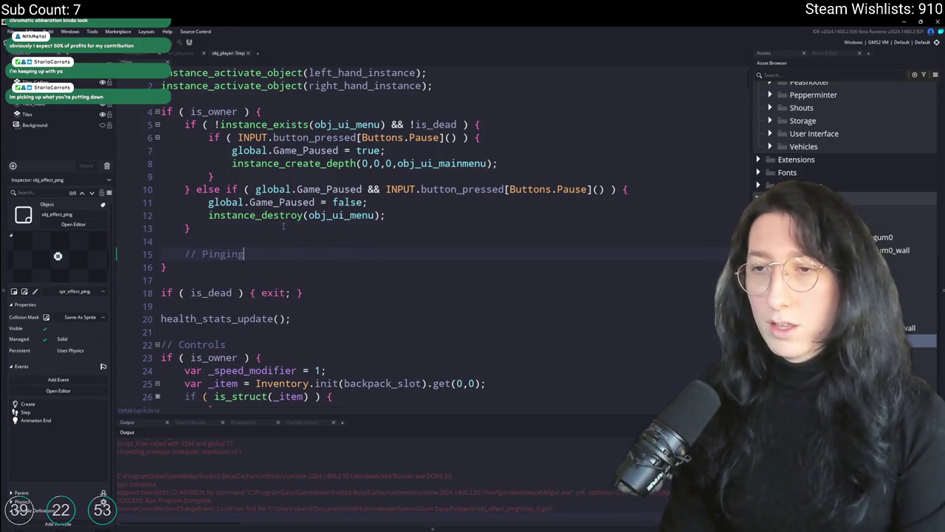
key("Return")
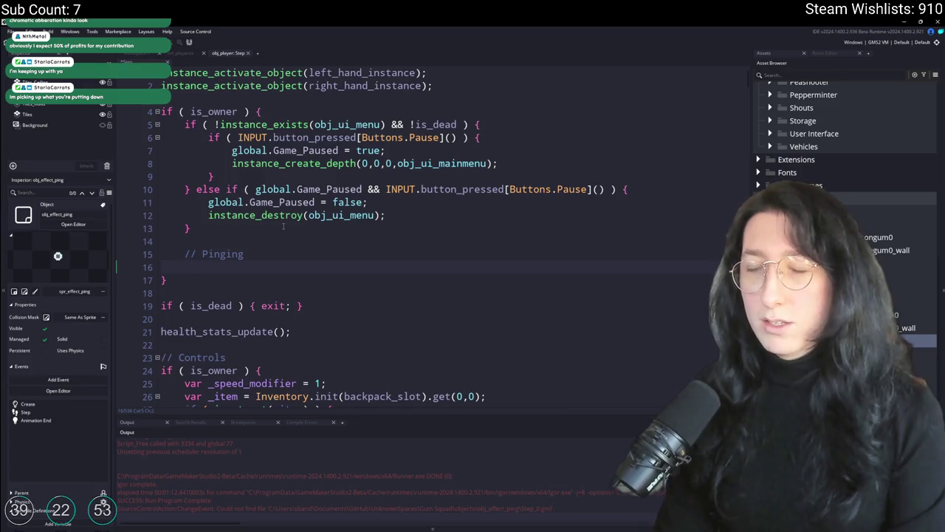
key("ctrl+z")
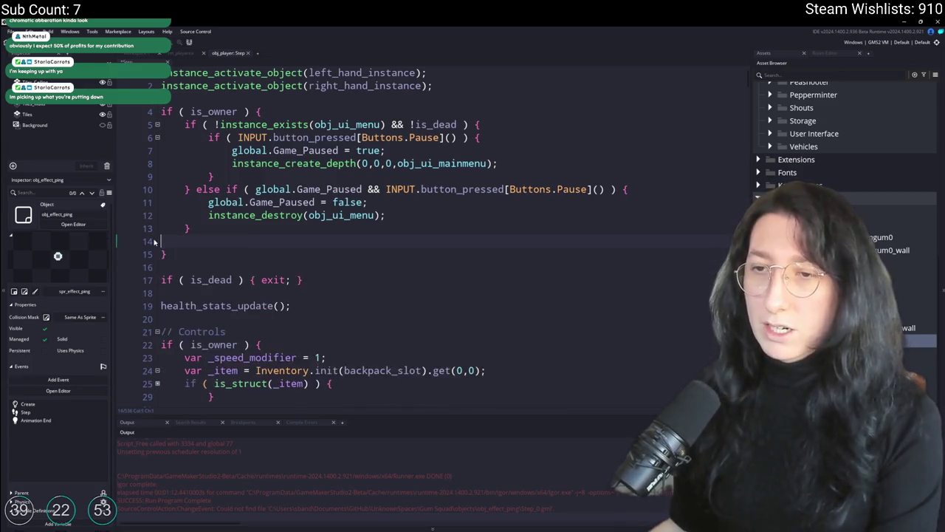
scroll(347, 145, "down", 7)
key("ctrl+z")
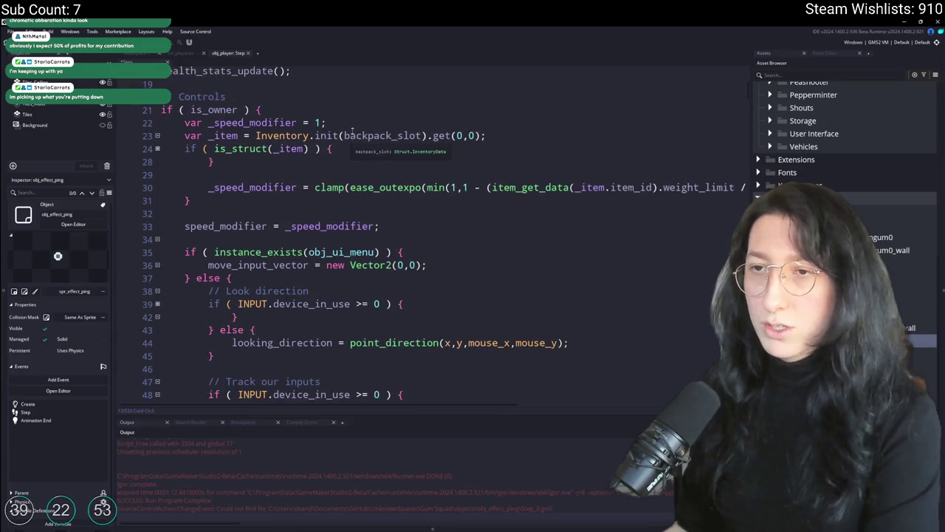
key("ctrl+z")
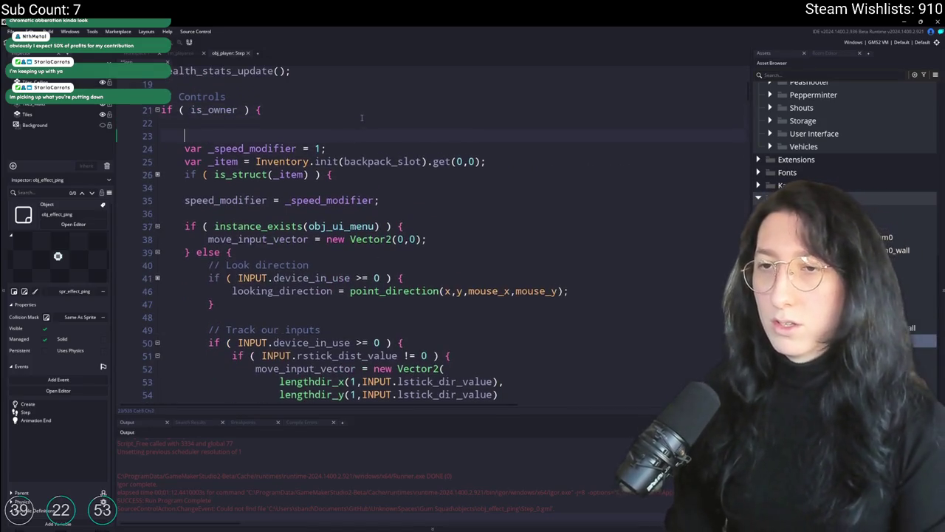
type("// Pinging")
key("Return")
type("if ")
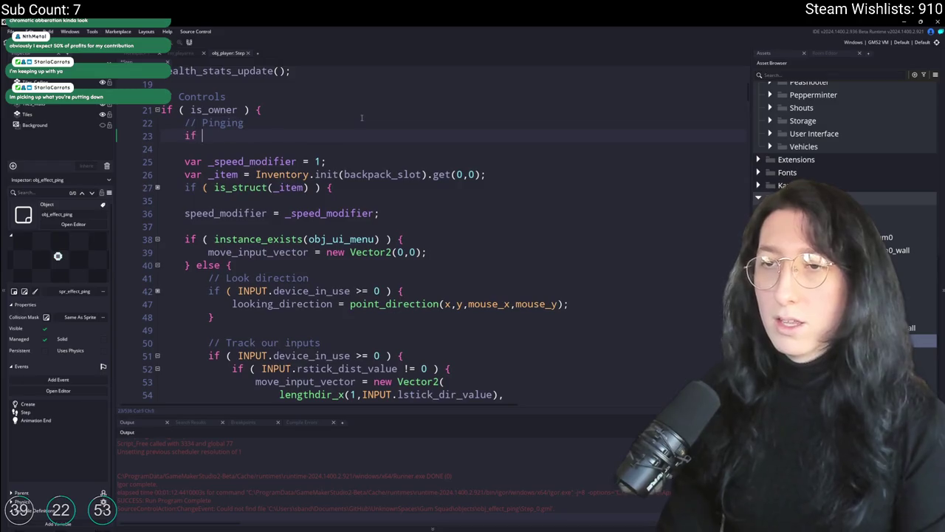
type(".")
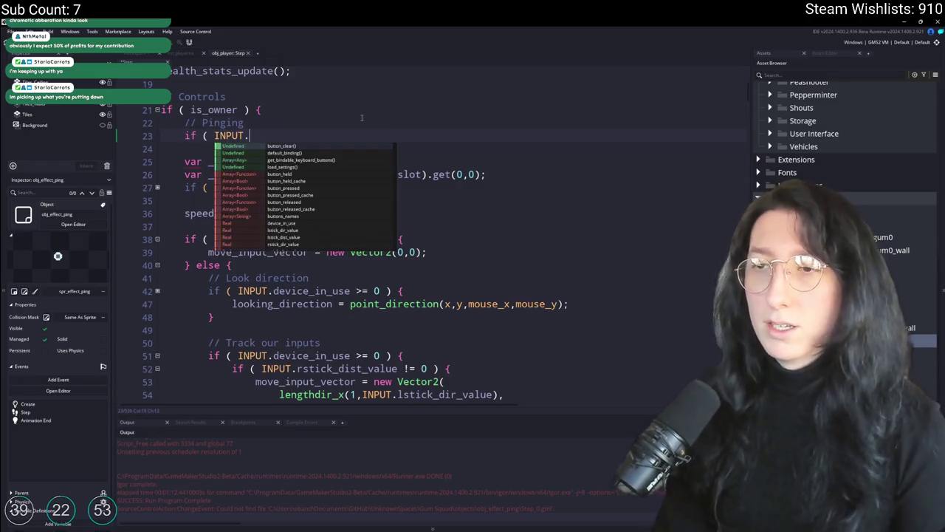
Find obj_input with the asset search and open its Create event code.
key("ctrl+t")
type("nput")
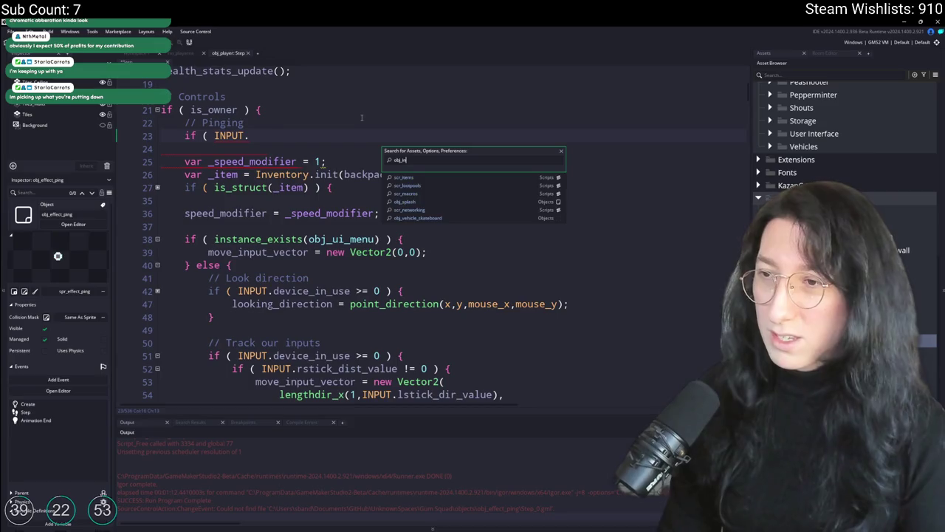
key("Return")
double_click(361, 121)
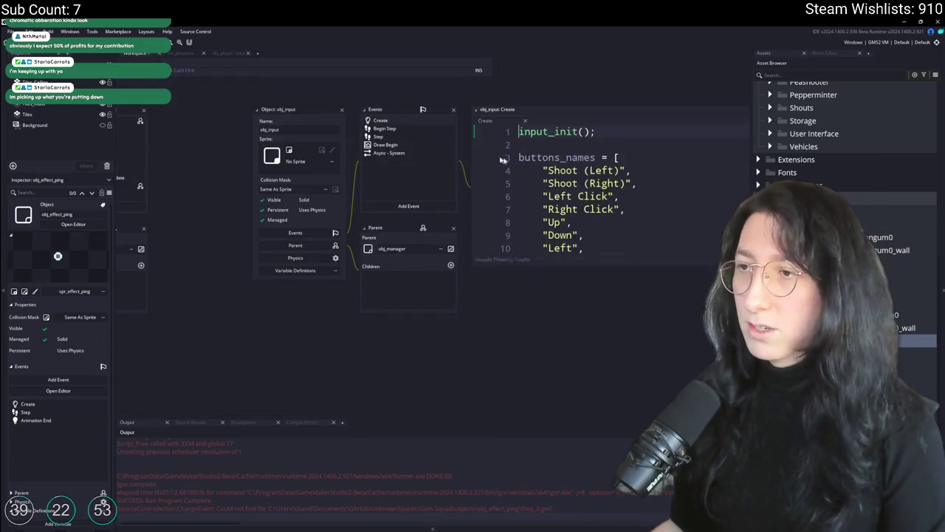
Duplicate the Power Slide entry in buttons_names and rename the copy to Ping.
scroll(586, 135, "down", 3)
left_click(613, 107)
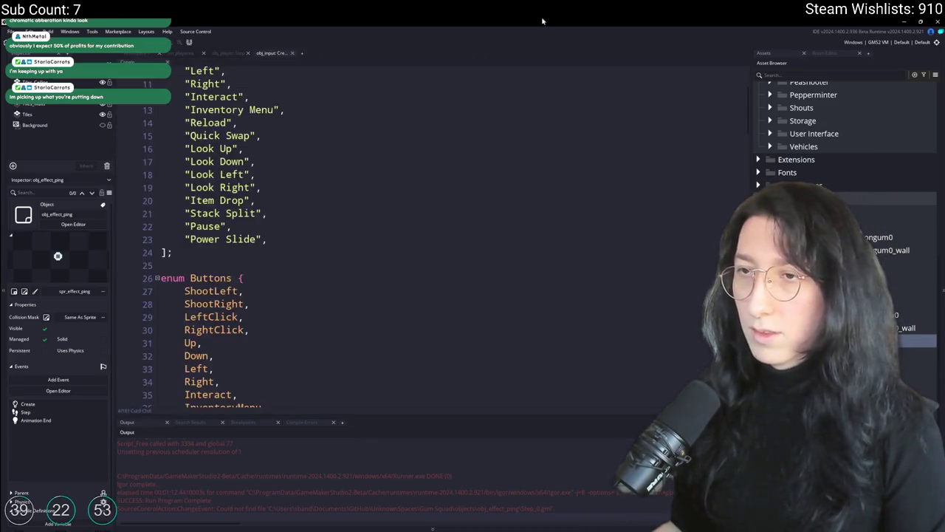
key("ctrl+d")
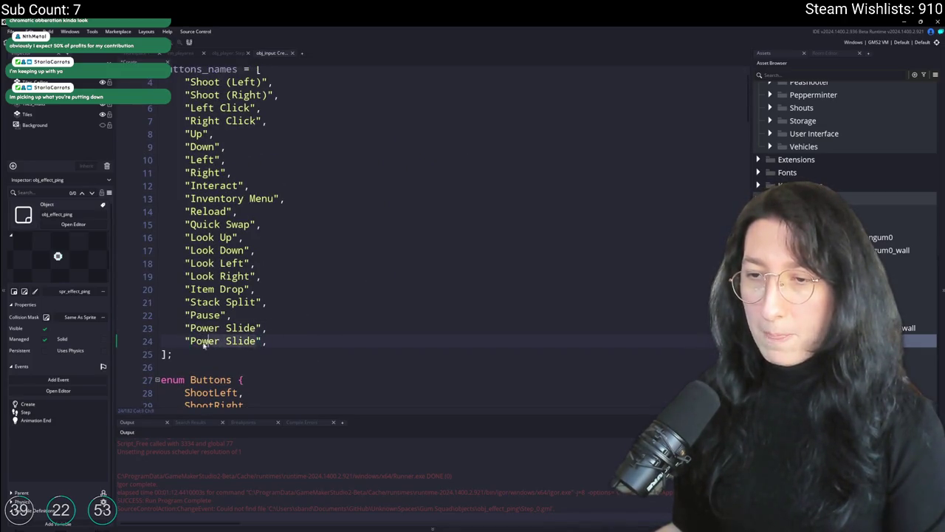
key("ctrl+shift+Right")
key("ctrl+shift+Right")
type("Pingingk")
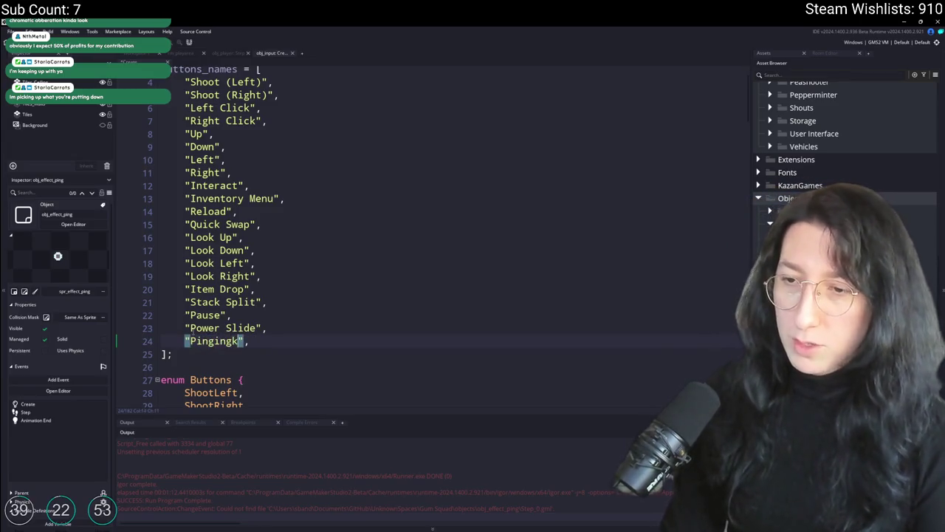
type("i")
Duplicate the Powerslide enum entry and rename the copy to Ping.
scroll(313, 250, "down", 3)
scroll(312, 250, "down", 5)
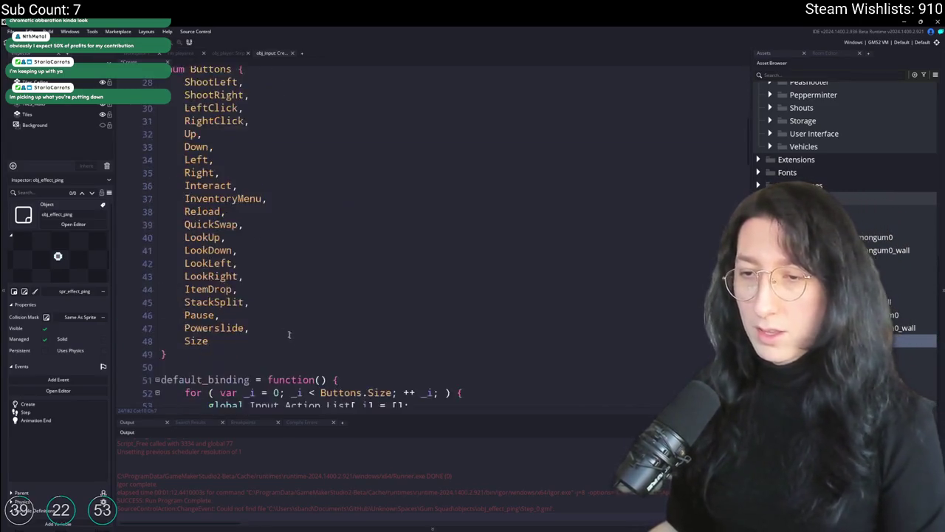
scroll(312, 249, "down", 5)
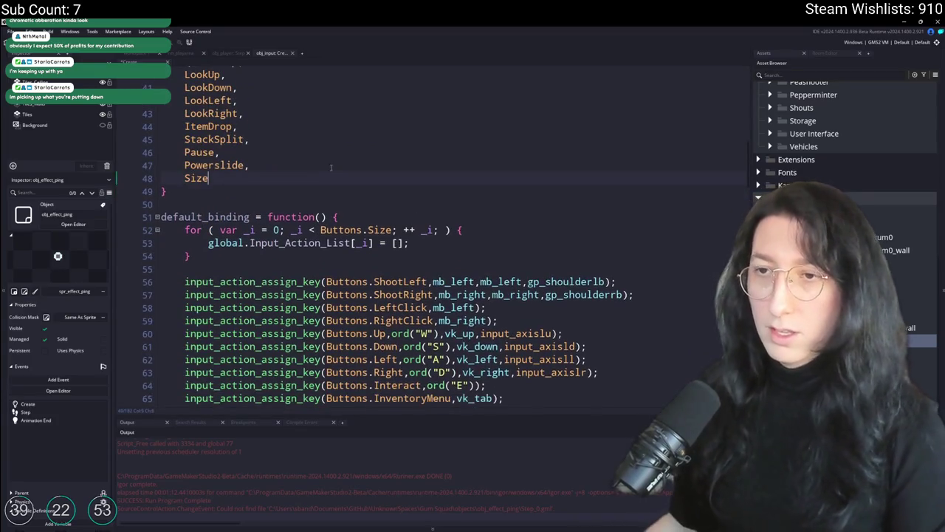
left_click(258, 166)
key("ctrl+d")
double_click(234, 178)
key("Return")
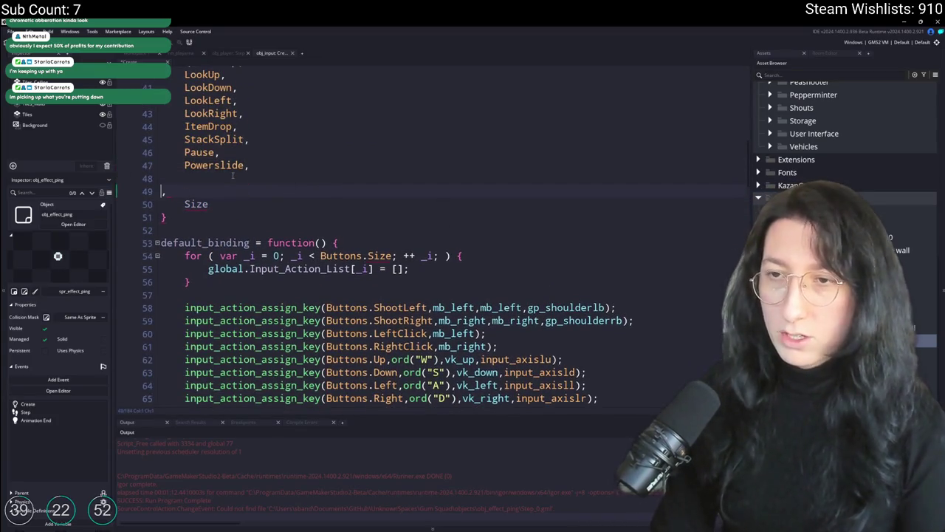
key("ctrl+z")
type("PIng")
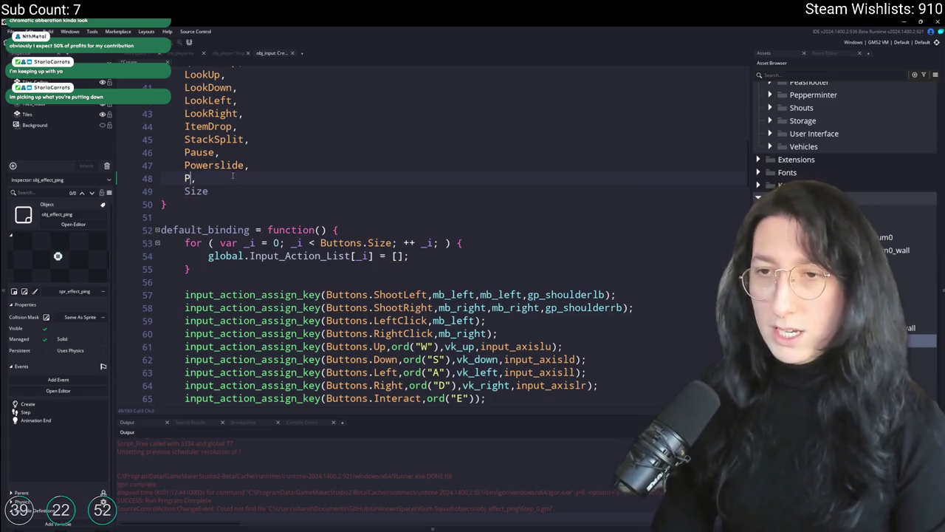
type("ing")
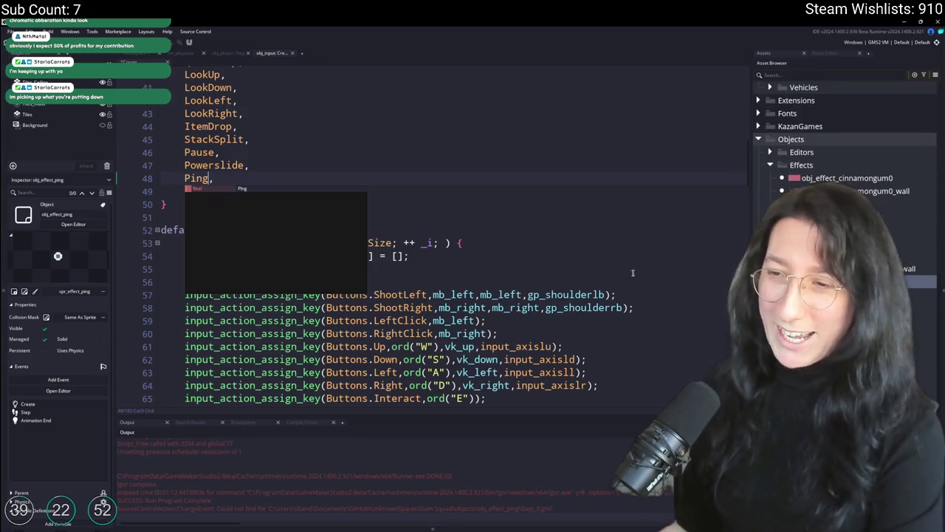
Duplicate the Powerslide key binding and make it bind Buttons.Ping to mb_middle.
scroll(524, 234, "down", 8)
left_click(524, 234)
key("ctrl+d")
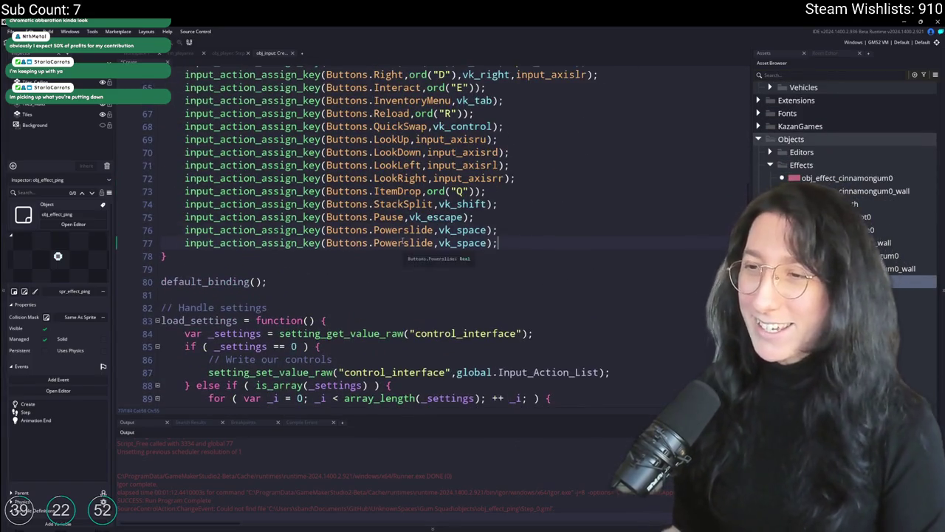
double_click(402, 243)
type("Ping")
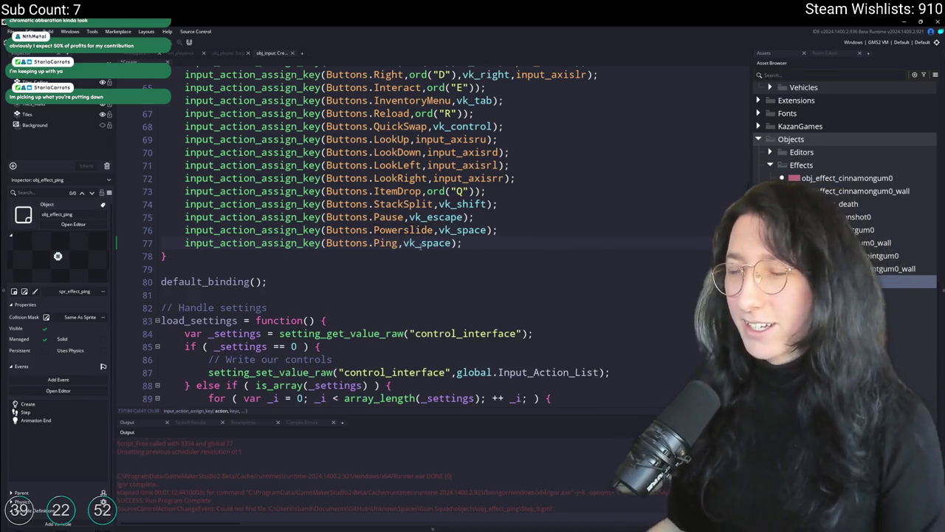
double_click(427, 243)
type("b_")
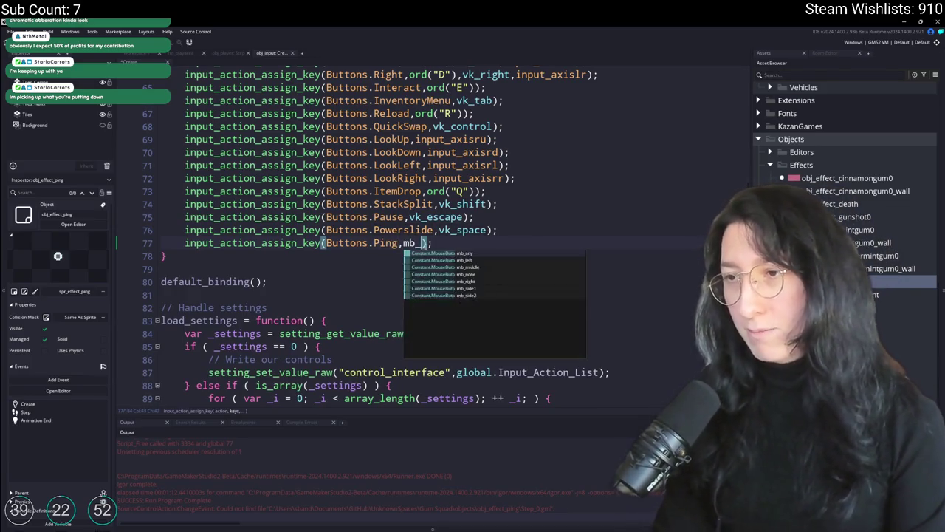
type("middle")
key("Return")
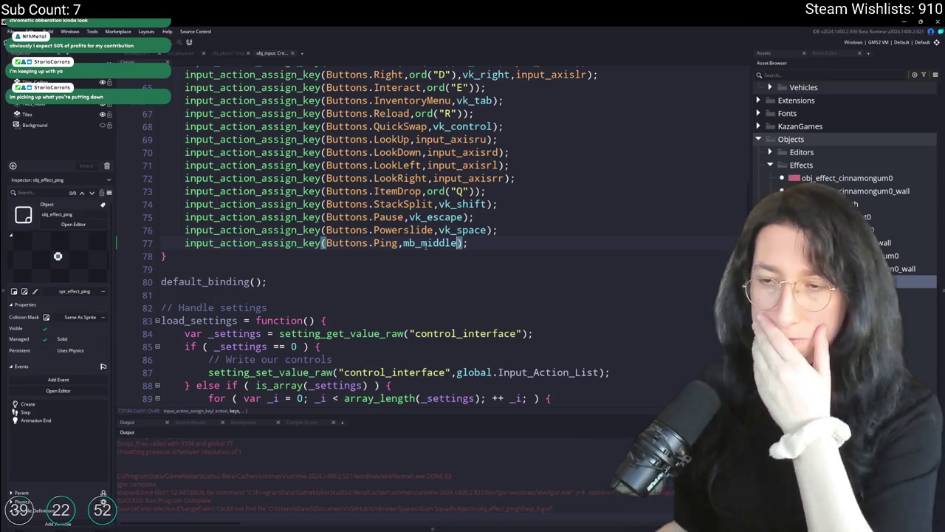
Return to the obj_player Step code tab.
scroll(425, 247, "up", 3)
scroll(466, 251, "down", 3)
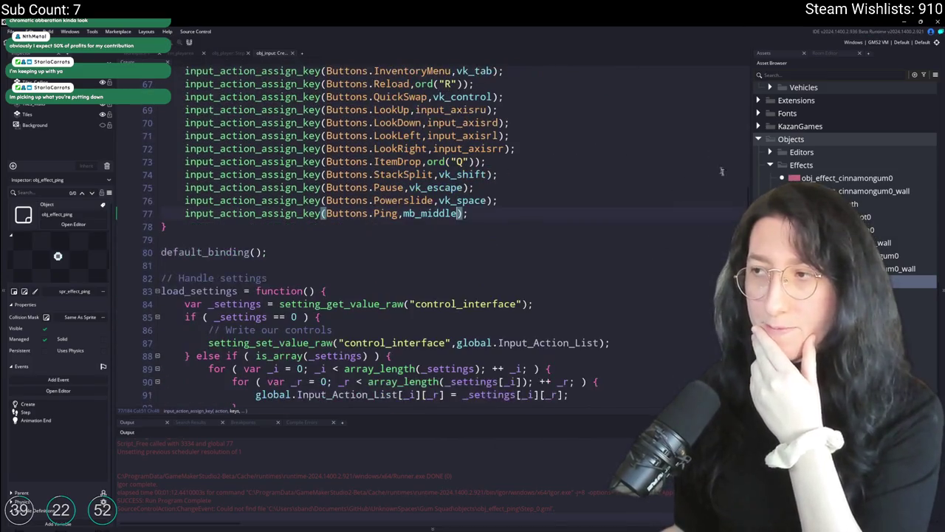
left_click_drag(747, 196, 726, 20)
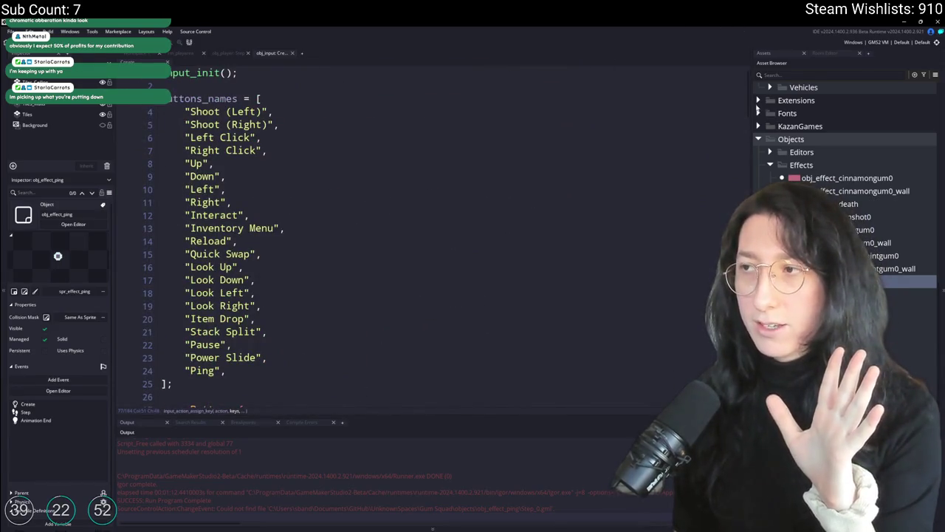
mouse_move(750, 101)
left_mouse_down()
mouse_move(749, 280)
mouse_move(694, 74)
left_mouse_up()
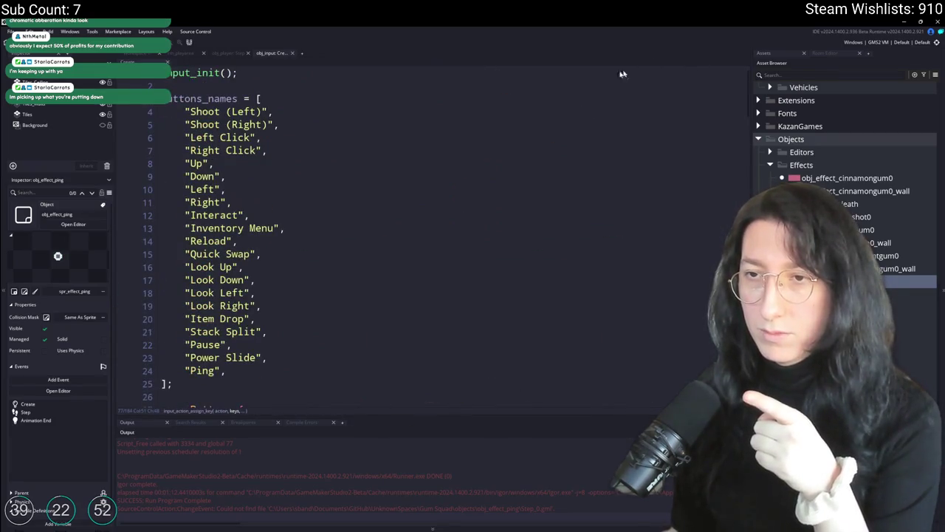
left_click(240, 54)
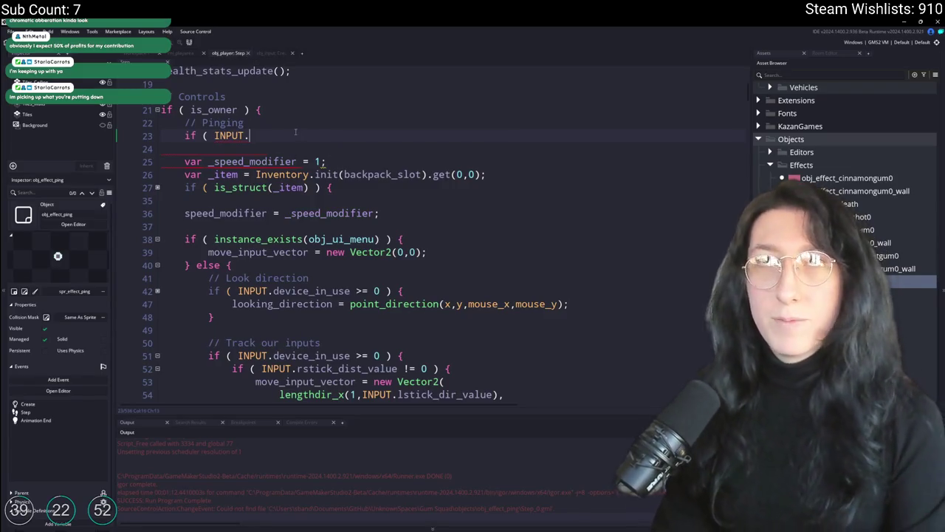
On Buttons.Ping pressed, spawn obj_effect_ping at mouse_x, mouse_y with instance_create_depth, then build and run.
type("_pressed")
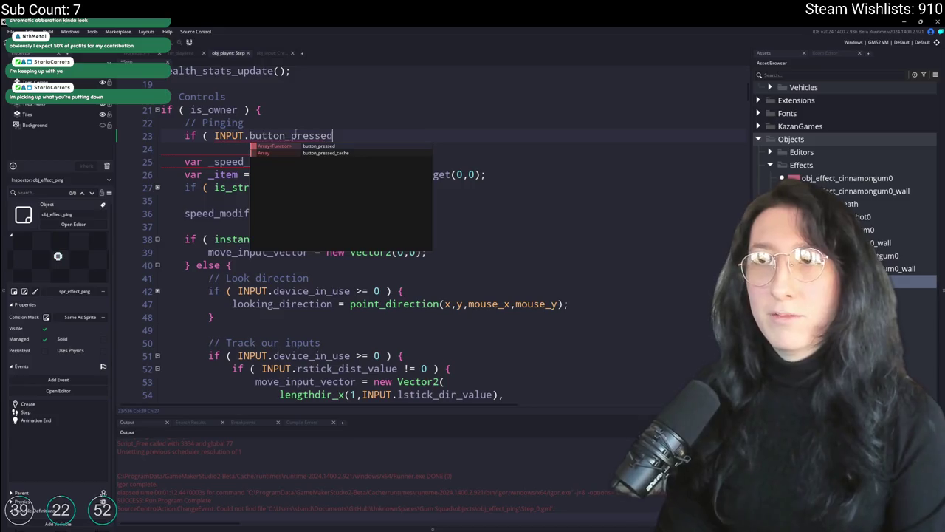
type("[Buttons.")
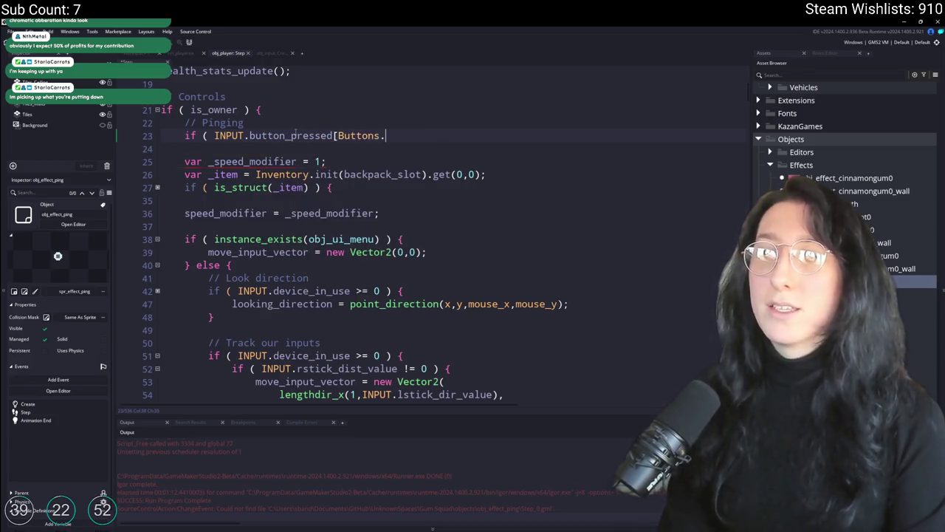
type("Ping](")
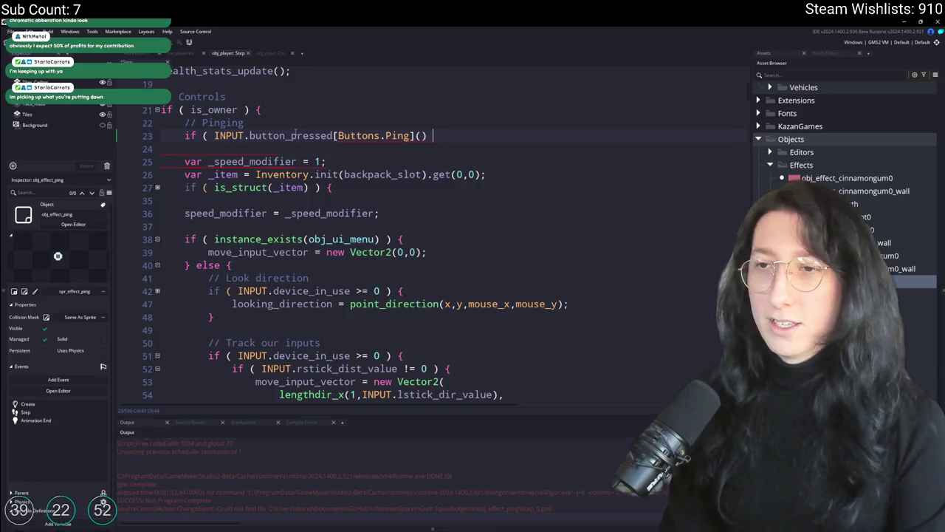
type(") ) {")
key("Return")
type("}")
key("Return")
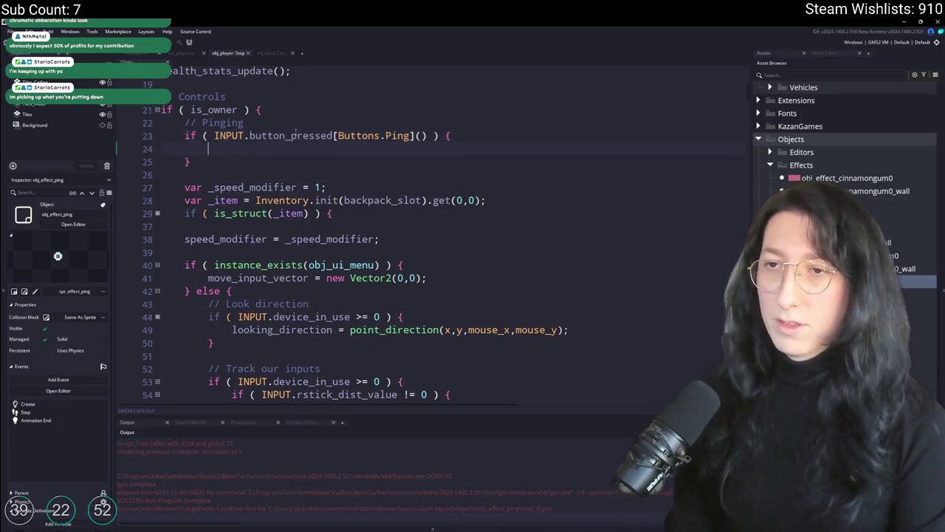
type("reate_d")
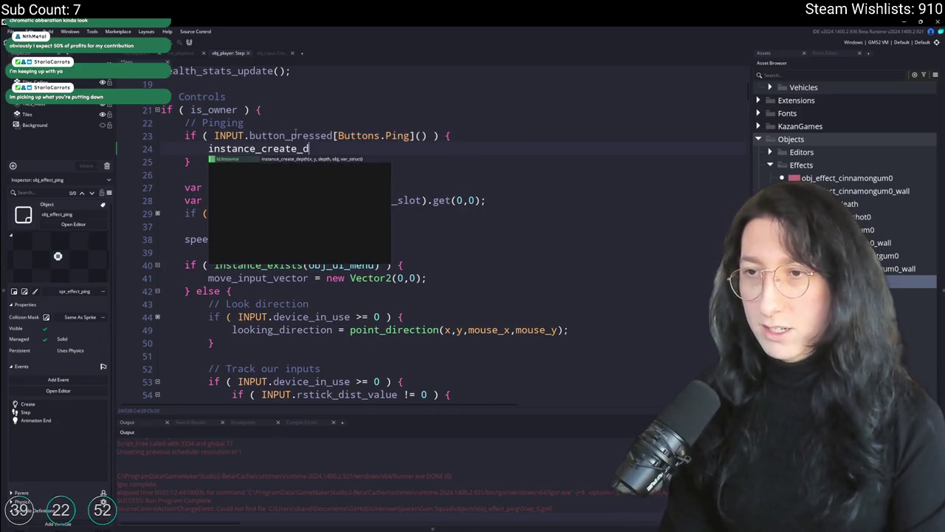
type("epth(x,y")
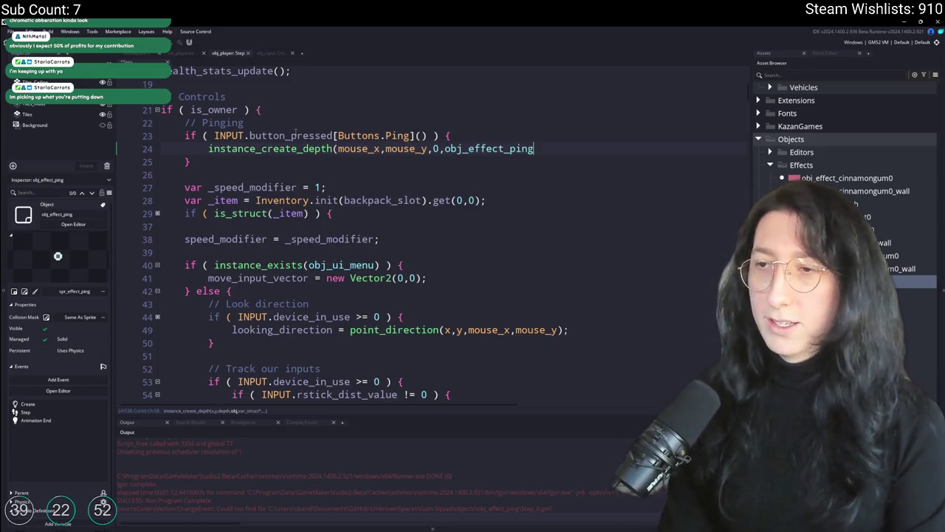
key("F5")
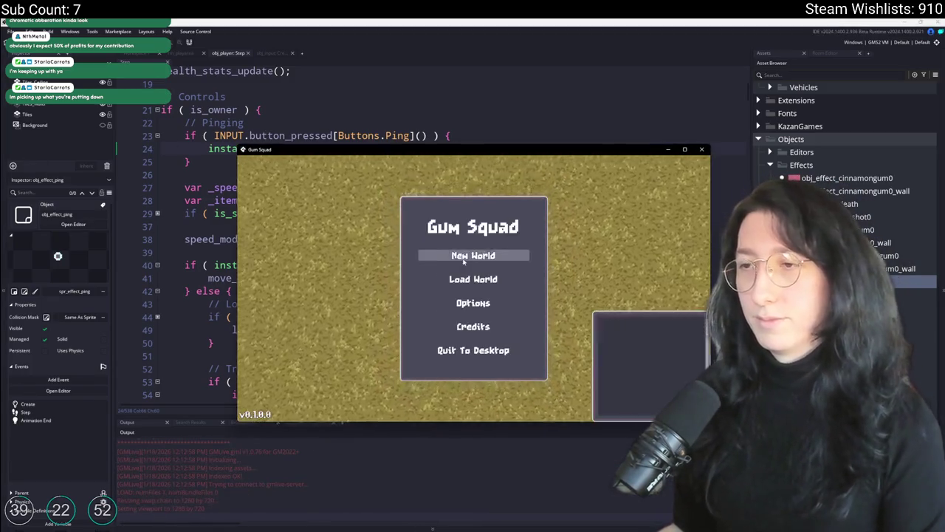
Start a New World, create a lobby, and walk across the map testing pings.
left_click(472, 255)
left_click(458, 350)
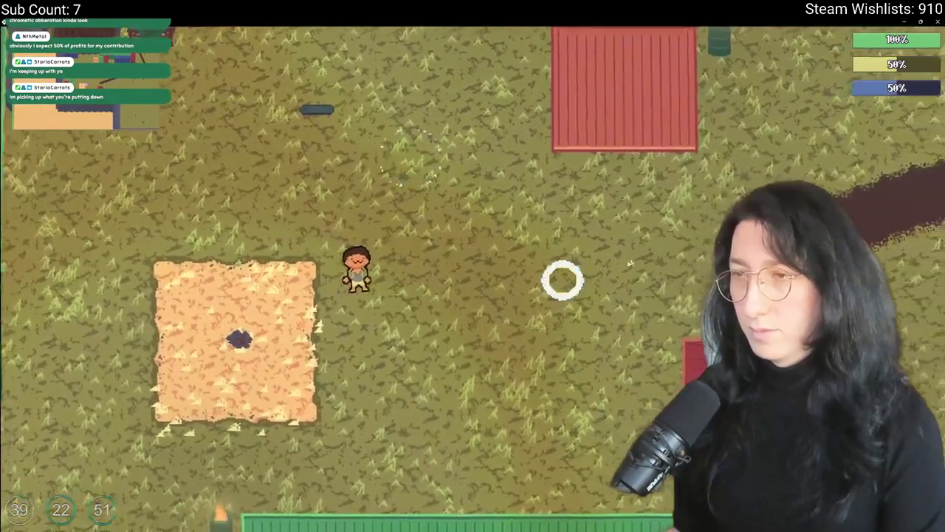
key("d")
key("d")
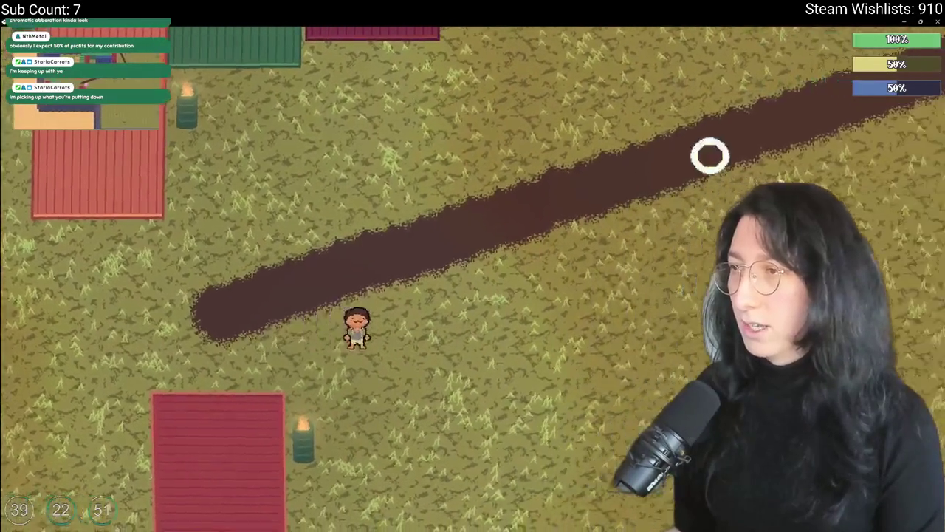
key("w")
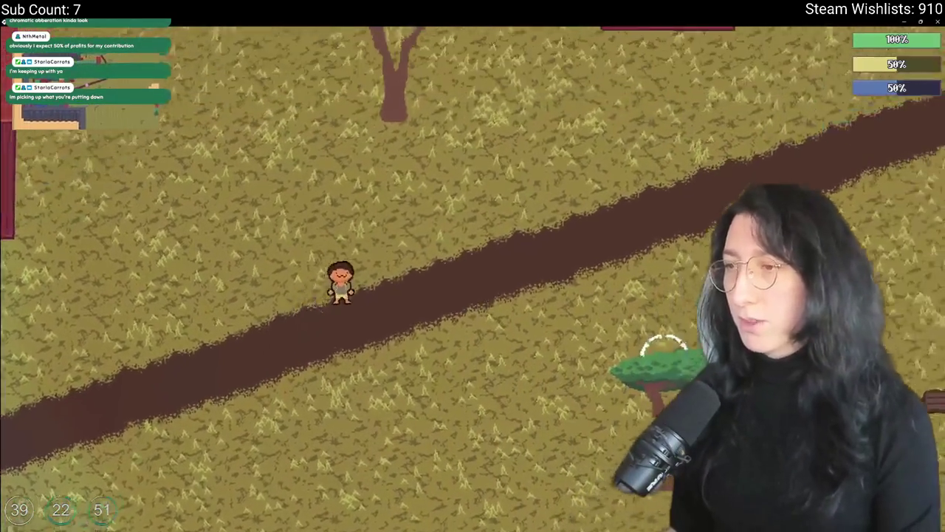
key("d")
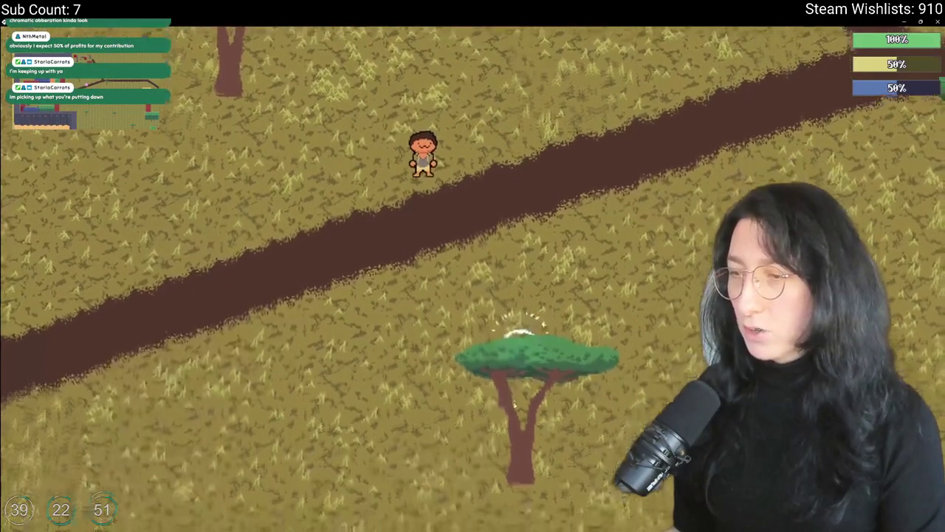
key("s")
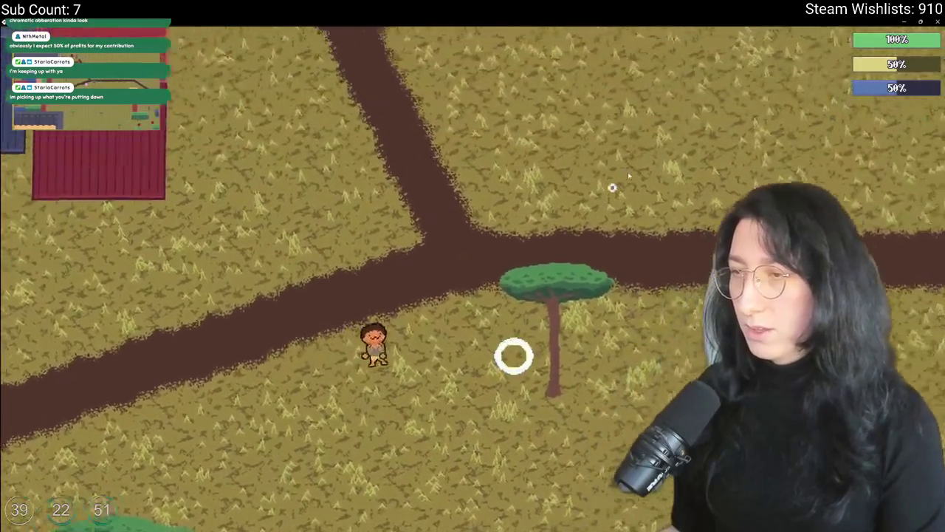
key("s")
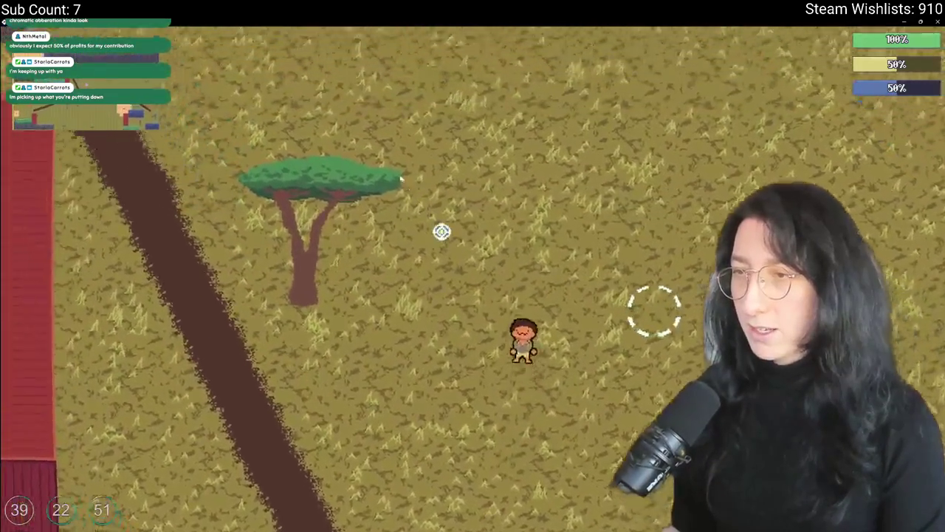
key("a")
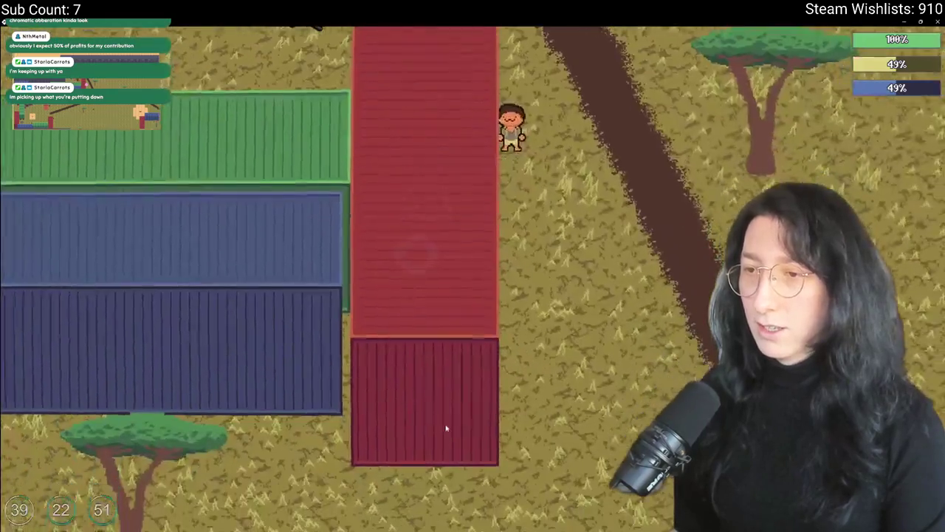
Keep walking around the containers and orange plot, then return to the code.
key("s")
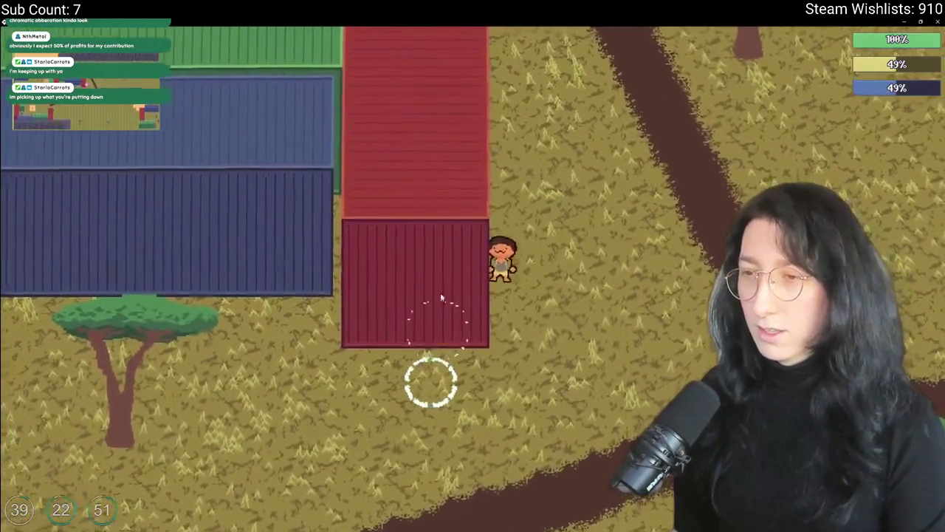
key("d")
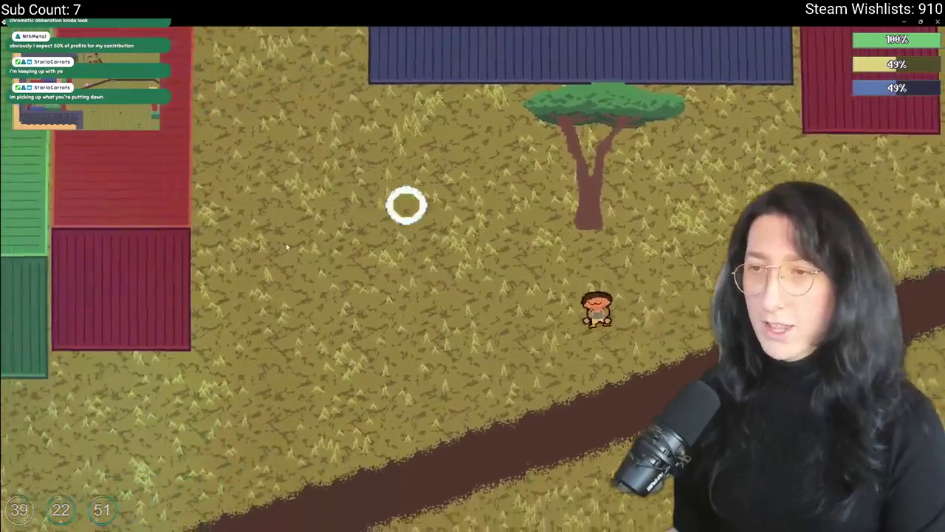
key("s")
key("a")
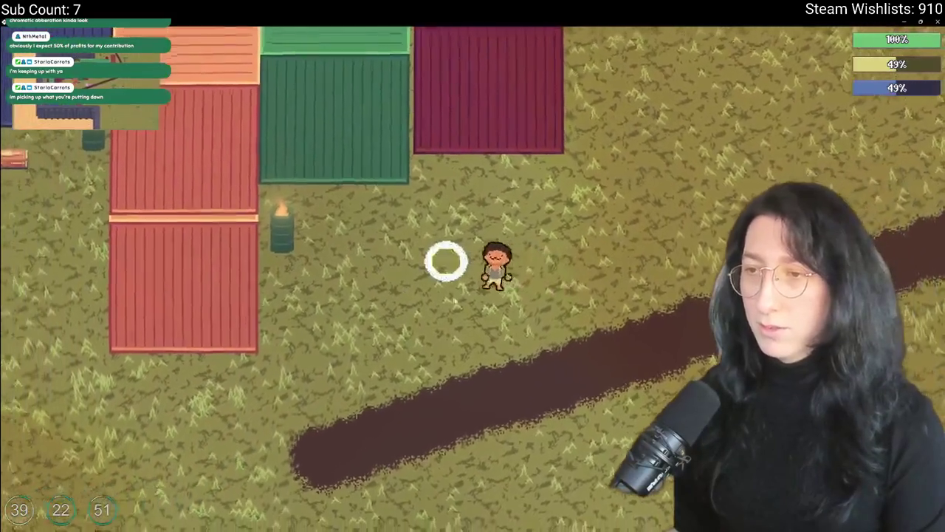
key("s")
key("a")
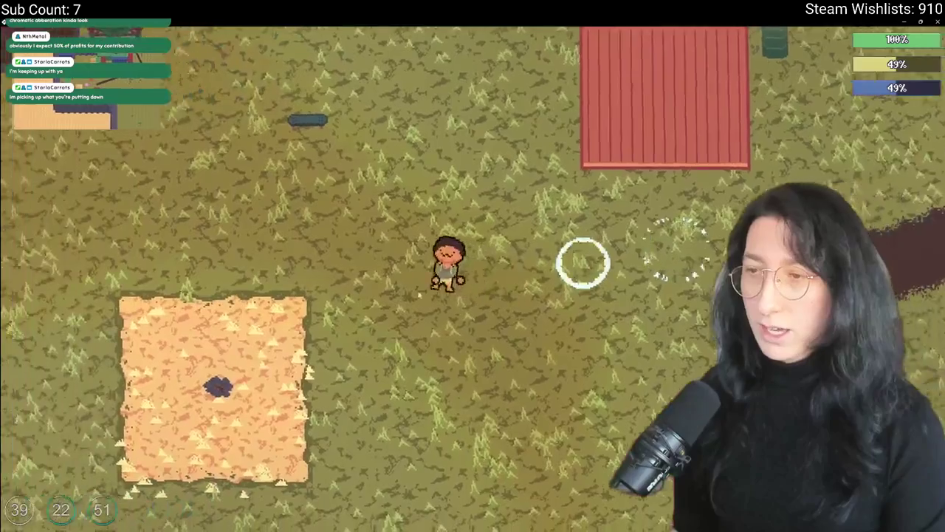
key("w")
key("a")
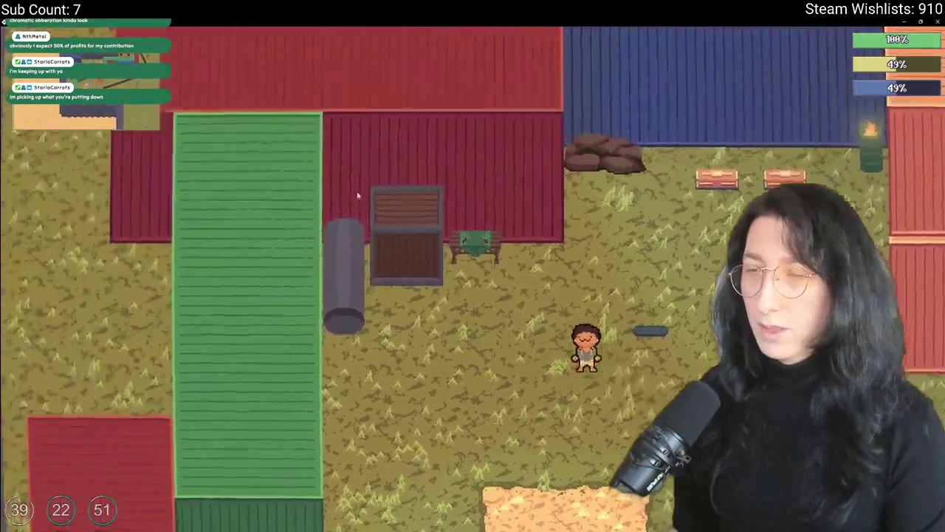
key("s")
key("a")
key("d")
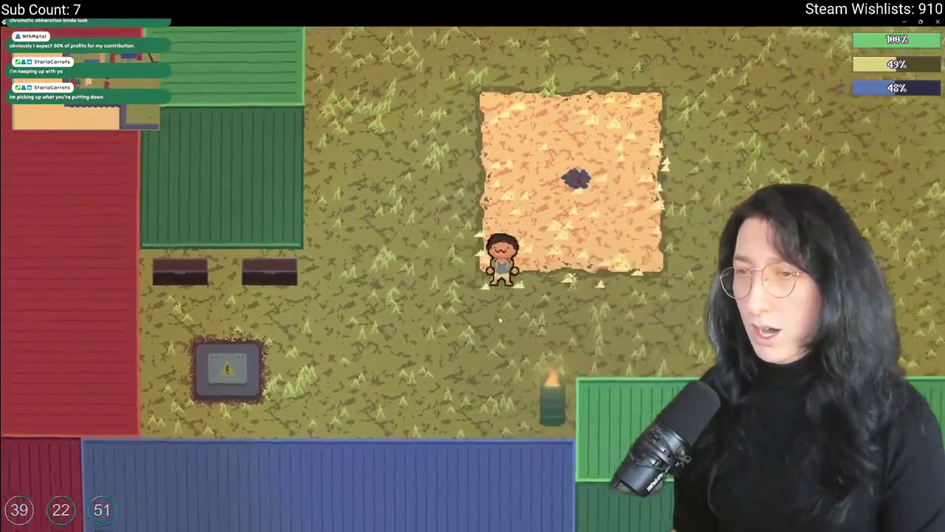
key("d")
key("w")
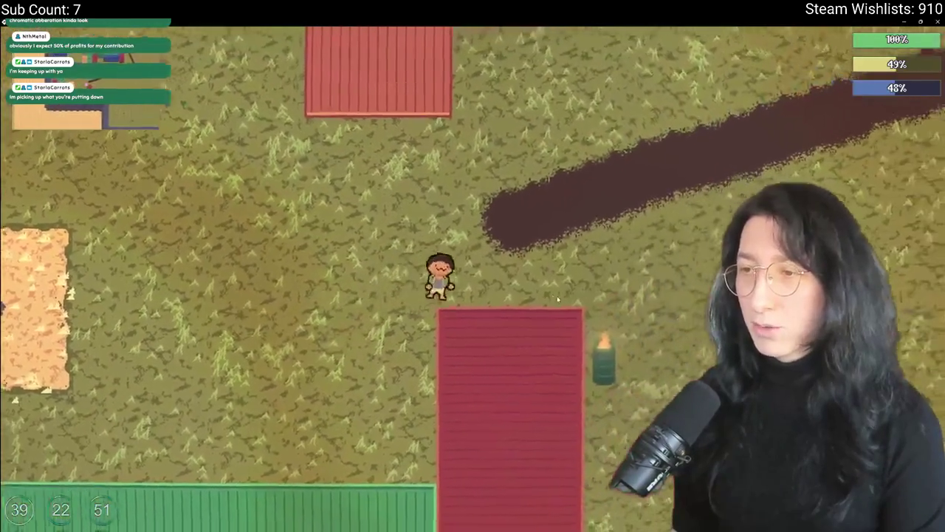
key("d")
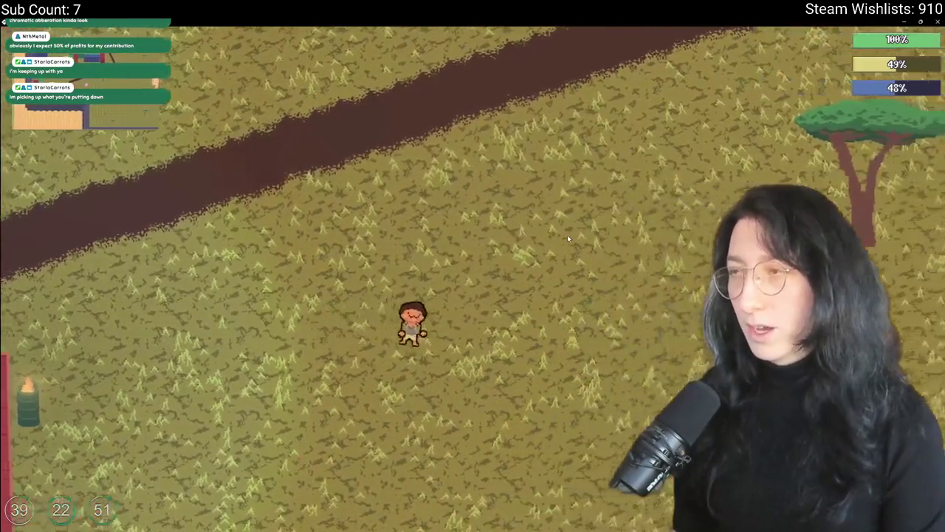
key("alt+Tab")
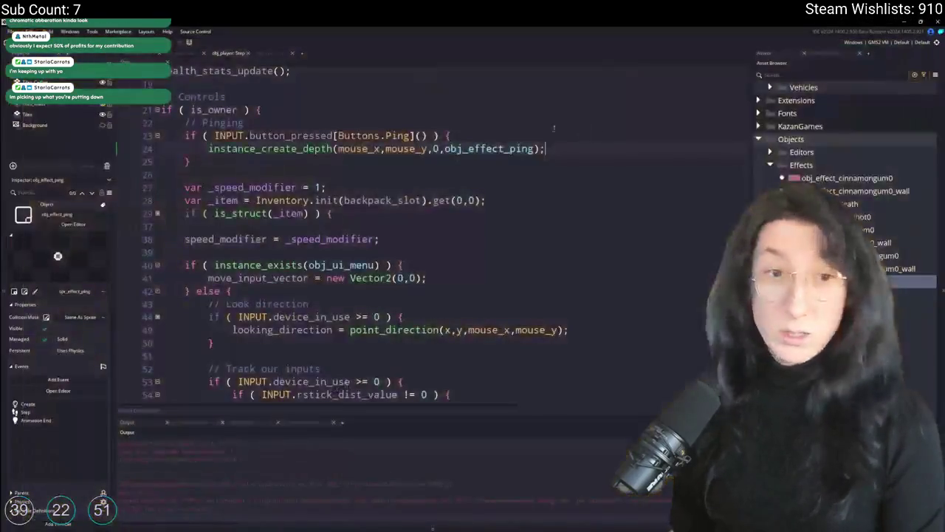
Search the project for 0.55, then 0.5, and close the search panel.
key("ctrl+f")
key("Return")
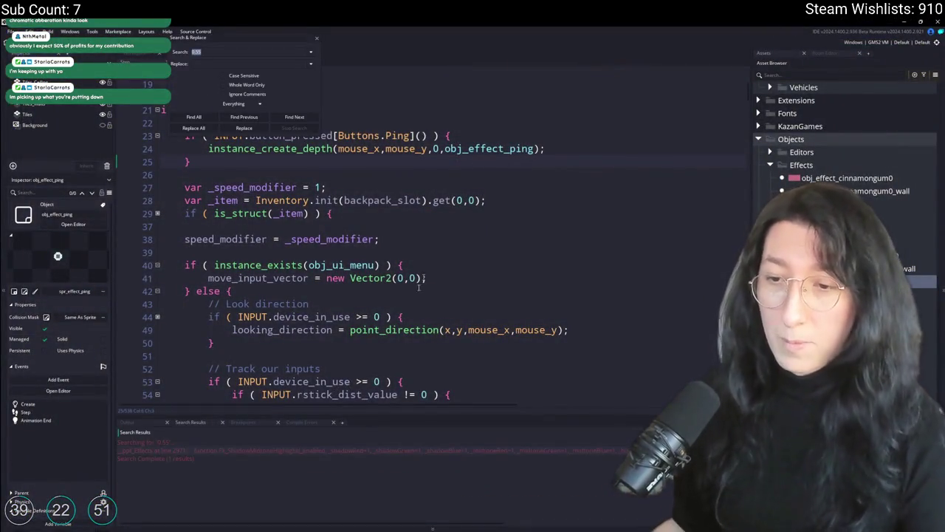
type("0.5")
type("0.65")
key("Return")
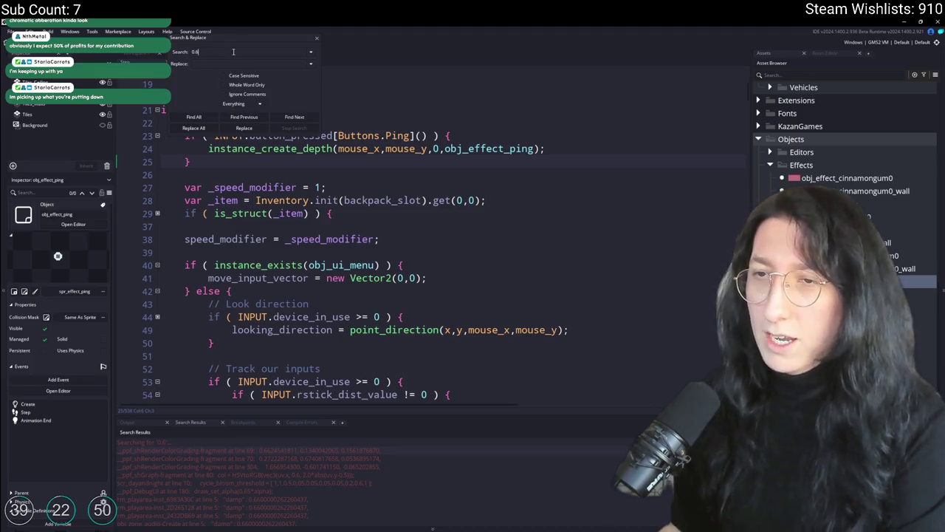
type("0.45")
key("Return")
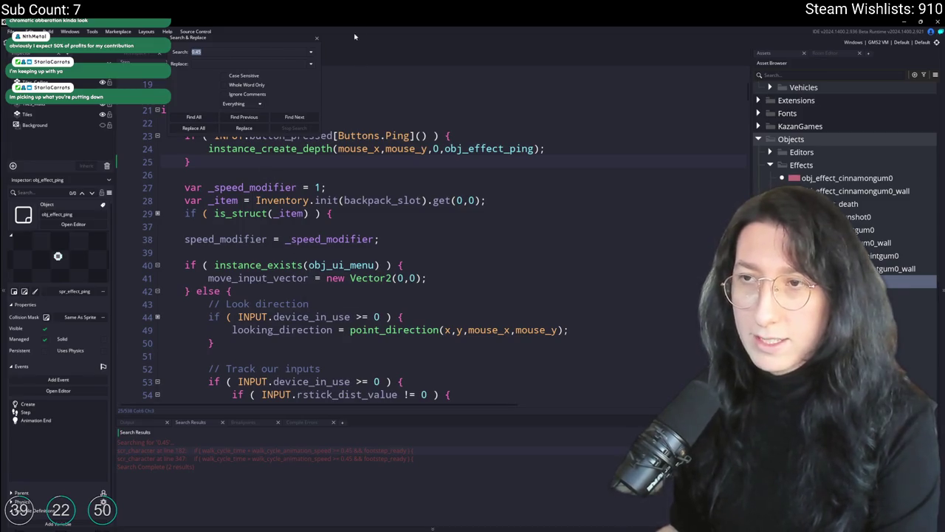
left_click(318, 38)
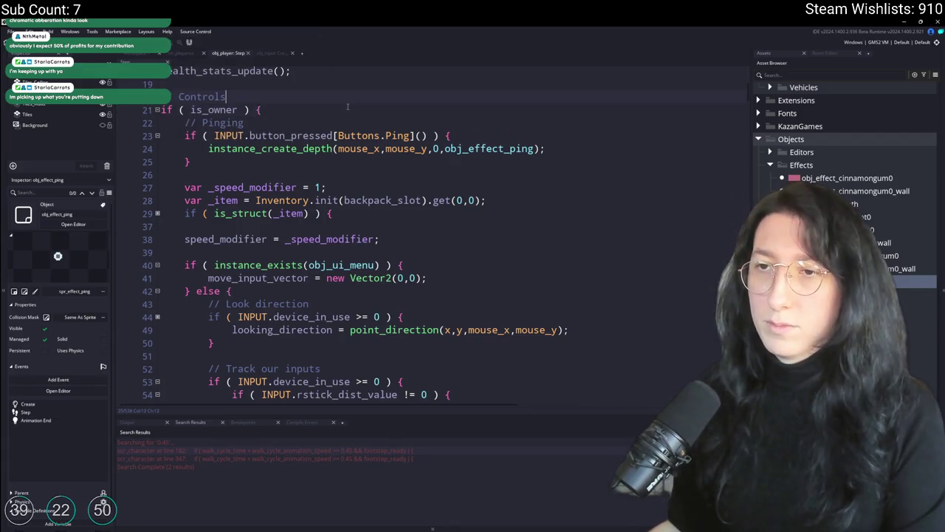
Jump to the global.Time_Data.current match in the networking code, enter 9, and rebuild.
key("ctrl+f")
type(".current =")
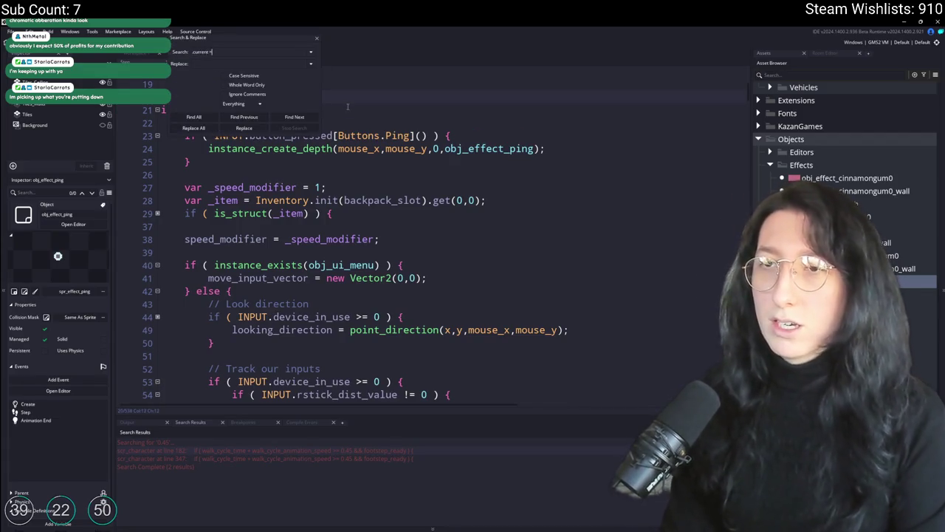
key("Return")
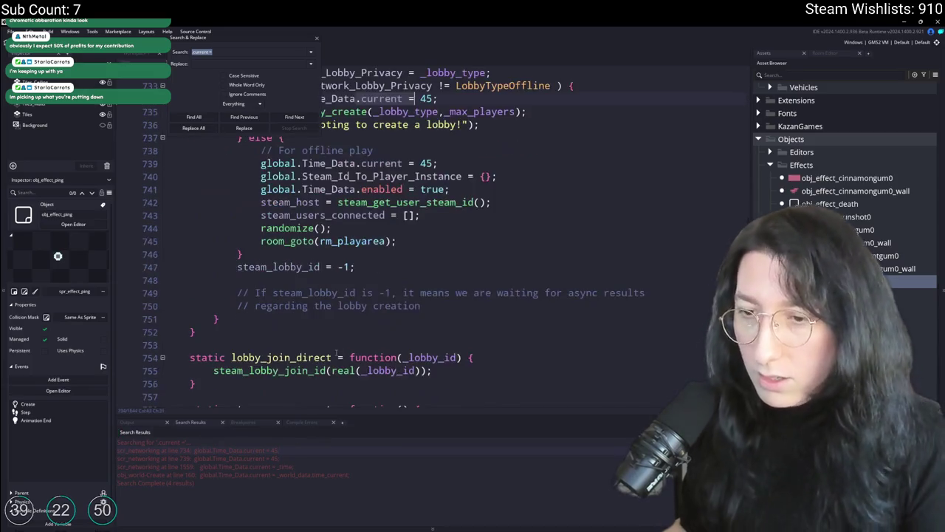
scroll(376, 255, "up", 3)
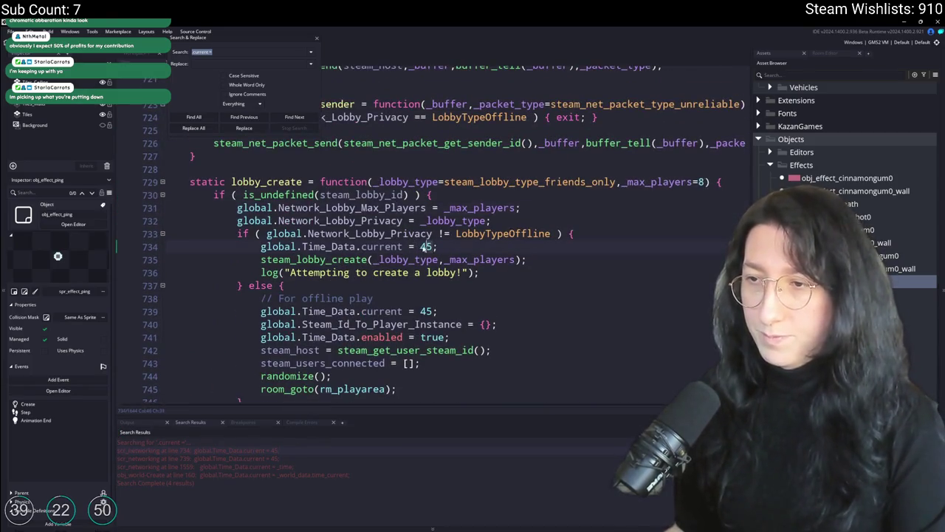
type("90")
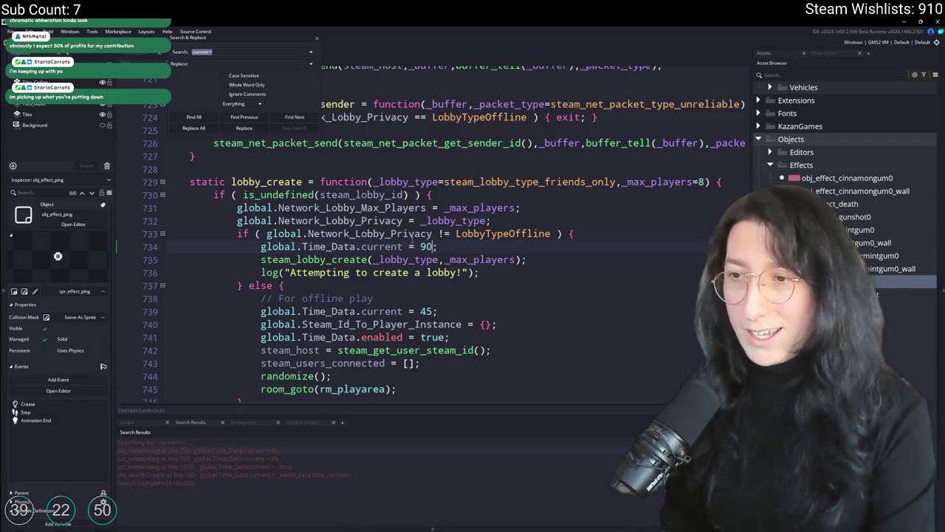
key("F5")
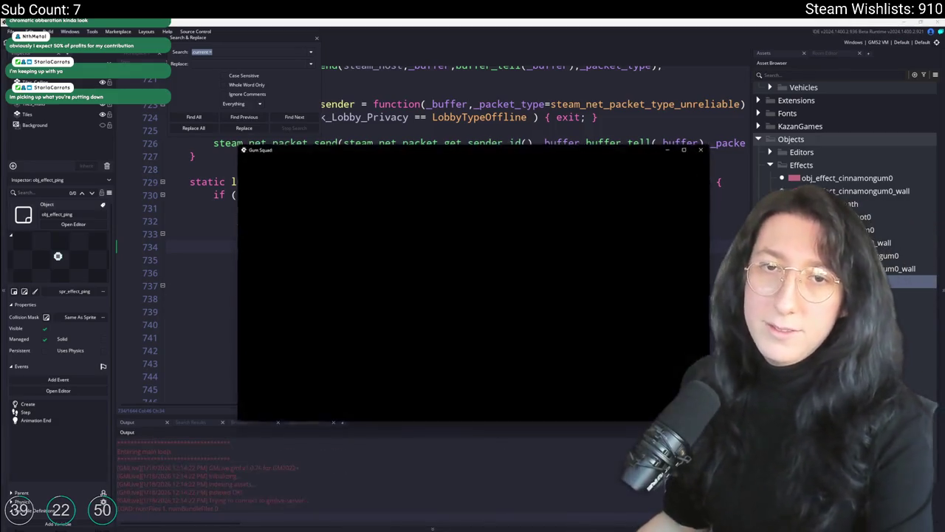
Start a New World and lobby, pause the game, and shrink its window.
left_click(472, 256)
left_click(472, 344)
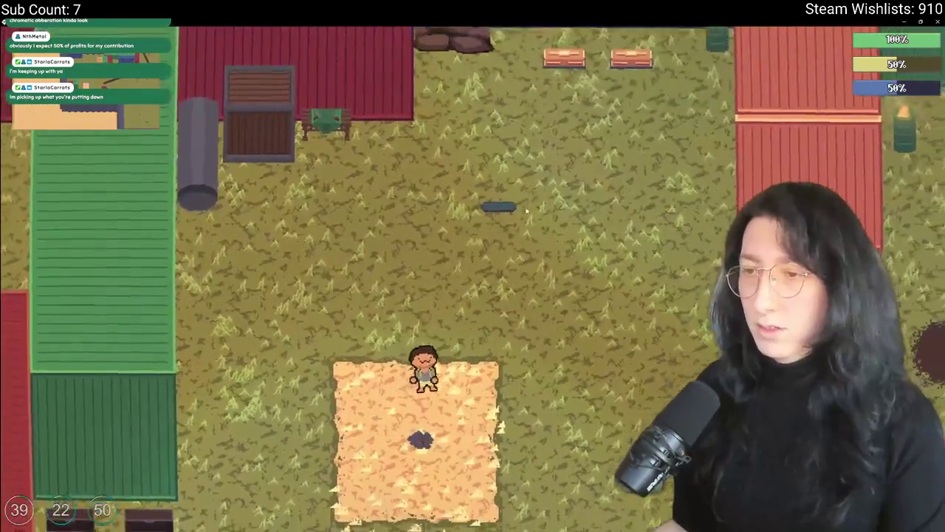
key("Escape")
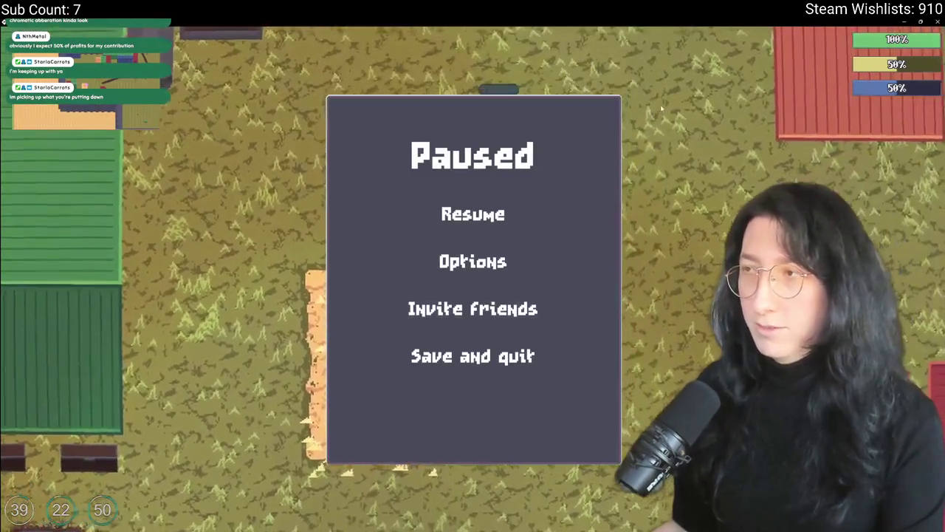
left_click_drag(750, 21, 608, 408)
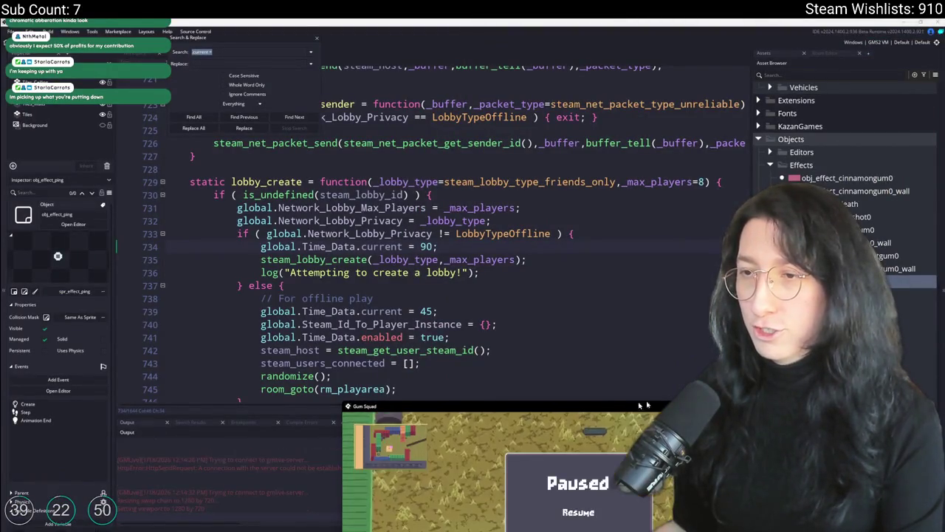
Close the game and locate the offline global.Time_Data.current value on line 739.
key("alt+F4")
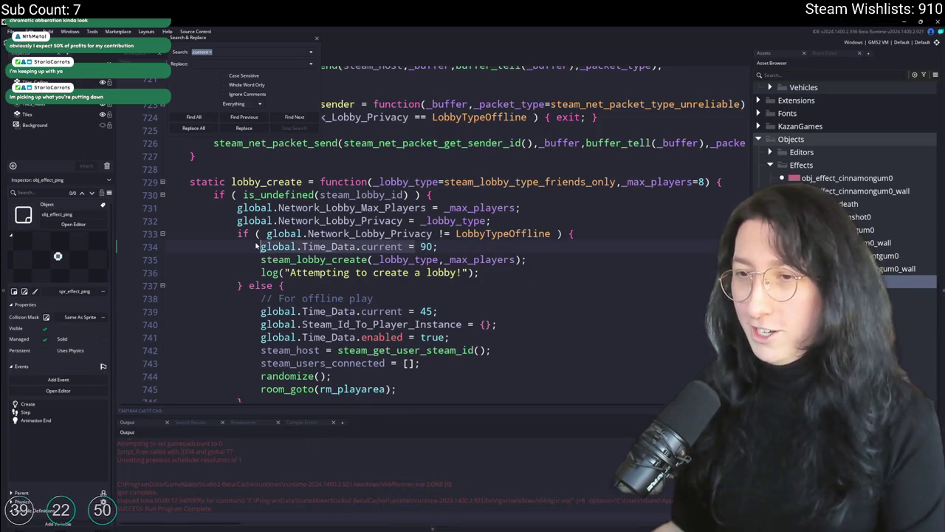
key("ctrl+shift+f")
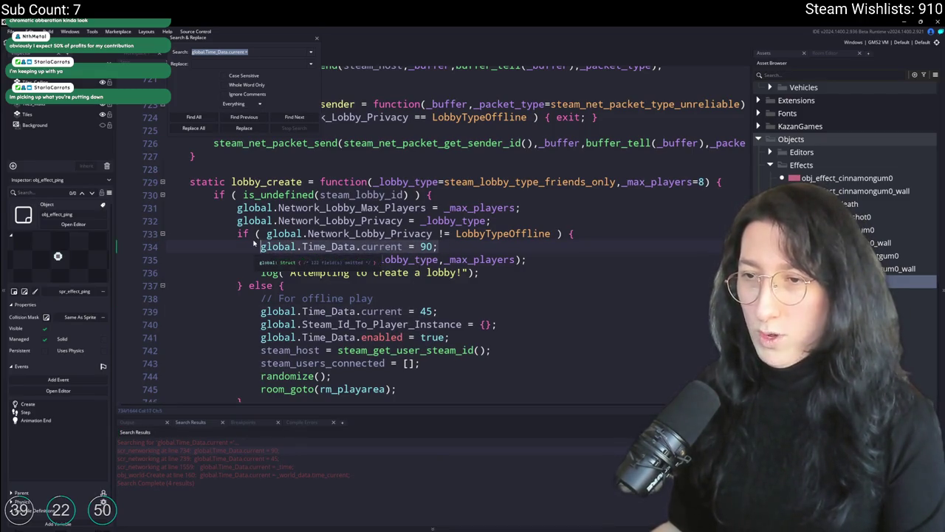
left_click(472, 307)
type("90")
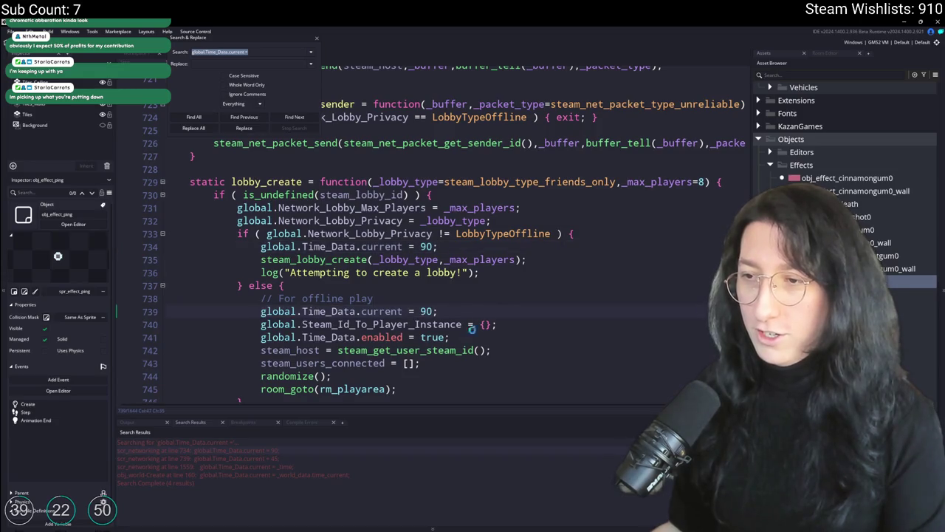
scroll(402, 399, "down", 2)
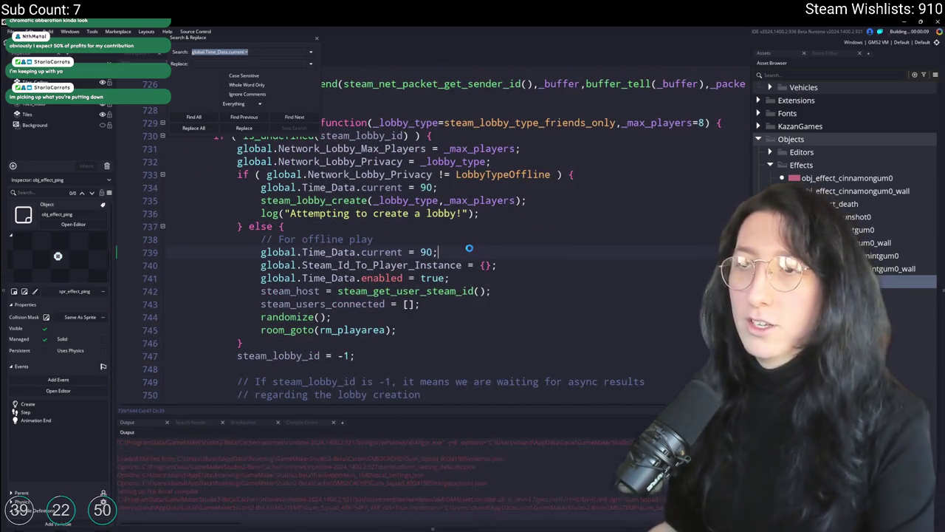
scroll(458, 250, "up", 1)
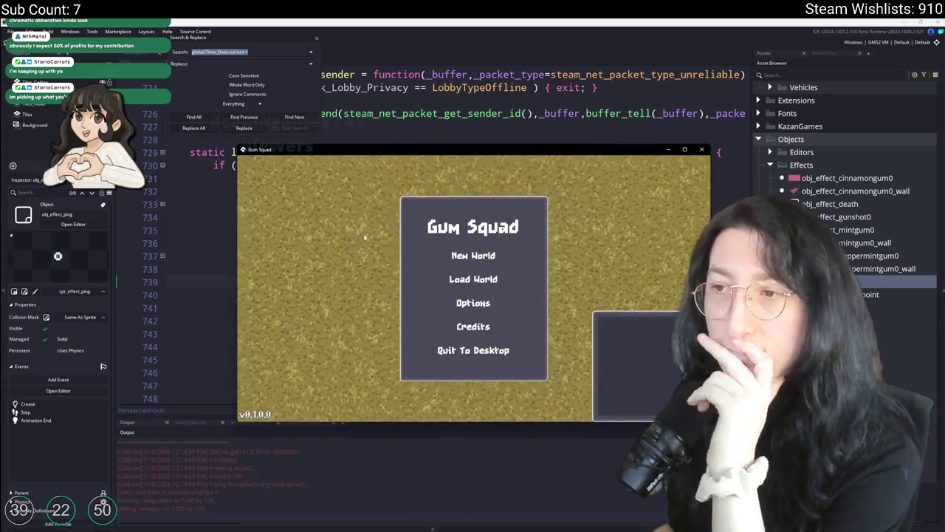
Start a New World, create a lobby, and walk the player right.
left_click(473, 255)
left_click(445, 341)
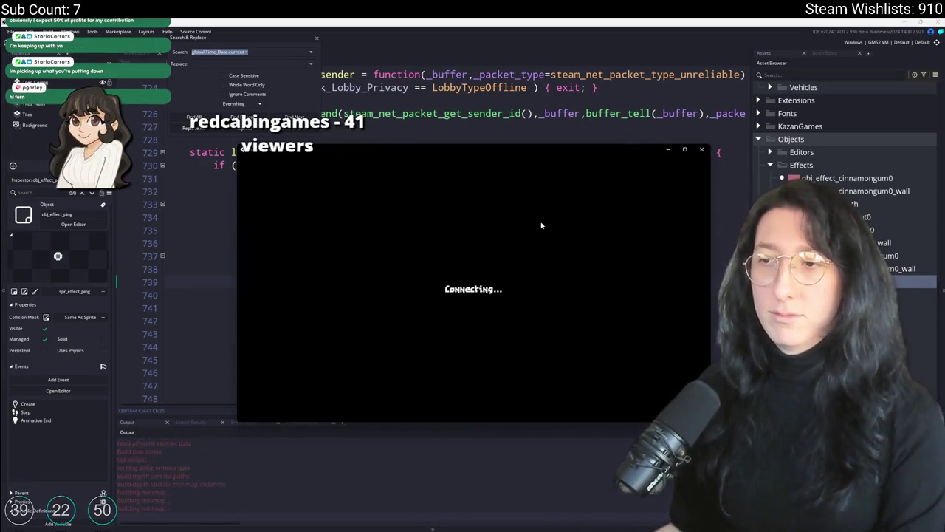
key("d")
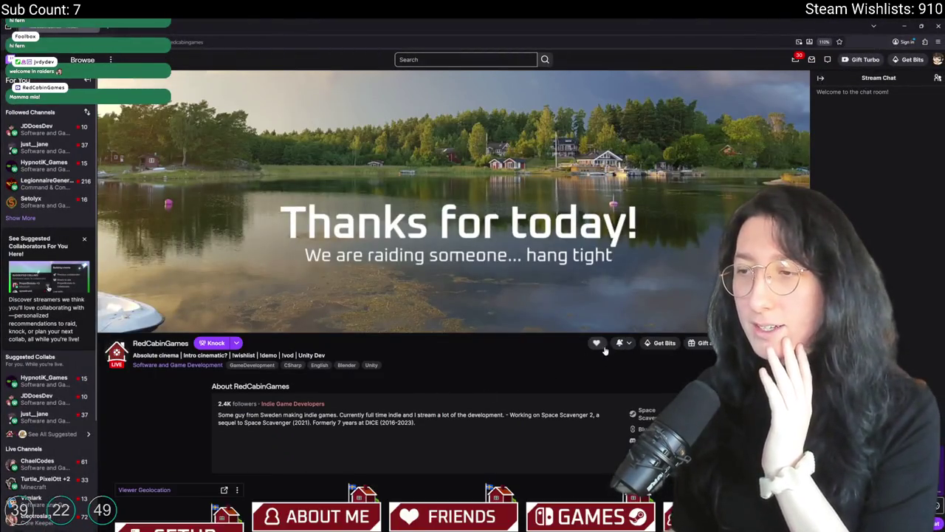
Open the Space Scavenger 2 link in a new tab and view its Steam screenshots full-size.
scroll(443, 399, "down", 2)
scroll(373, 338, "down", 1)
scroll(374, 338, "up", 2)
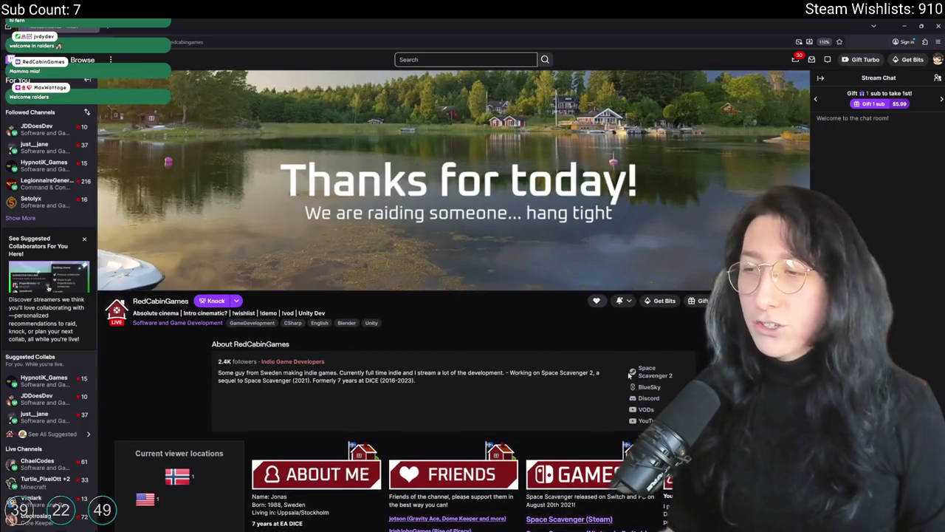
middle_click(632, 375)
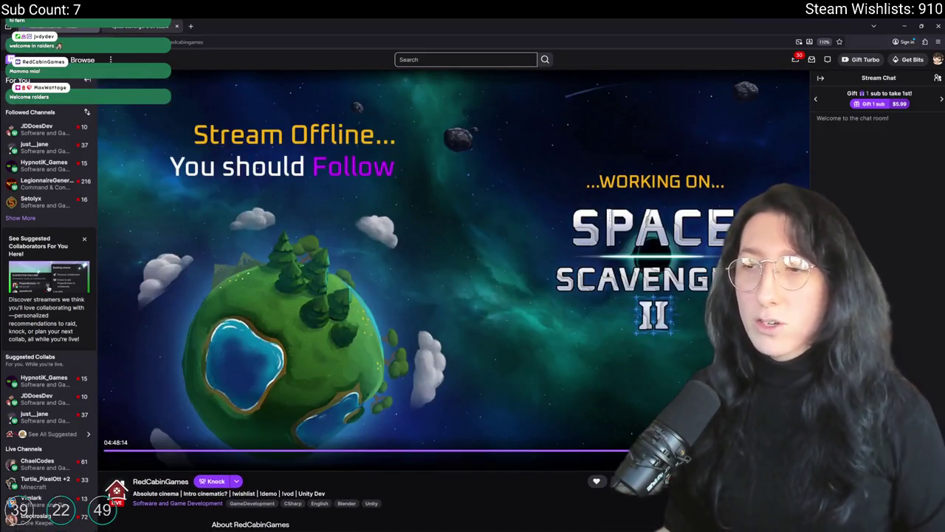
left_click(140, 25)
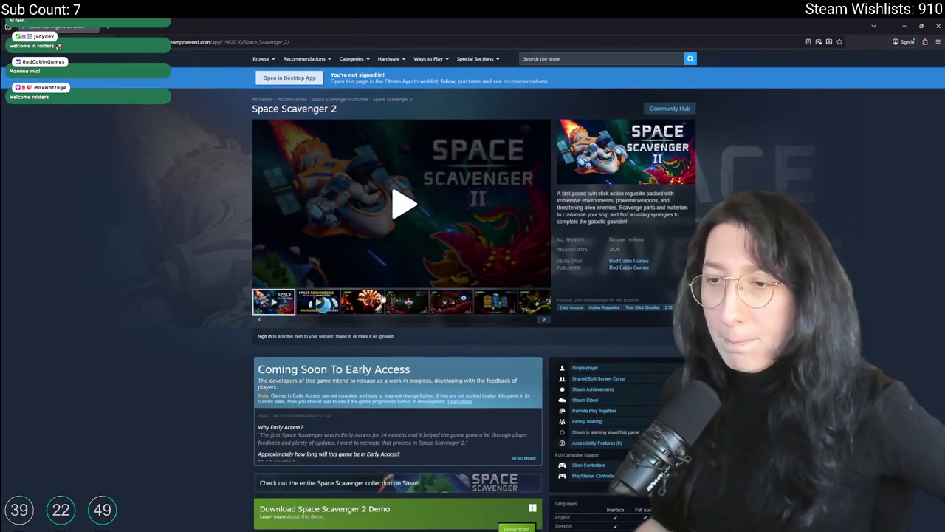
left_click(399, 231)
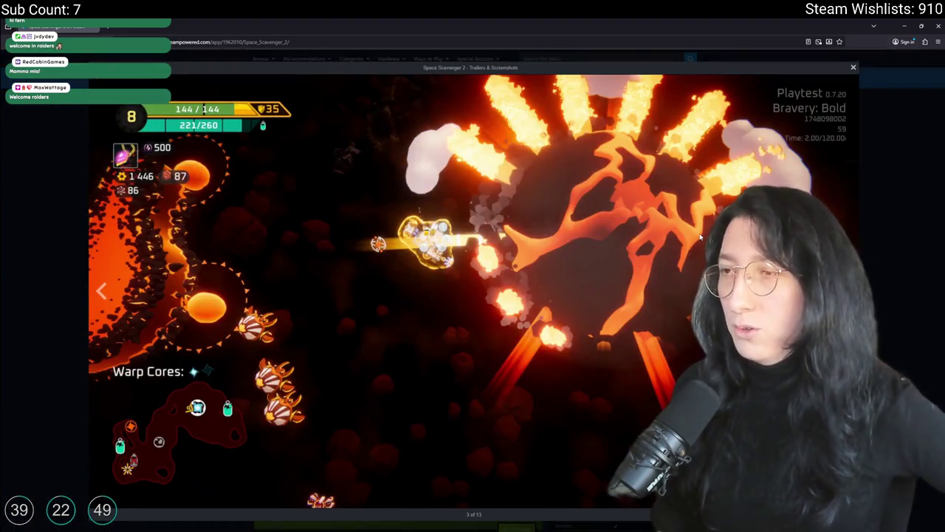
Step through the Space Scavenger 2 screenshots, then close the full-size view.
key("Right")
key("Right")
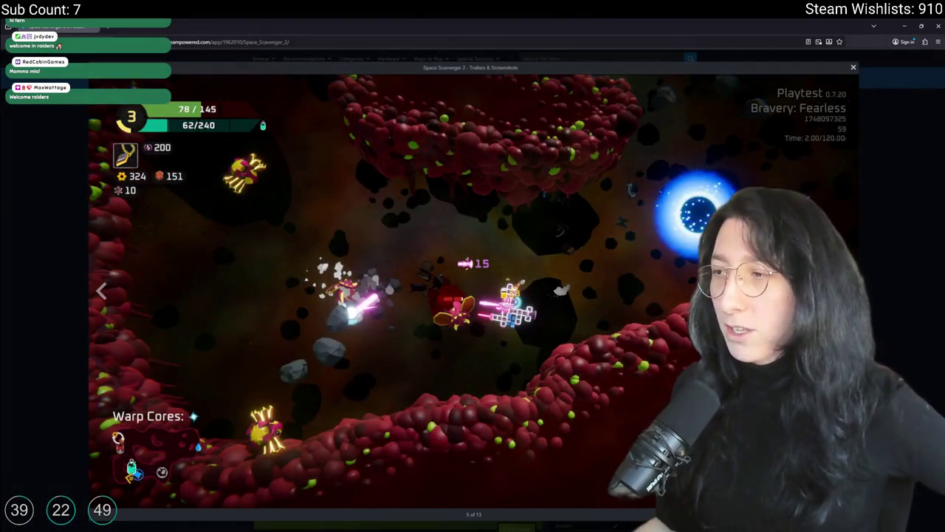
key("Right")
key("Escape")
right_click(106, 191)
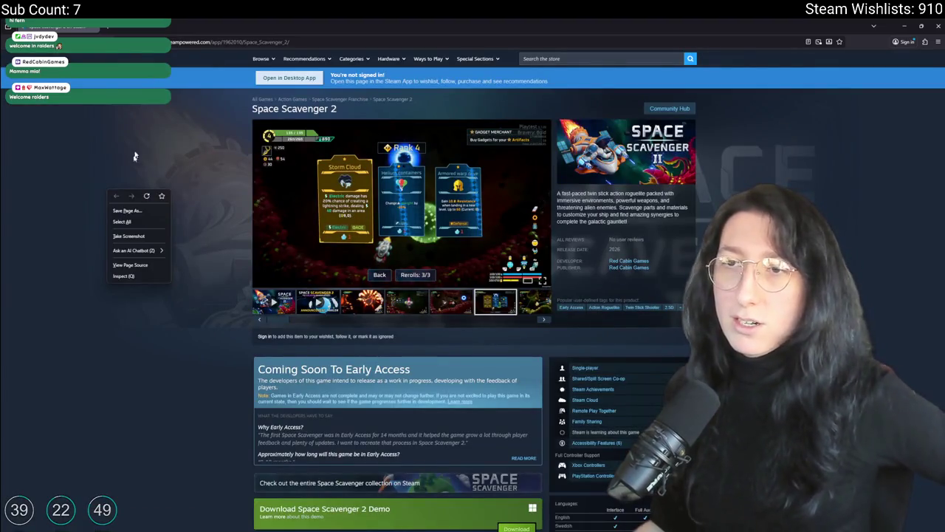
key("Escape")
key("ctrl+l")
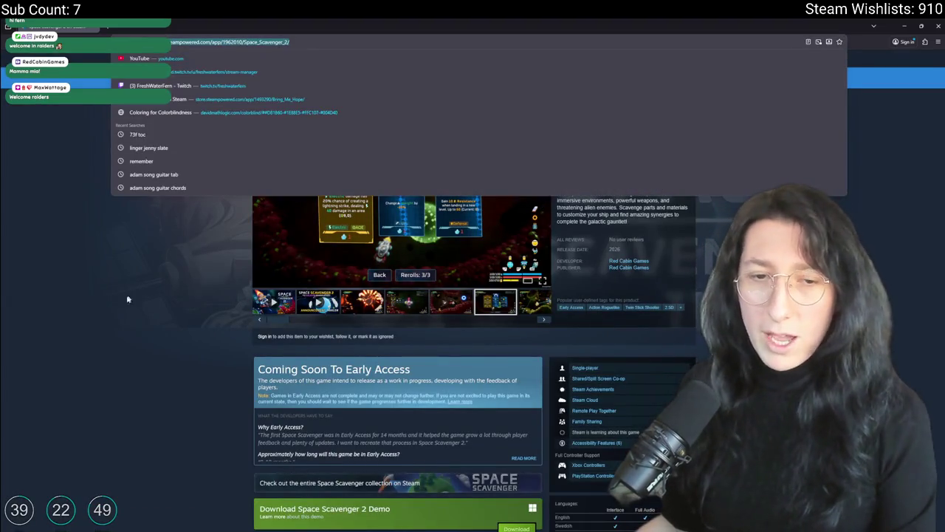
key("Escape")
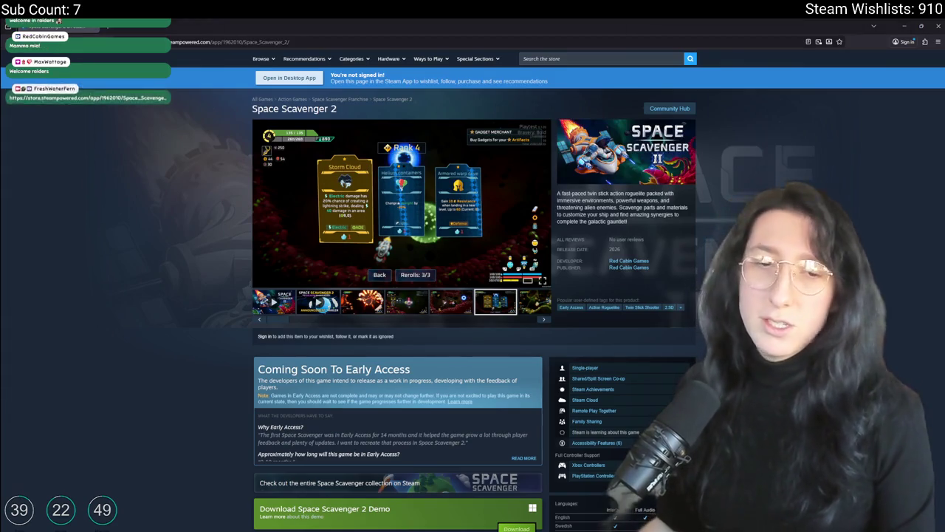
View Space Scavenger 2's screenshot 7 full-size, then close it.
scroll(414, 274, "down", 3)
scroll(414, 275, "up", 3)
left_click(414, 274)
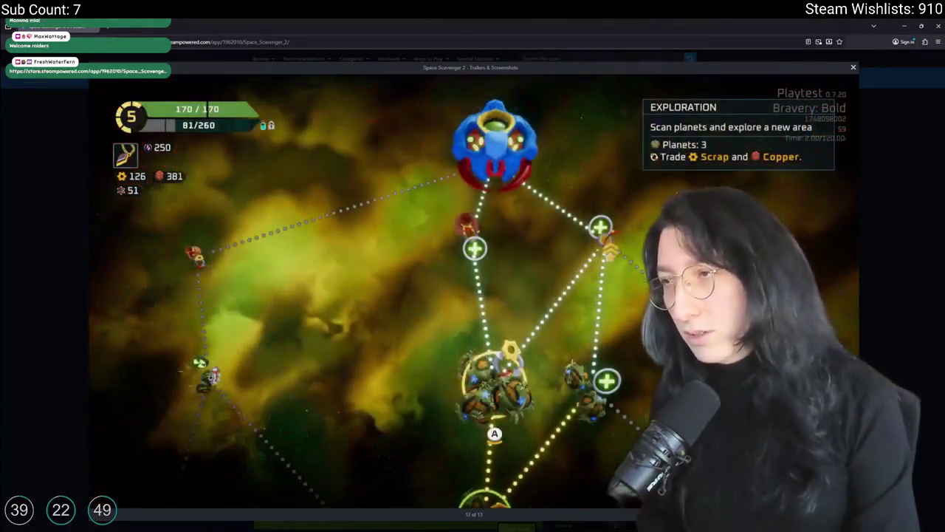
key("Escape")
scroll(497, 345, "down", 3)
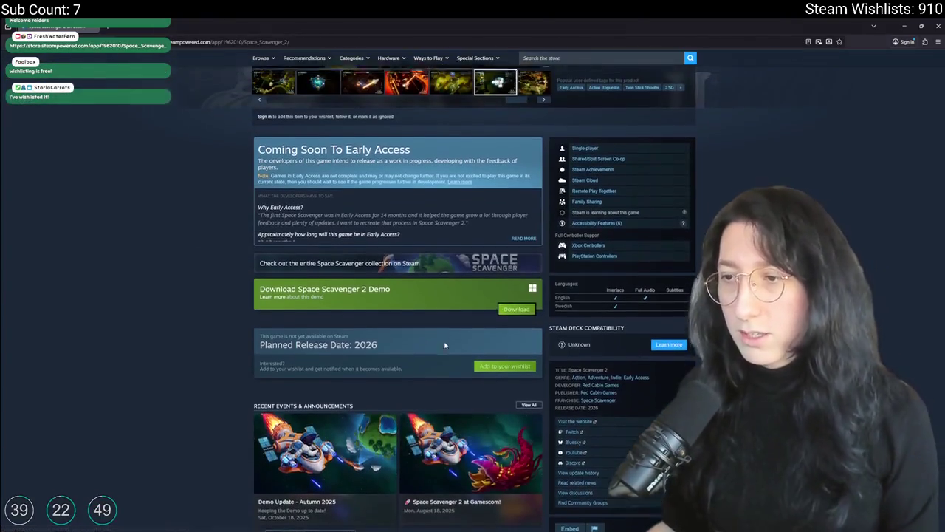
scroll(505, 482, "up", 3)
Try wishlisting Space Scavenger 2, accept the sign-in prompt, and start a system search for Steam.
left_click(505, 477)
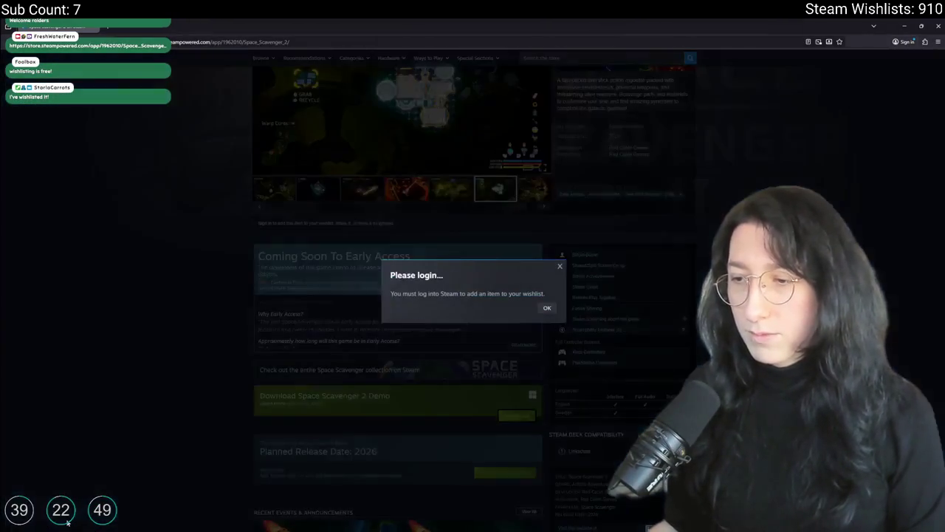
left_click(545, 309)
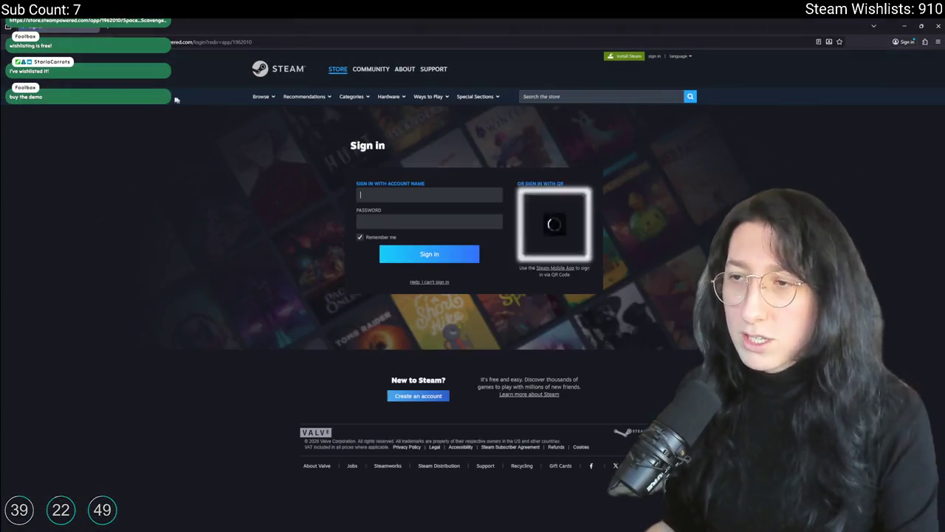
key("alt+Tab")
key("super")
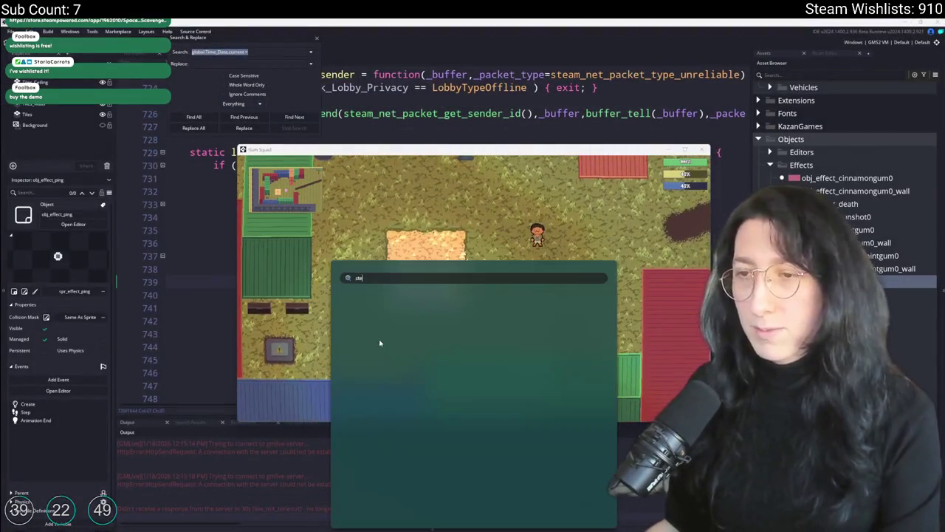
Launch the Steam app and open the Space Scavenger 2 store page by searching 'space scave'.
type("steam")
left_click(373, 336)
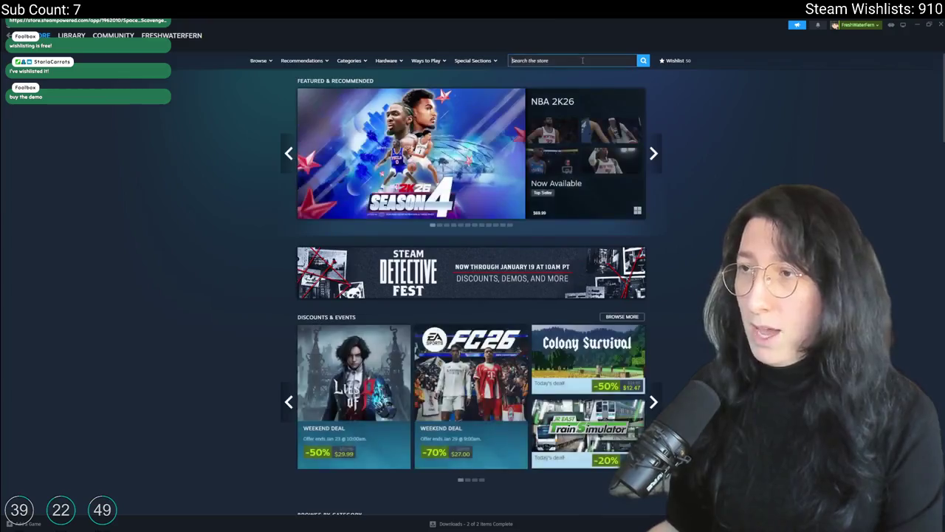
left_click(580, 61)
type("space ")
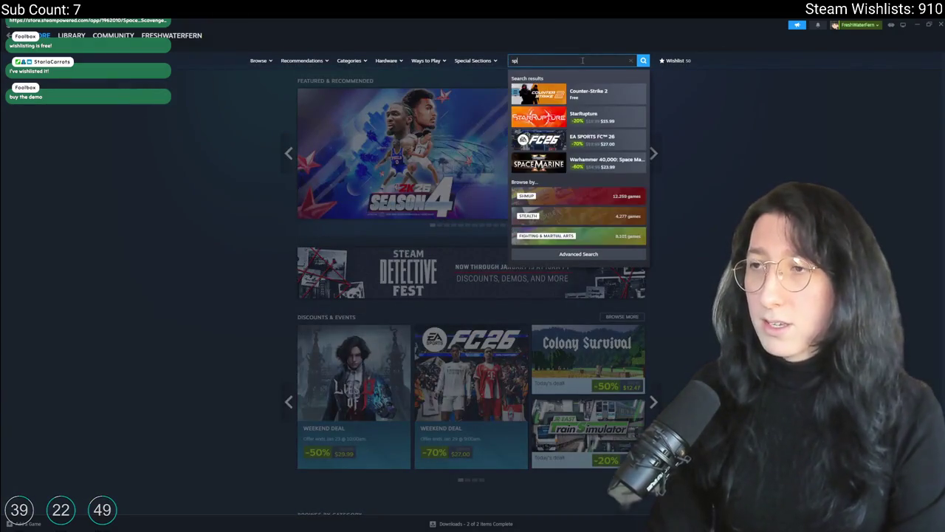
type("scave")
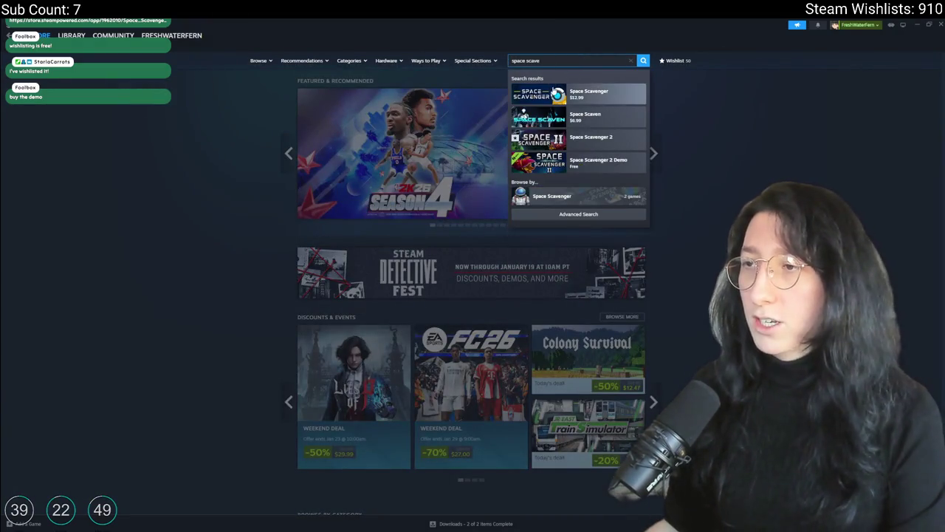
left_click(591, 136)
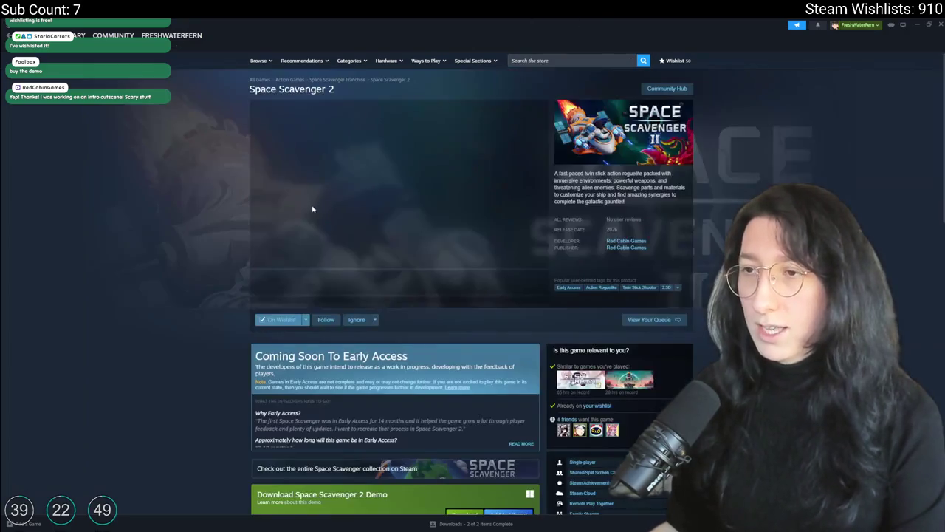
Confirm Space Scavenger 2 shows On Wishlist, then close Steam.
scroll(313, 209, "down", 2)
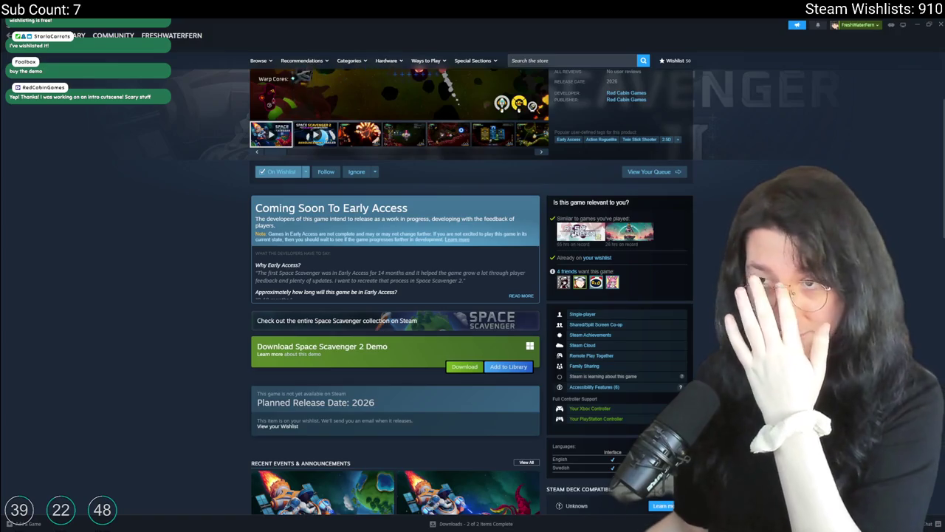
scroll(222, 213, "up", 3)
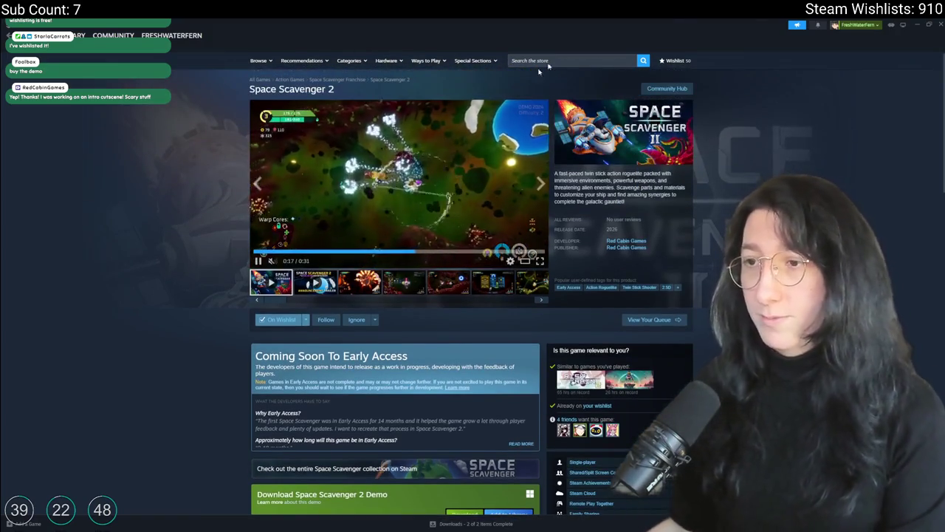
left_click(938, 24)
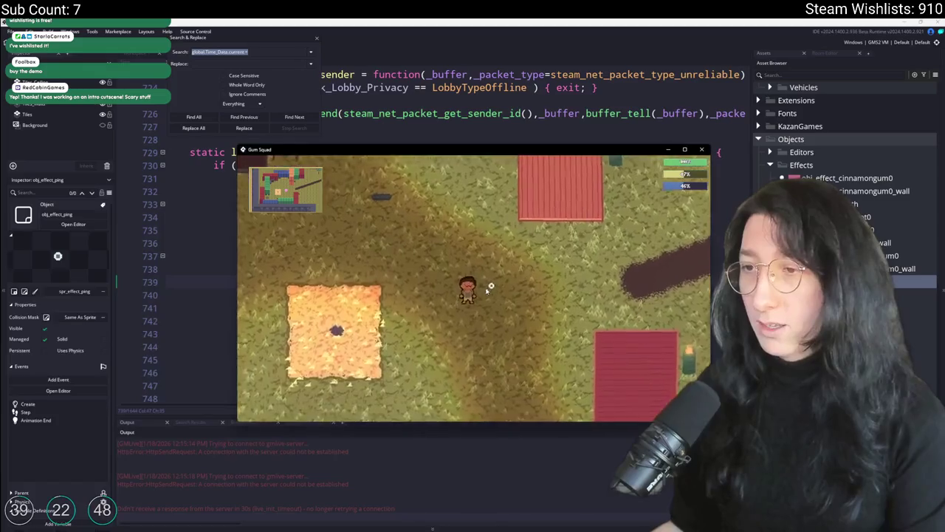
Fill the screen with the game and walk up the dirt path past the crossroads, briefly opening the inventory.
left_click(685, 149)
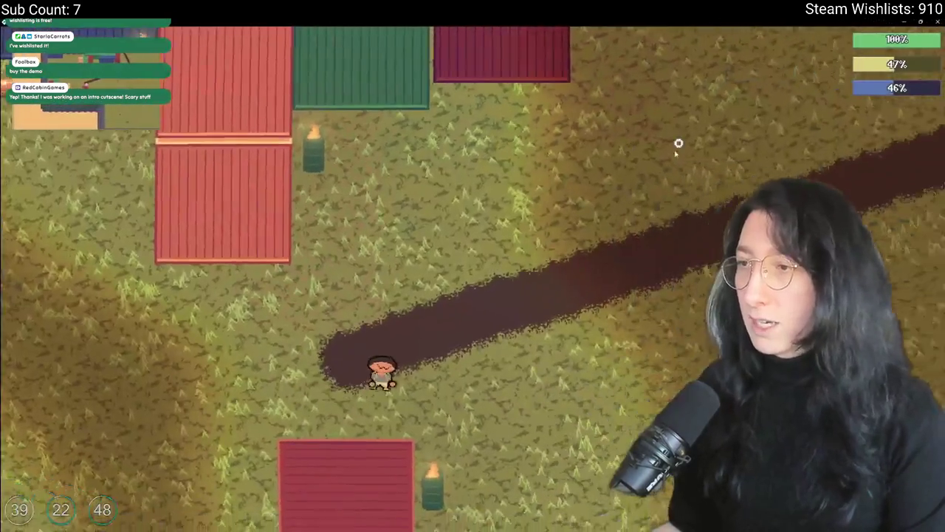
key("d")
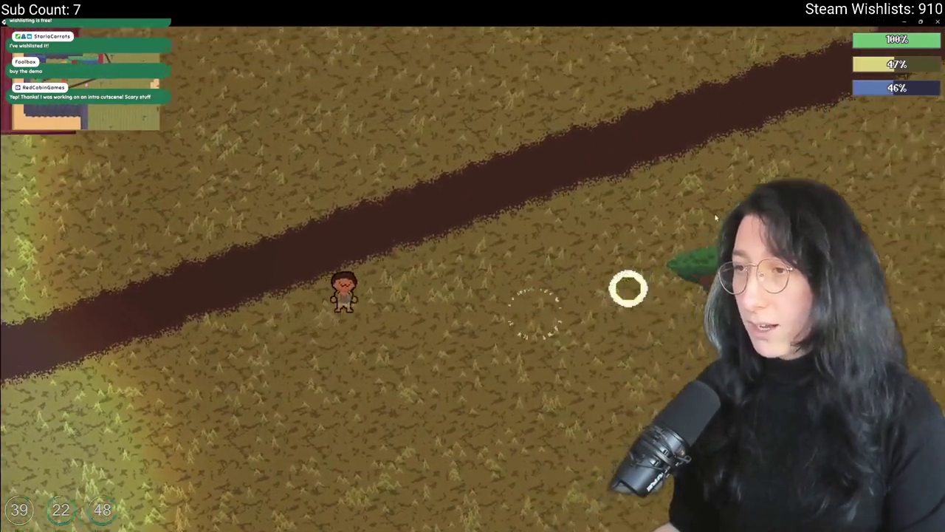
key("w")
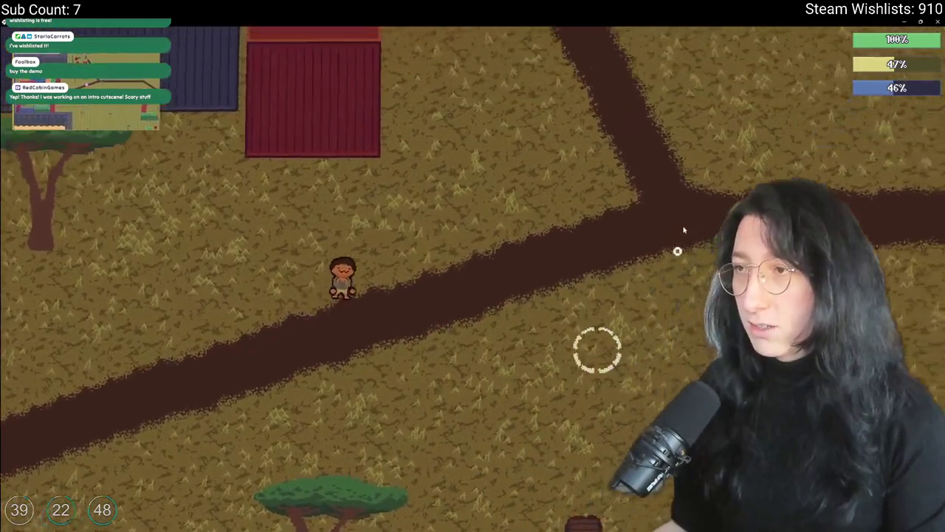
key("d")
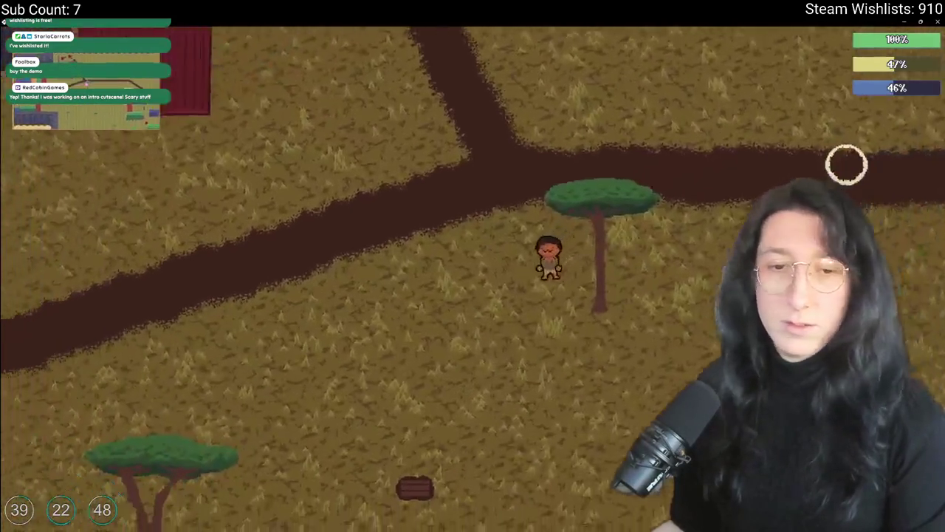
key("s")
key("i")
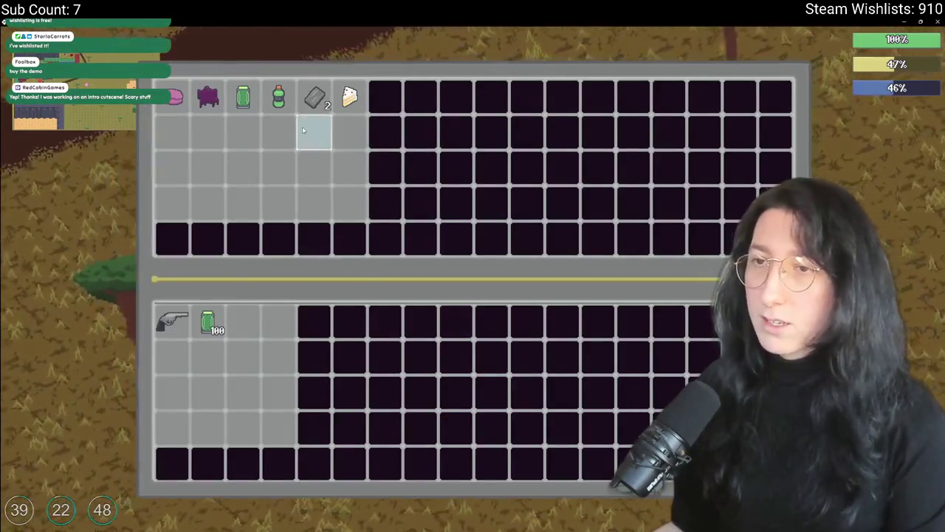
key("i")
key("a")
key("w")
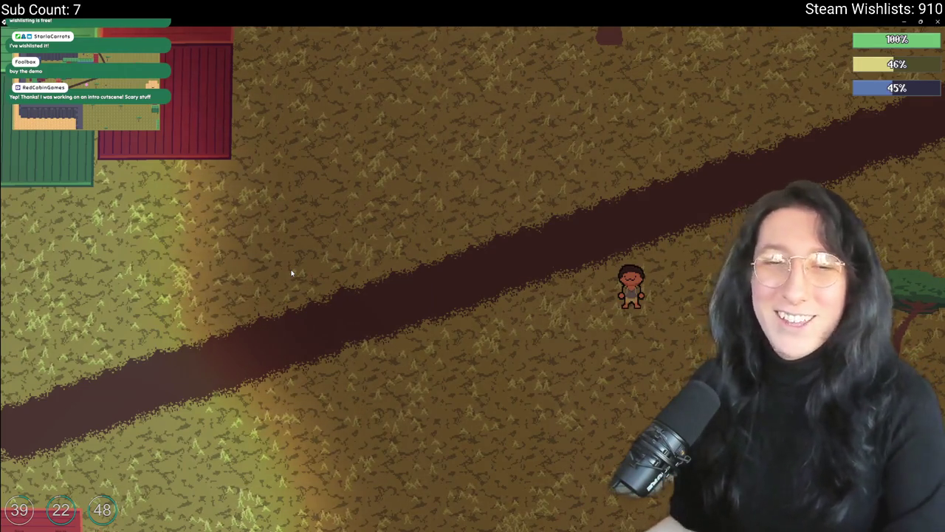
Walk south and east across the field to the clearing along the blue container.
key("s")
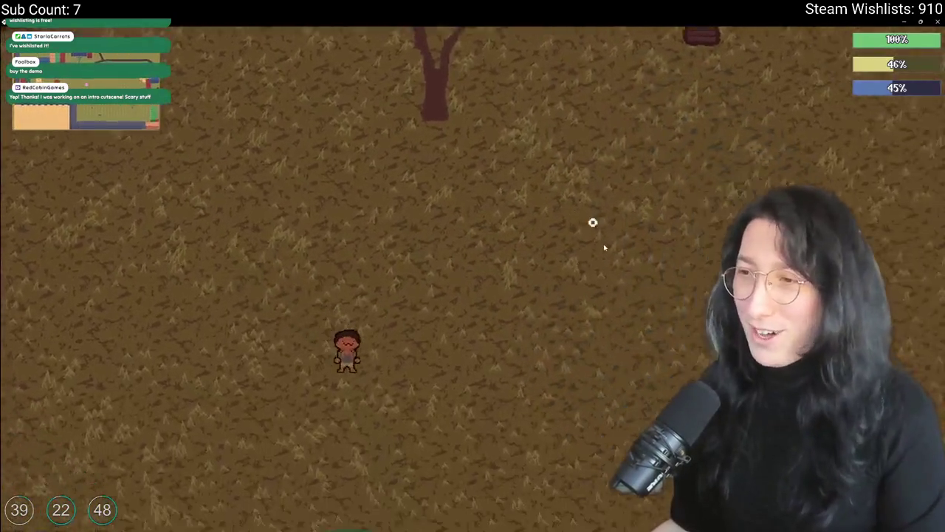
key("d")
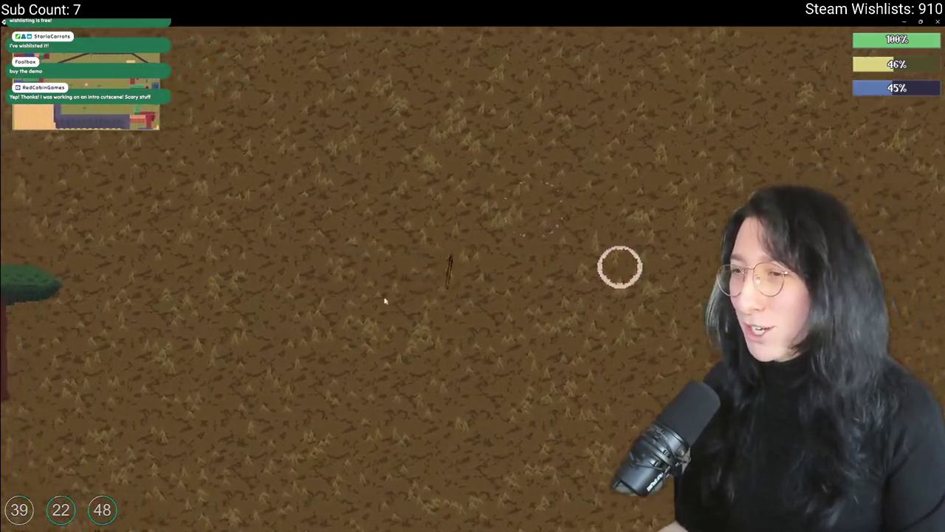
key("d")
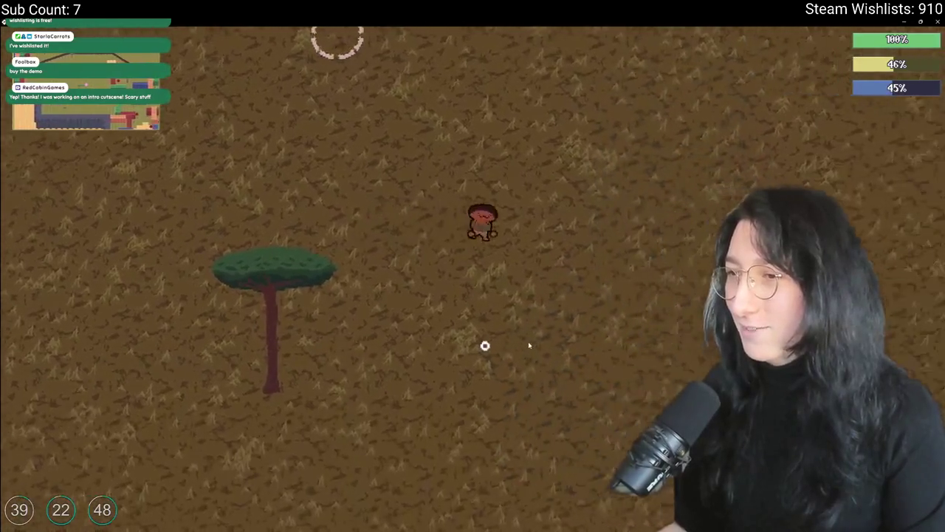
key("w")
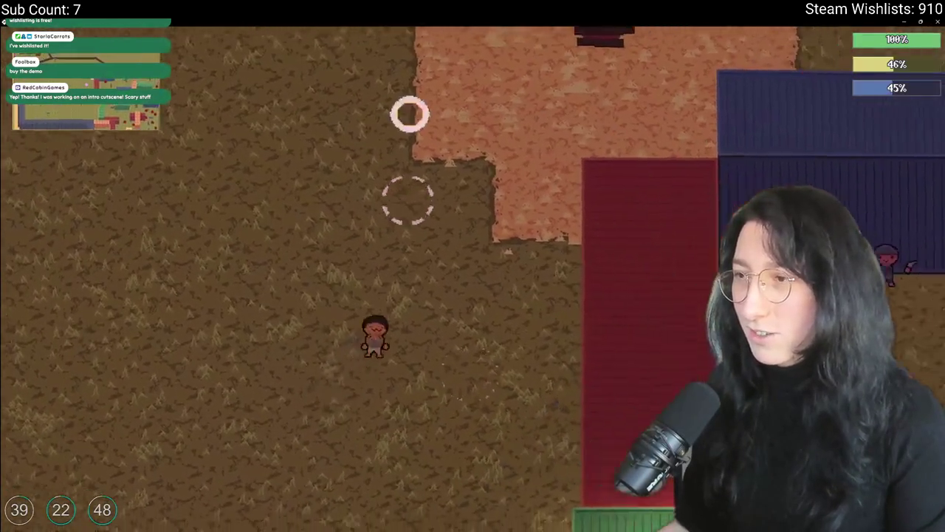
key("d")
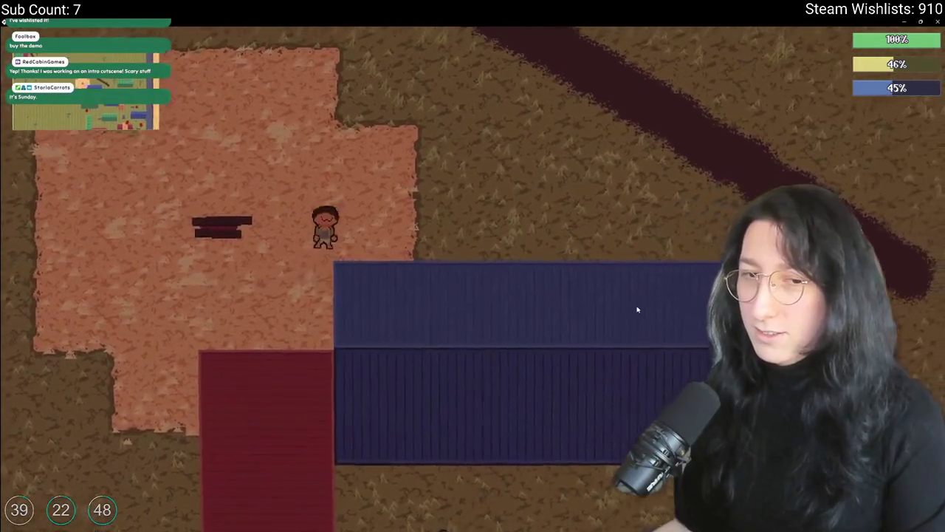
key("d")
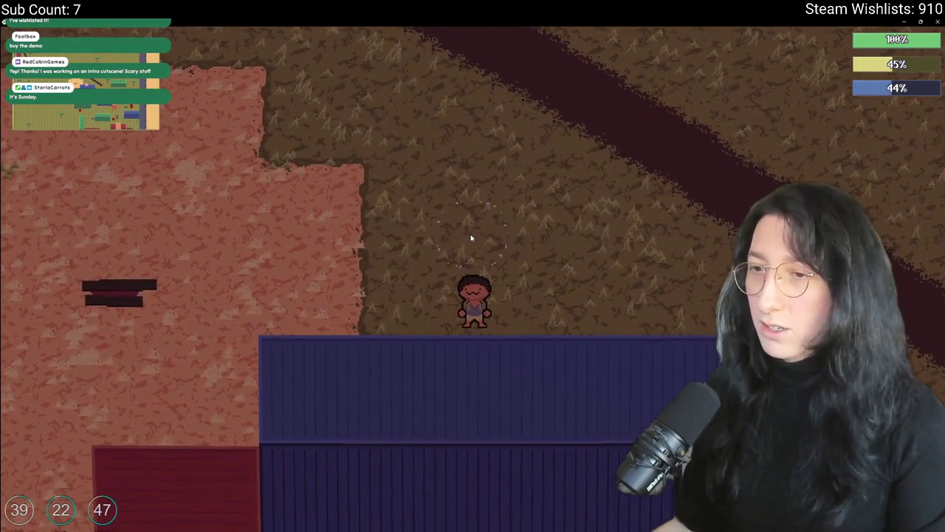
key("a")
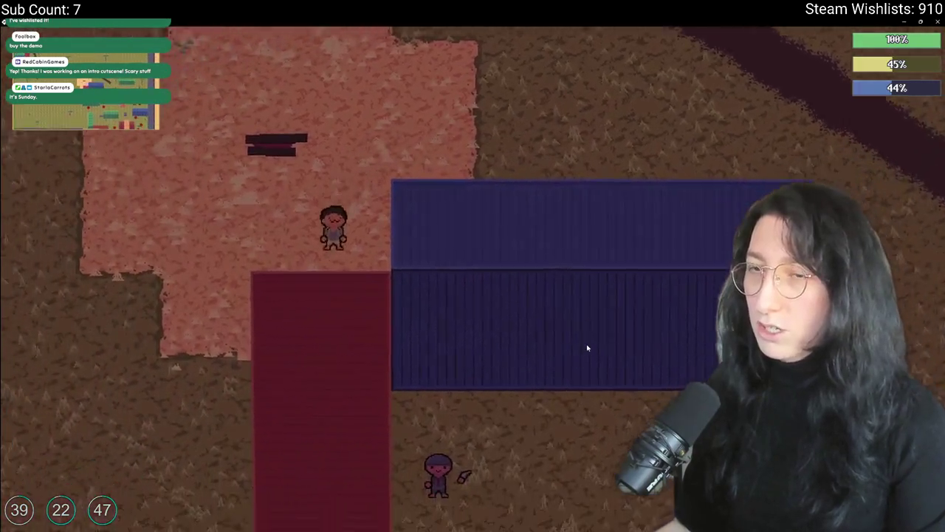
key("w")
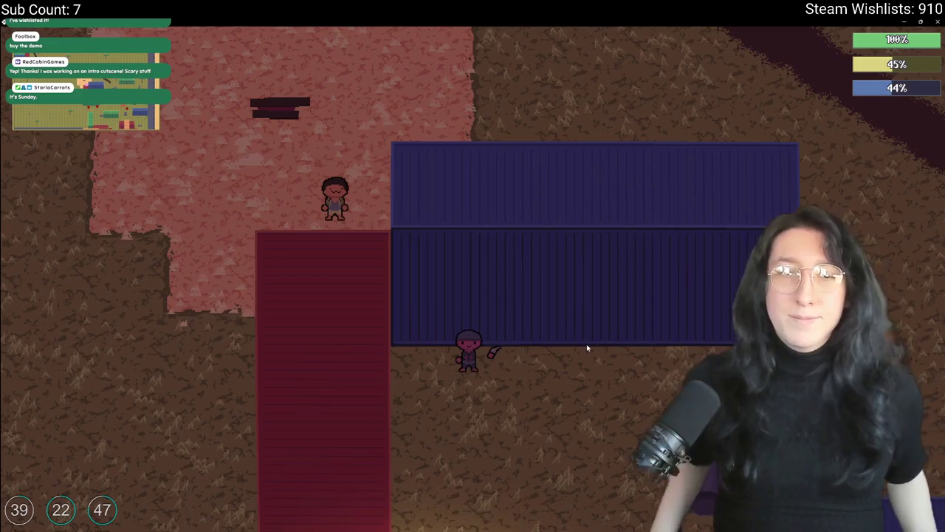
key("d")
key("d")
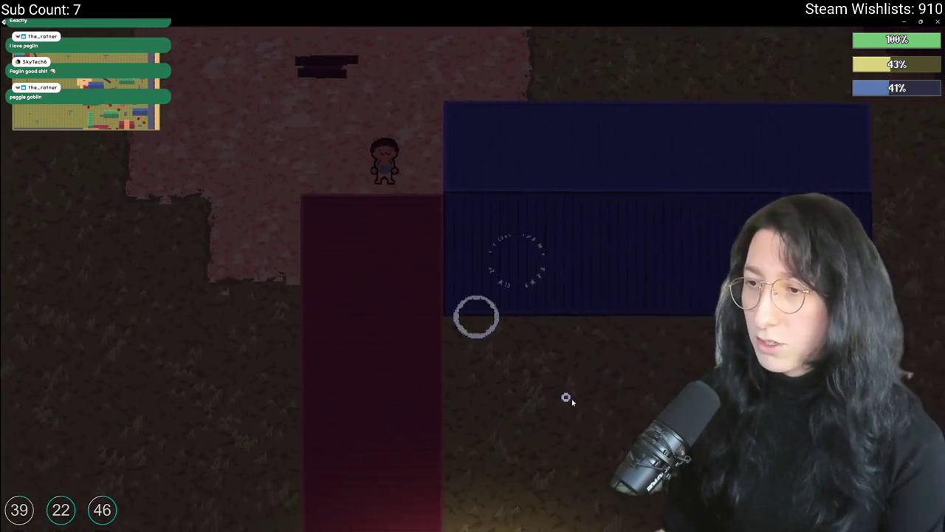
Walk down past the red container to the green building's fire barrel, glancing at the inventory.
key("a")
key("s")
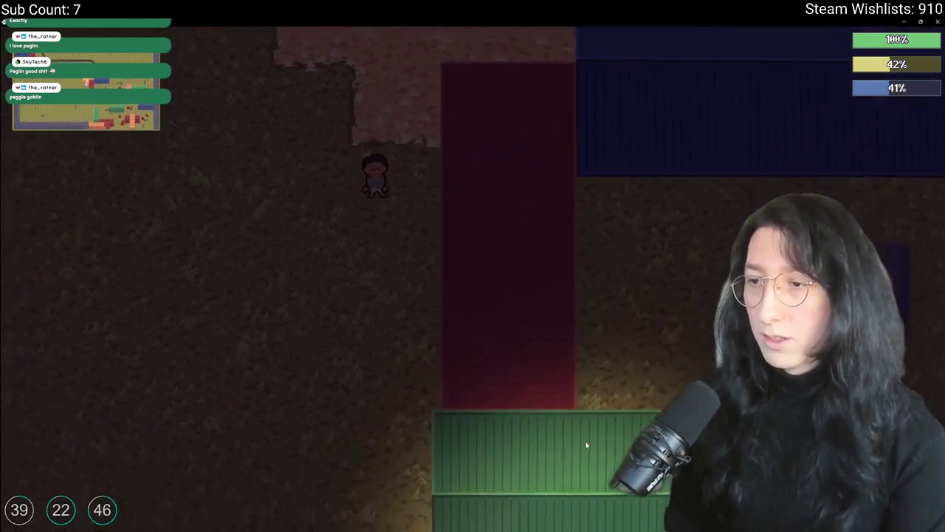
key("s")
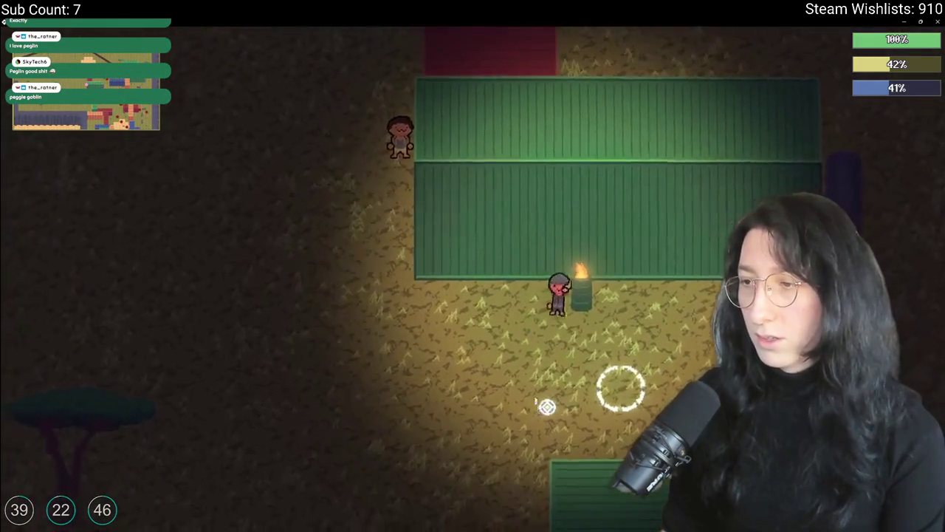
key("Tab")
key("Tab")
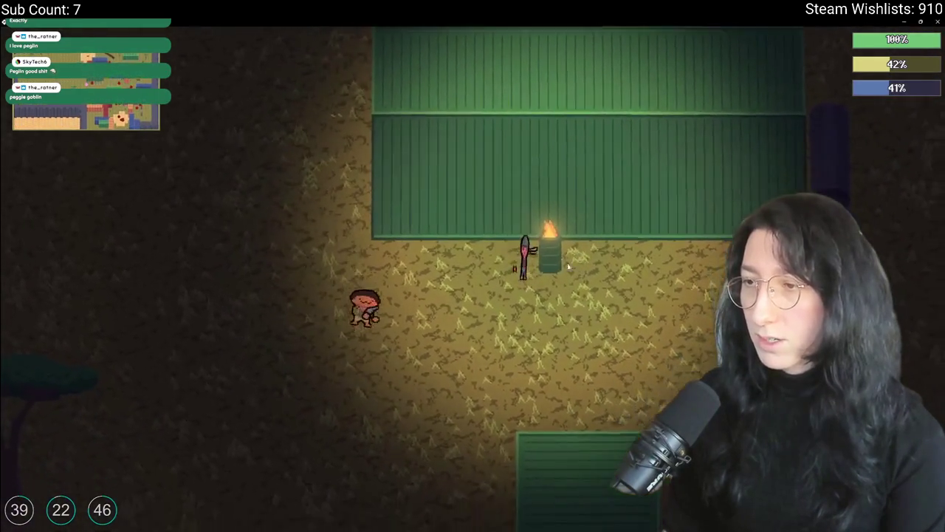
key("s")
key("a")
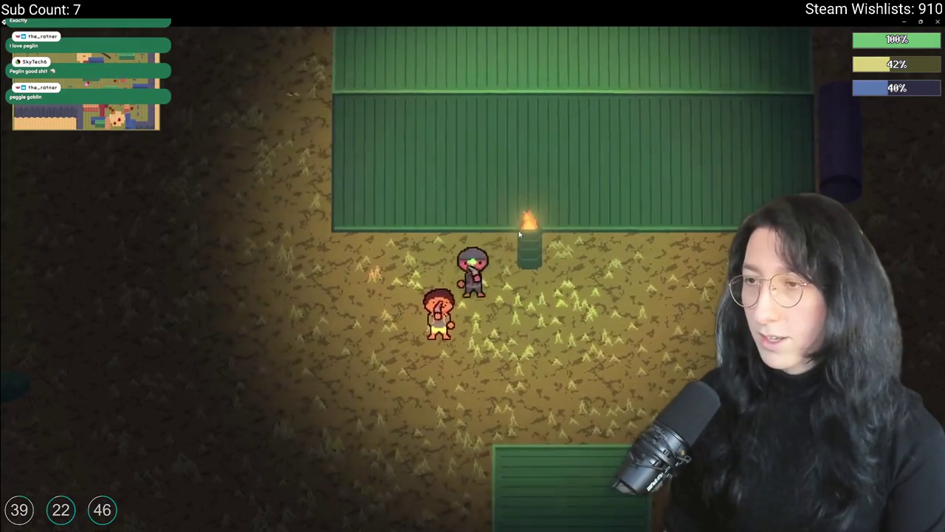
key("a")
key("w")
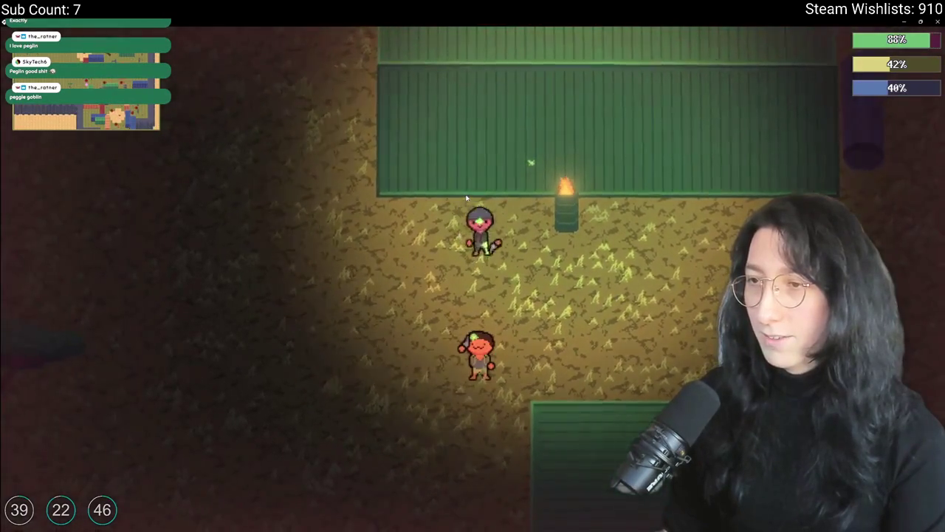
Fight the enemy around the fire barrel until the game over, then close the test game.
key("d")
key("a")
key("w")
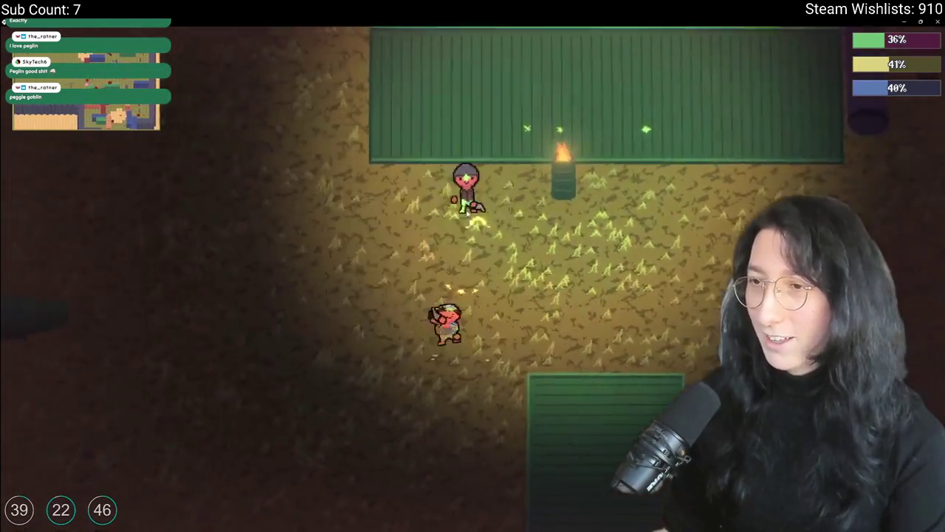
key("d")
key("w")
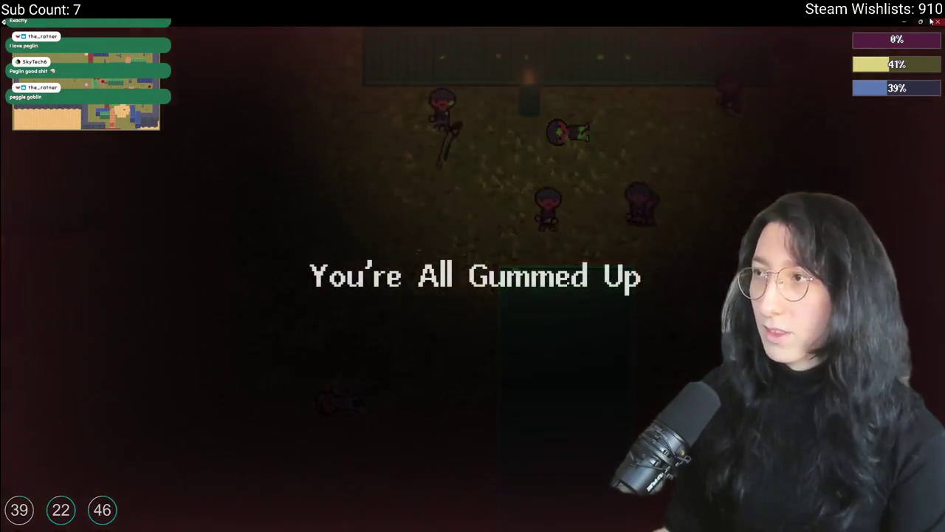
left_click(935, 22)
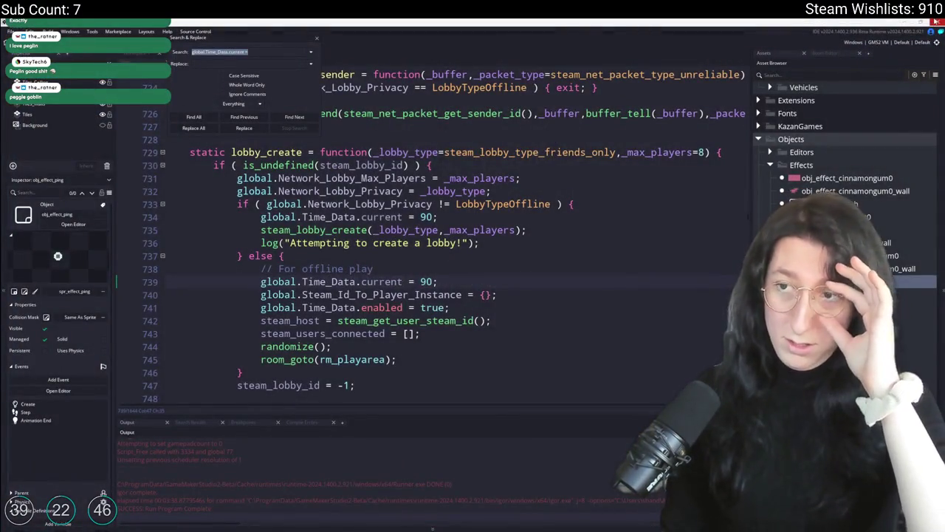
Open obj_enemy_glummer via Ctrl+T, change its Create event hp from 40 to 30, and close it.
left_click(483, 168)
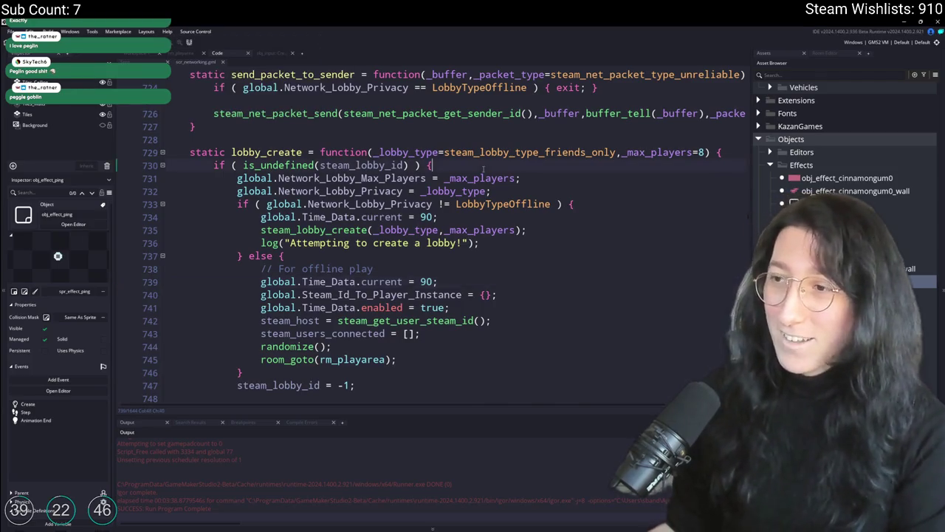
key("ctrl+t")
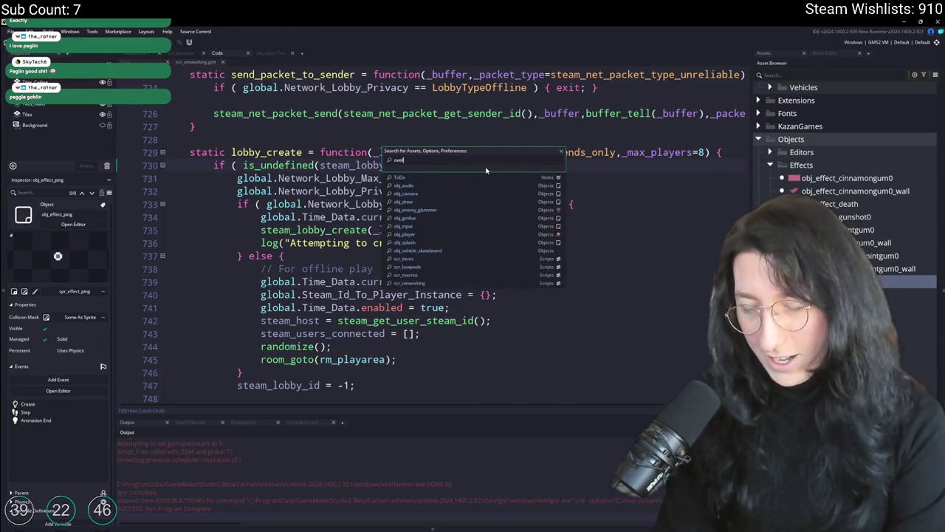
key("BackSpace")
key("BackSpace")
key("BackSpace")
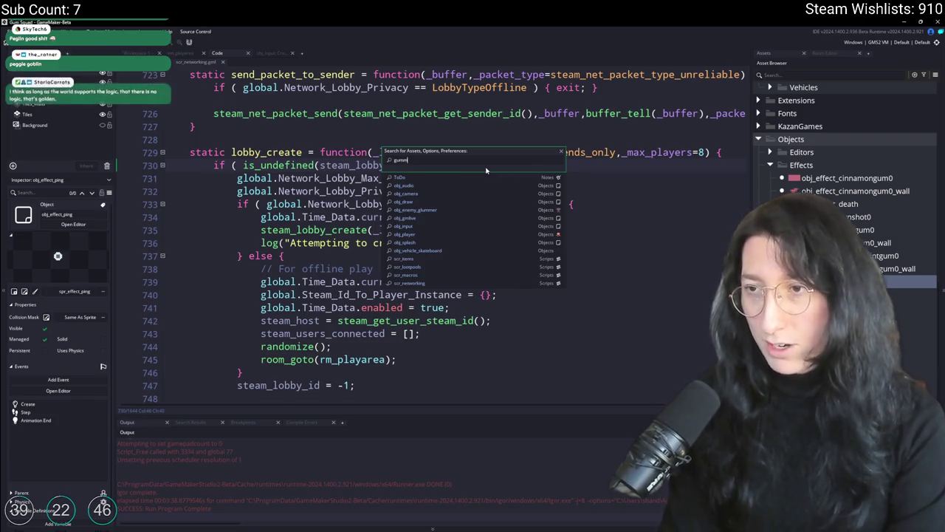
type("gl")
key("Return")
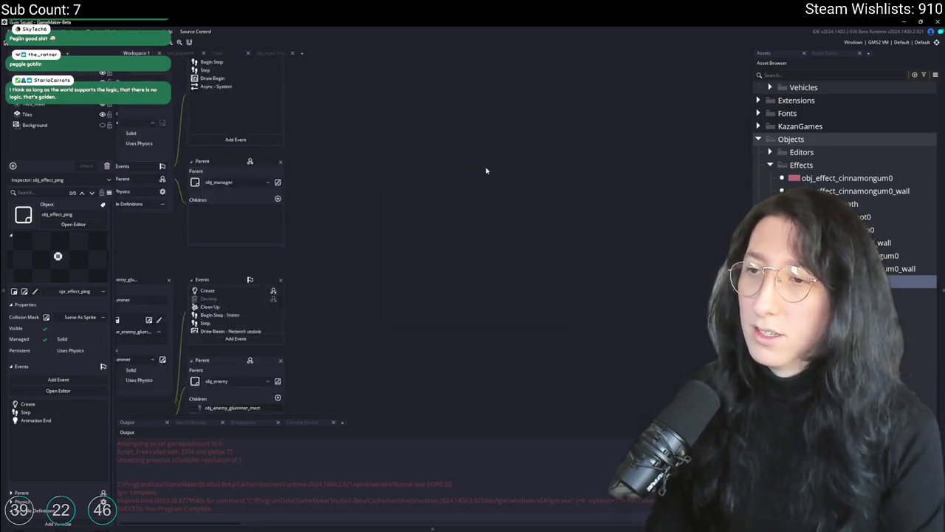
double_click(284, 143)
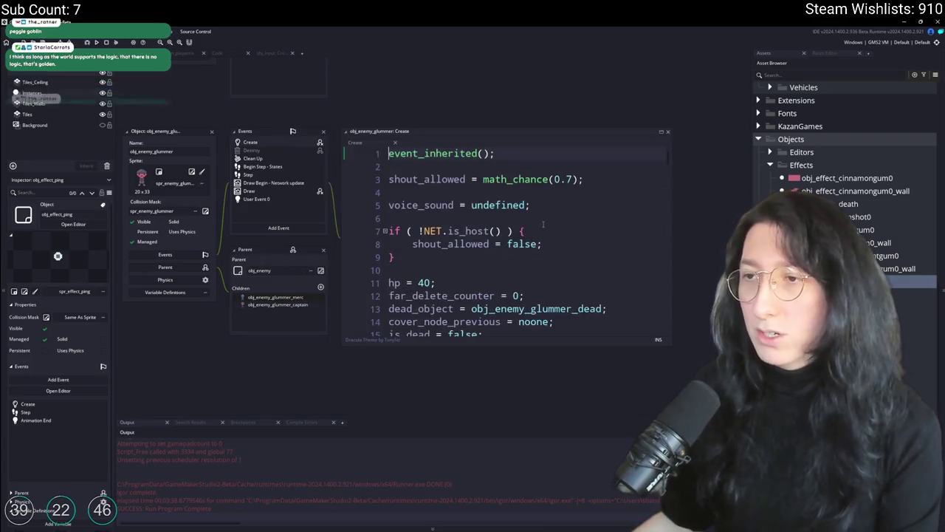
scroll(407, 194, "down", 3)
type("3")
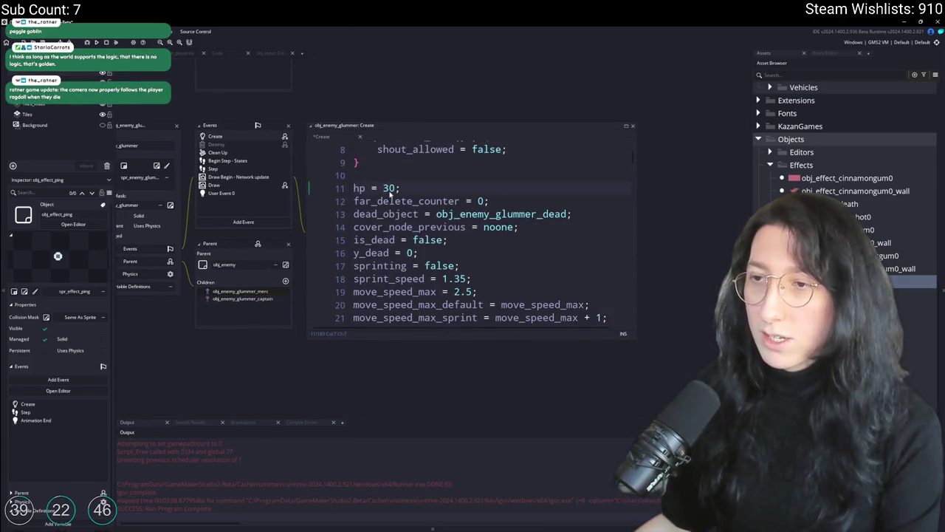
left_click(399, 188)
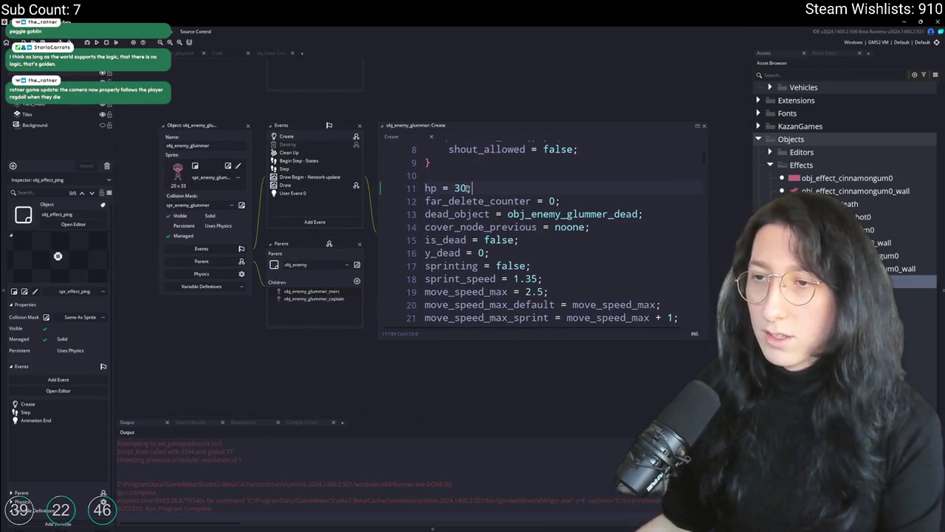
left_click(249, 126)
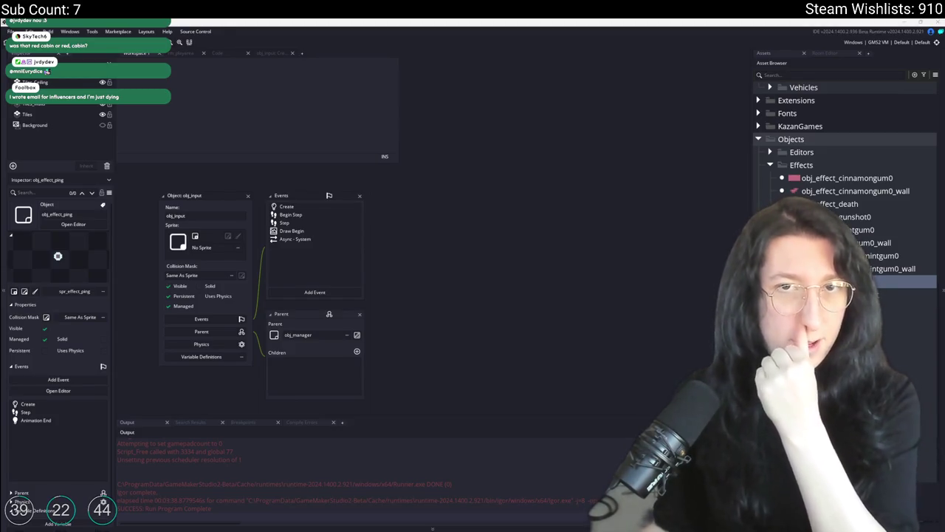
key("alt+Tab")
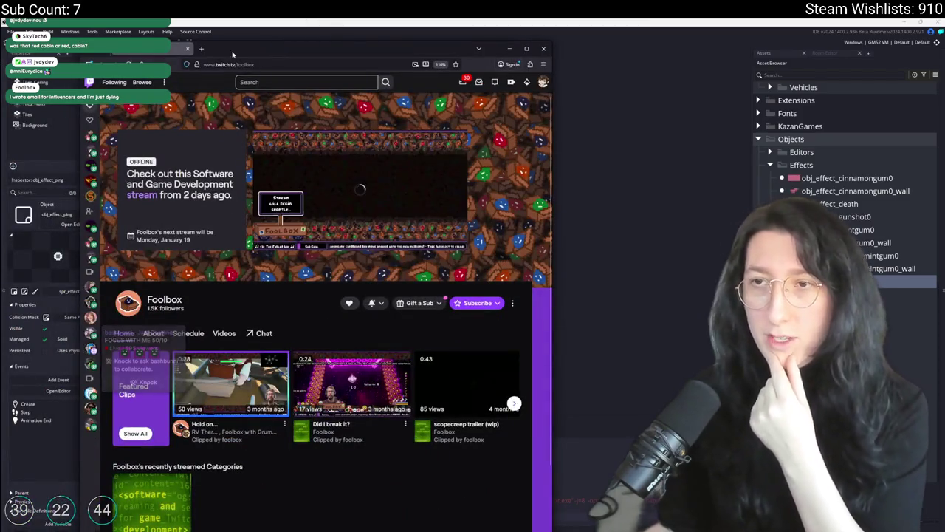
Maximize the browser, view the Foolbox channel's About section, and follow its Block Shop Steam link.
double_click(233, 54)
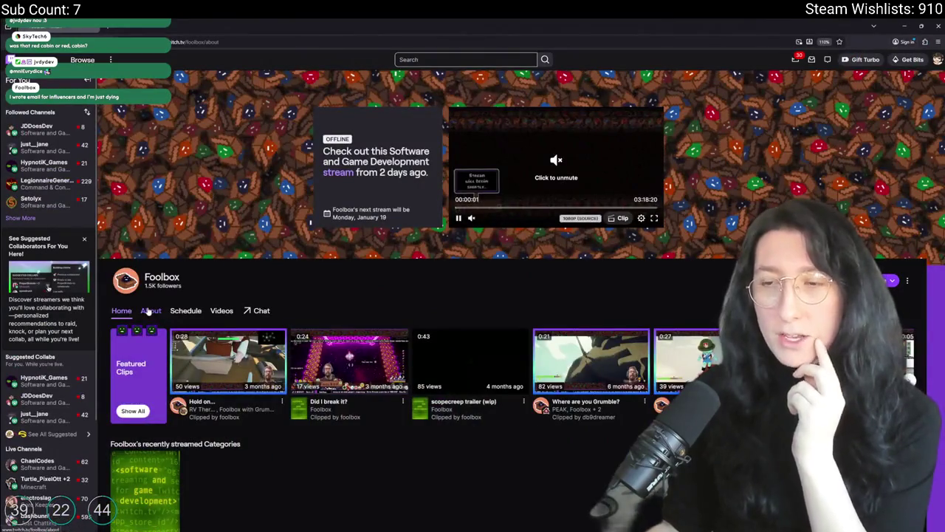
left_click(150, 311)
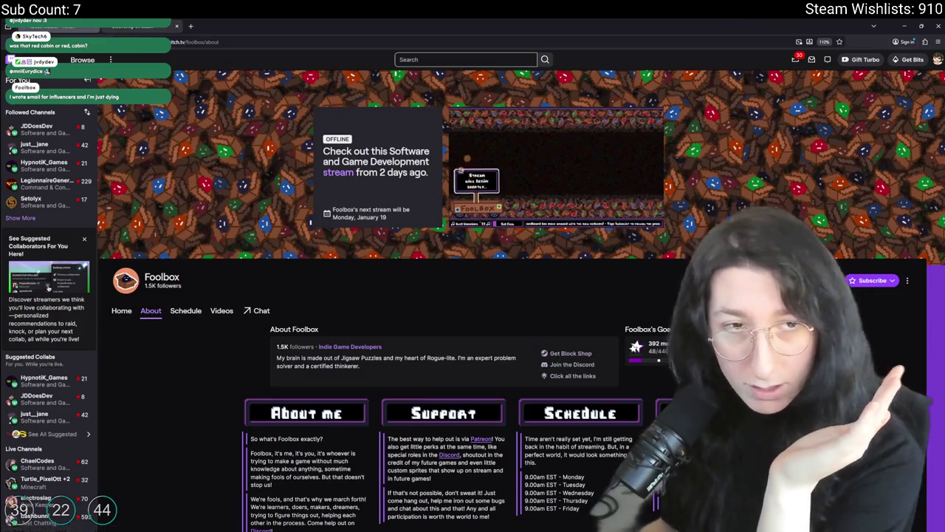
left_click(560, 354)
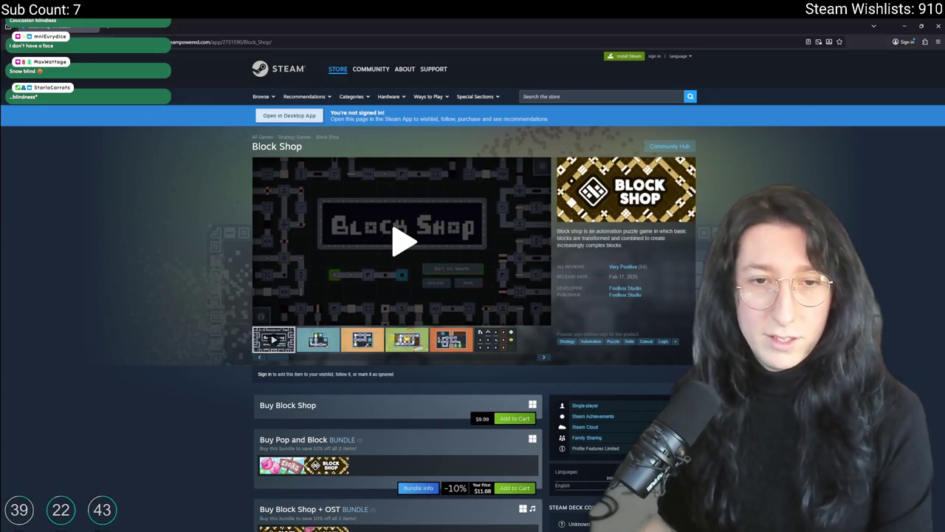
Play the Block Shop trailer full screen, exiting and re-entering full screen once.
left_click(383, 322)
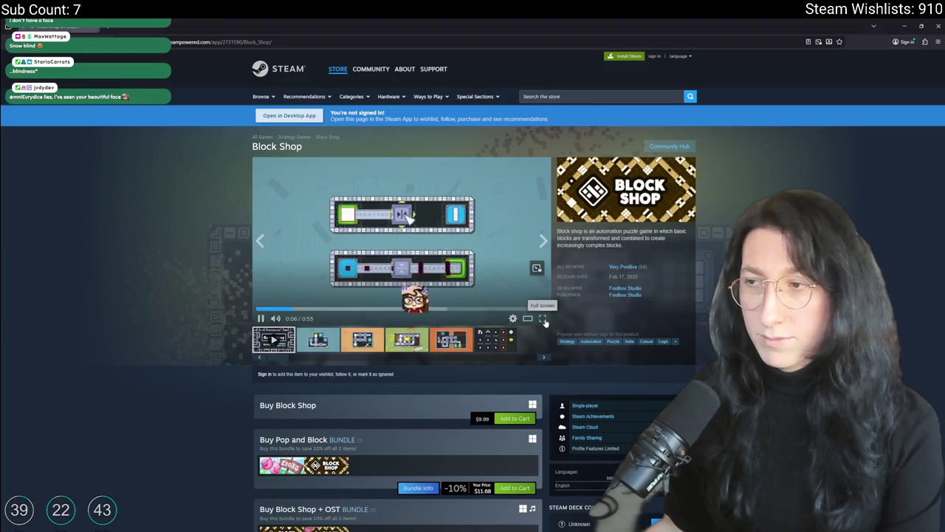
left_click(543, 318)
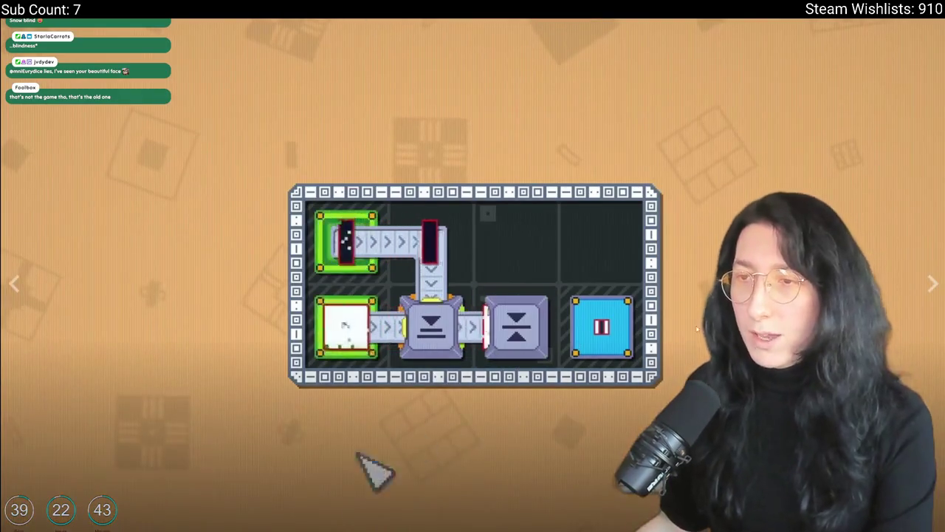
key("Escape")
left_click(543, 318)
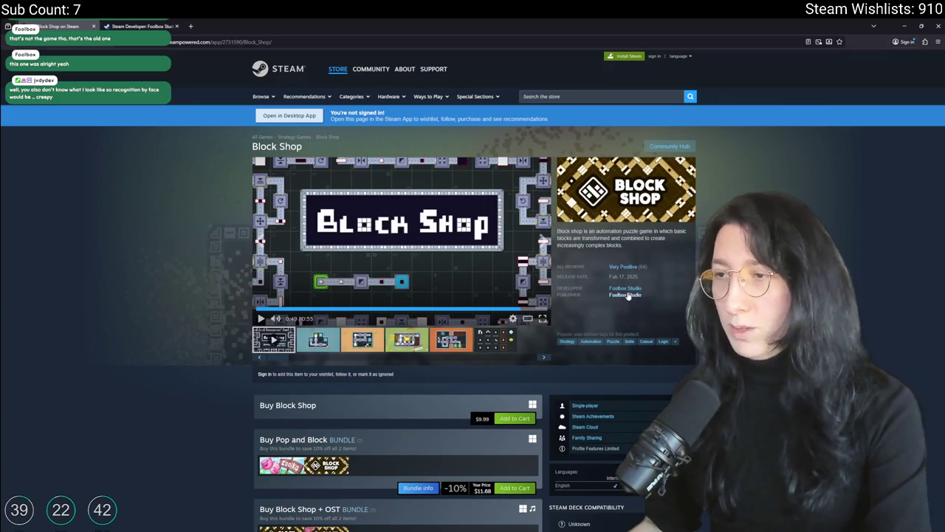
Return to the Block Shop store page.
scroll(306, 282, "down", 3)
scroll(305, 282, "up", 3)
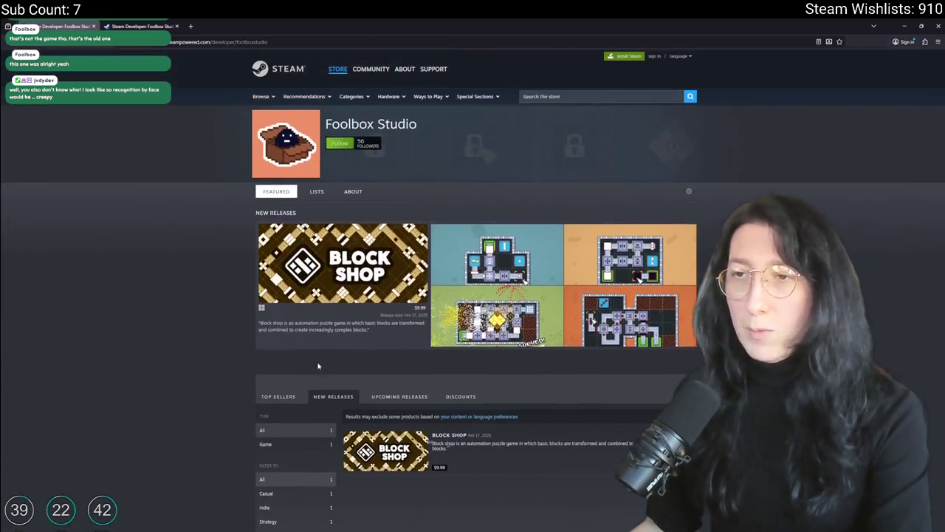
scroll(306, 282, "down", 2)
scroll(306, 282, "up", 2)
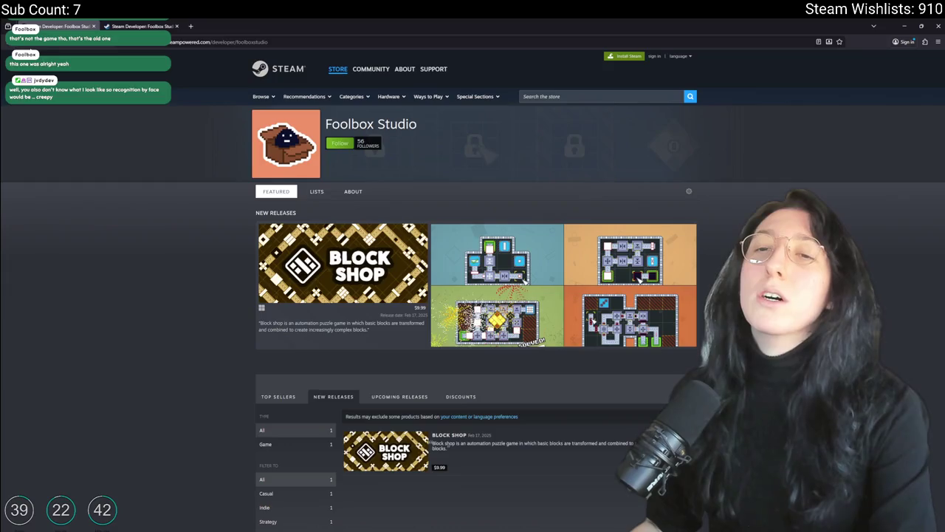
left_click(639, 277)
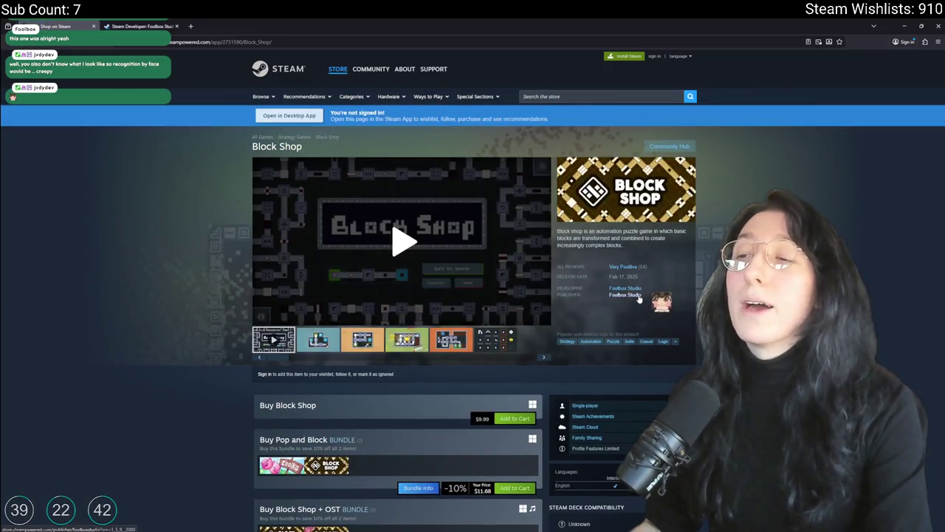
Open SCOPECREEP from Foolbox Studio's Upcoming Releases and play its trailer full screen.
left_click(638, 296)
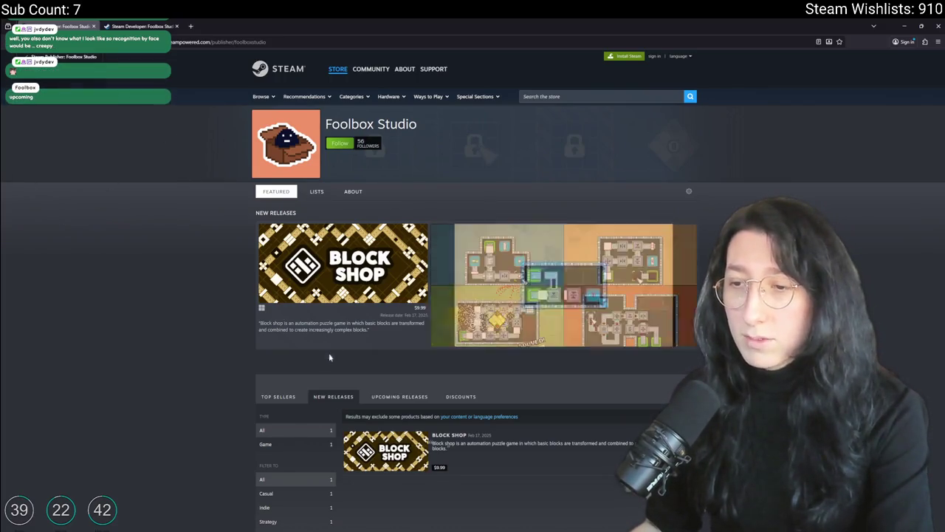
left_click(423, 400)
mouse_move(386, 390)
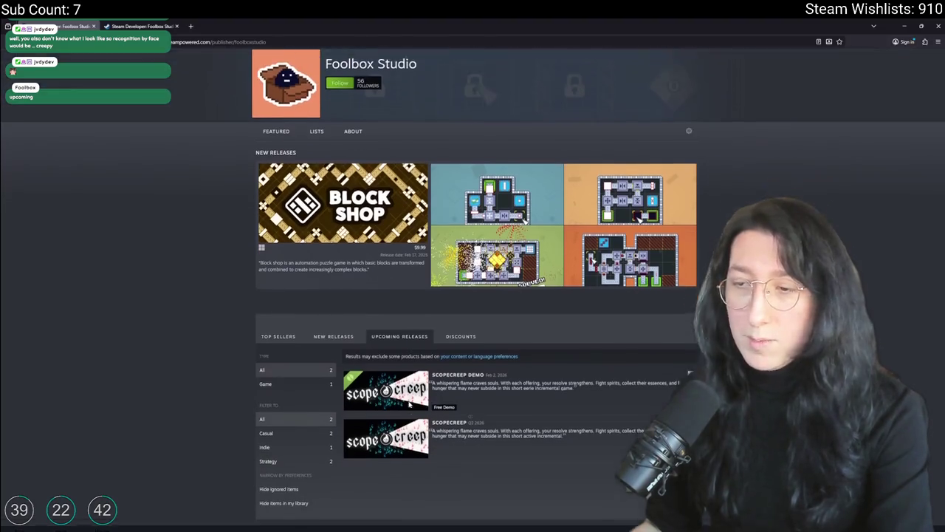
scroll(424, 400, "down", 1)
left_click(423, 413)
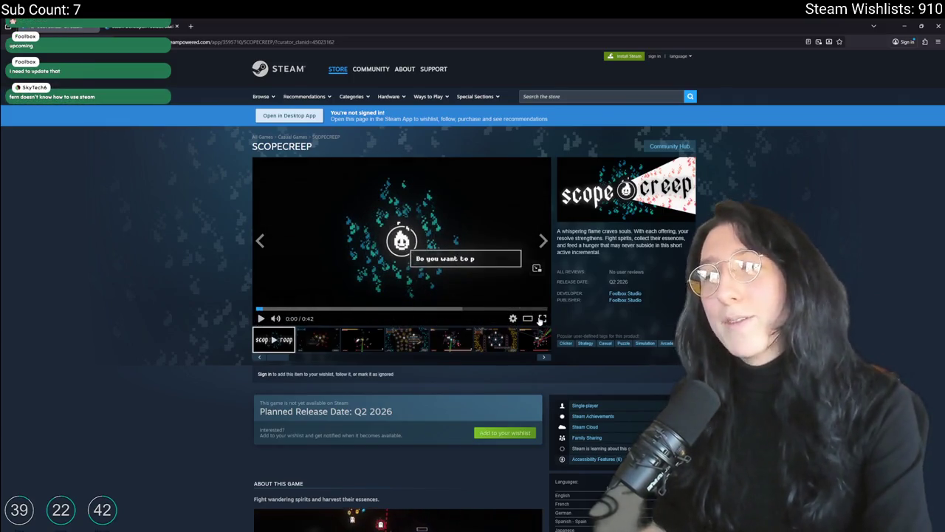
left_click(542, 319)
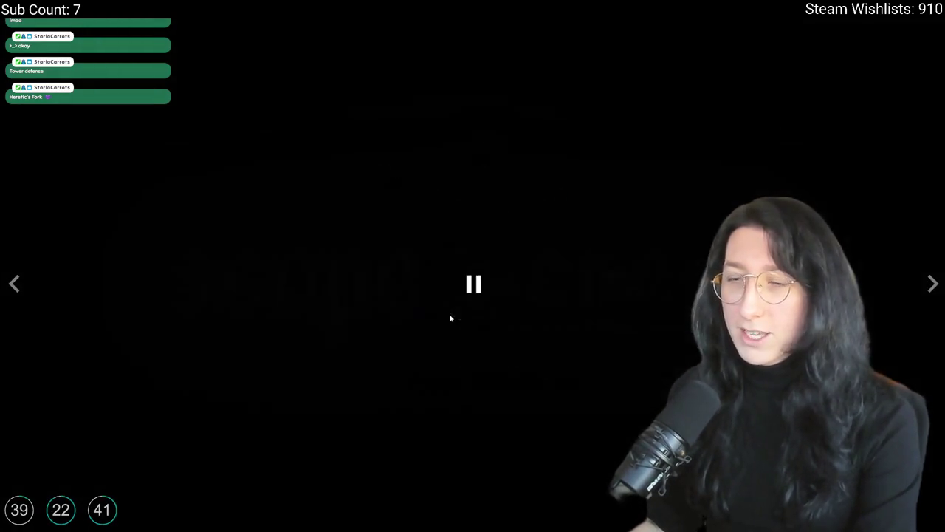
Exit the full-screen trailer and show the next SCOPECREEP screenshot.
key("Escape")
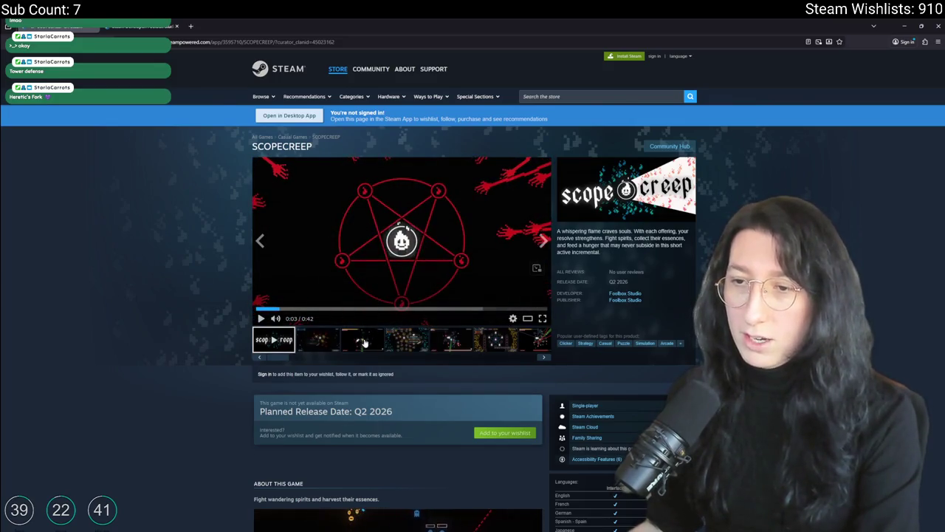
left_click(389, 341)
Scroll through the SCOPECREEP store page's screenshots and details.
scroll(450, 325, "down", 2)
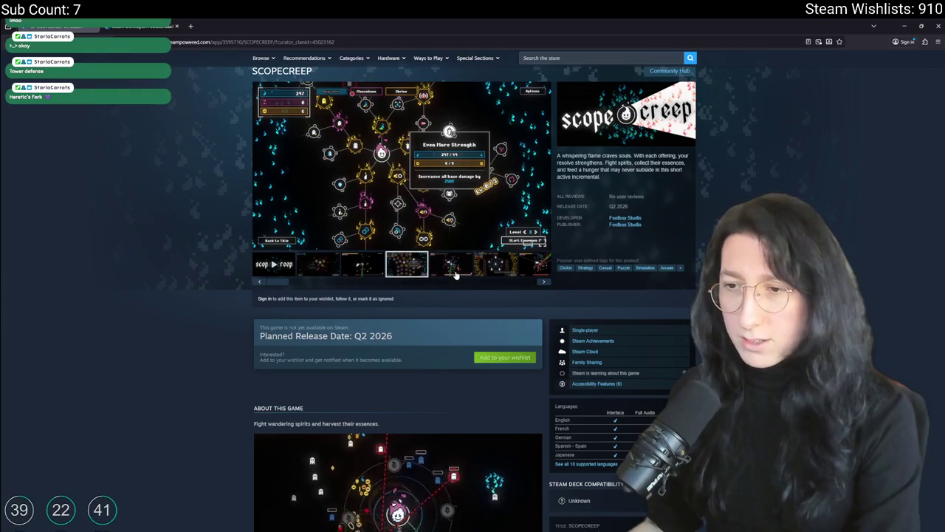
scroll(456, 275, "down", 4)
scroll(436, 270, "down", 3)
scroll(414, 264, "down", 3)
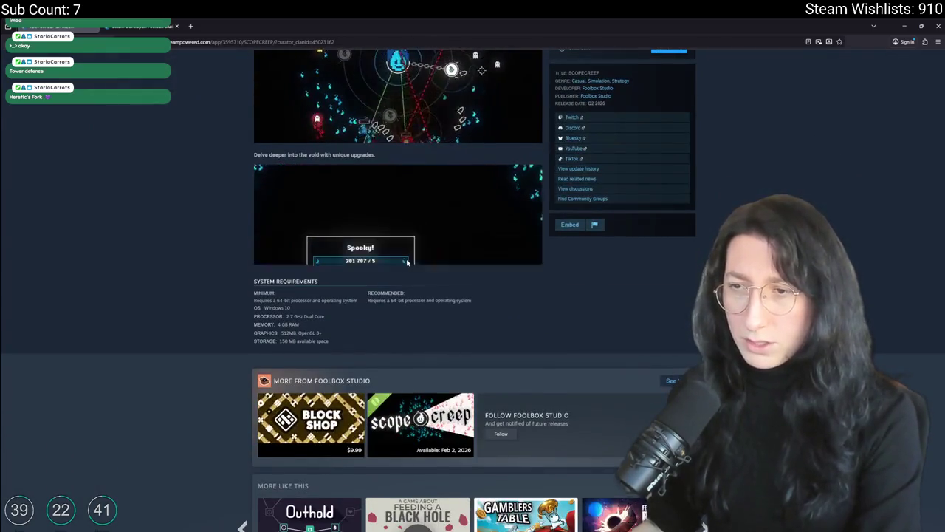
scroll(399, 277, "down", 2)
scroll(388, 288, "down", 2)
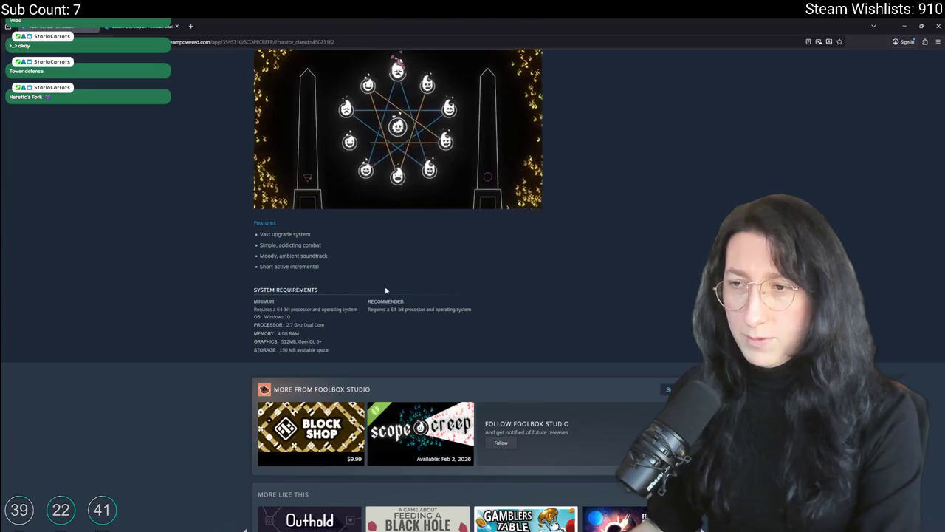
scroll(380, 294, "up", 1)
scroll(369, 302, "up", 4)
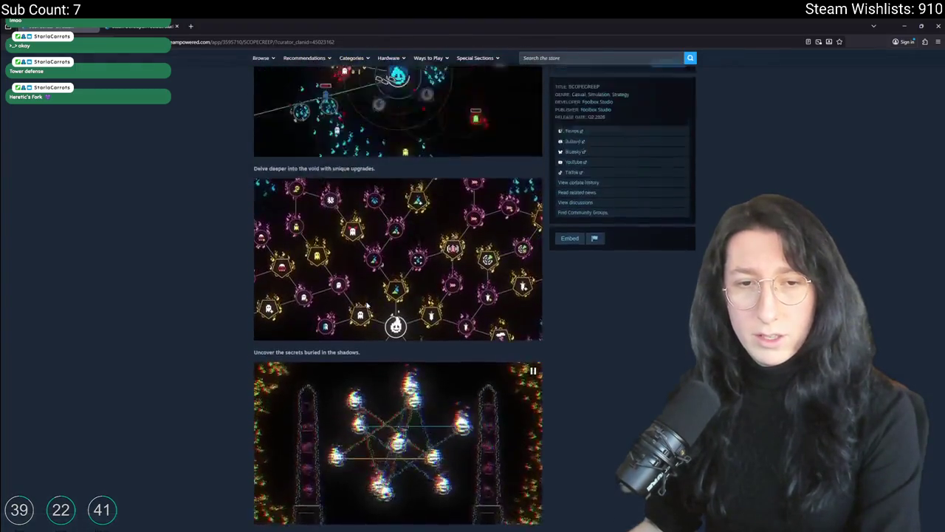
scroll(367, 305, "up", 1)
scroll(367, 305, "up", 2)
scroll(367, 305, "up", 2)
scroll(367, 305, "up", 3)
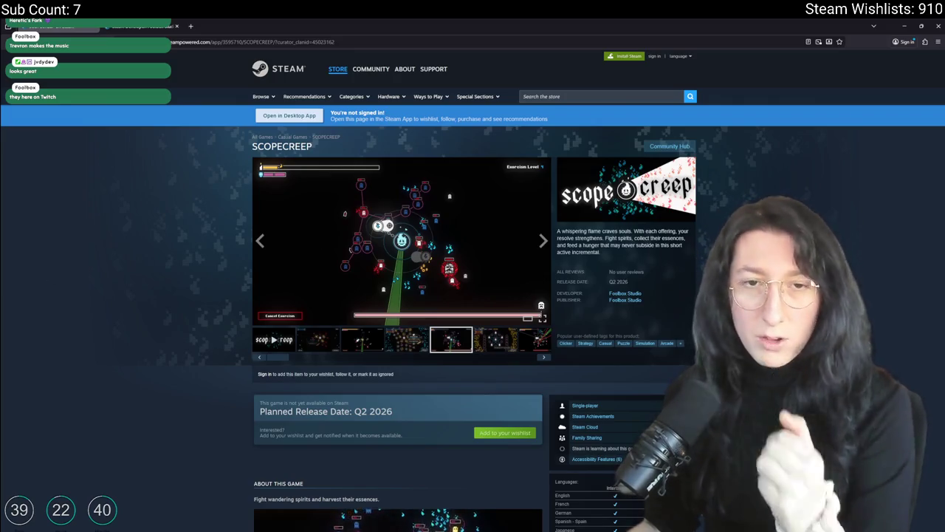
Go to Twitch and open the composer's Bitwig Studio broadcast recording.
key("ctrl+l")
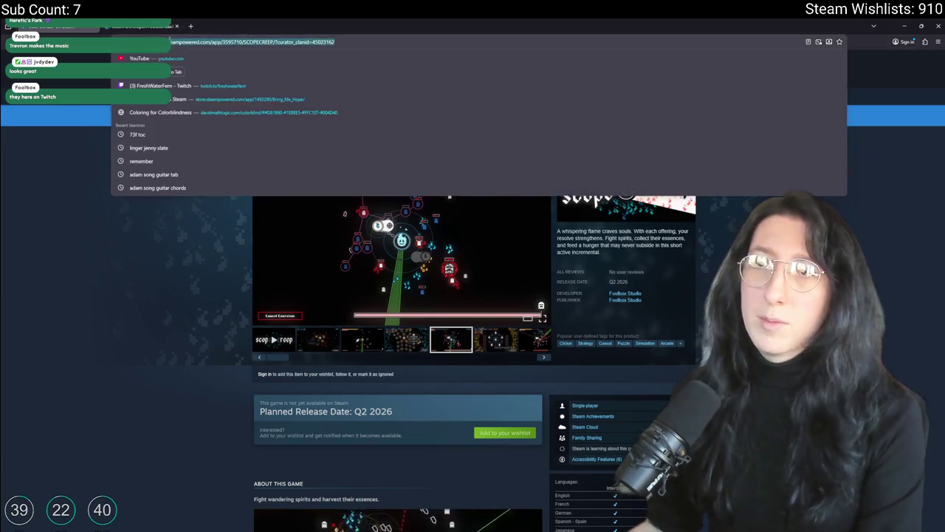
type("twitch.tv/travisvroman")
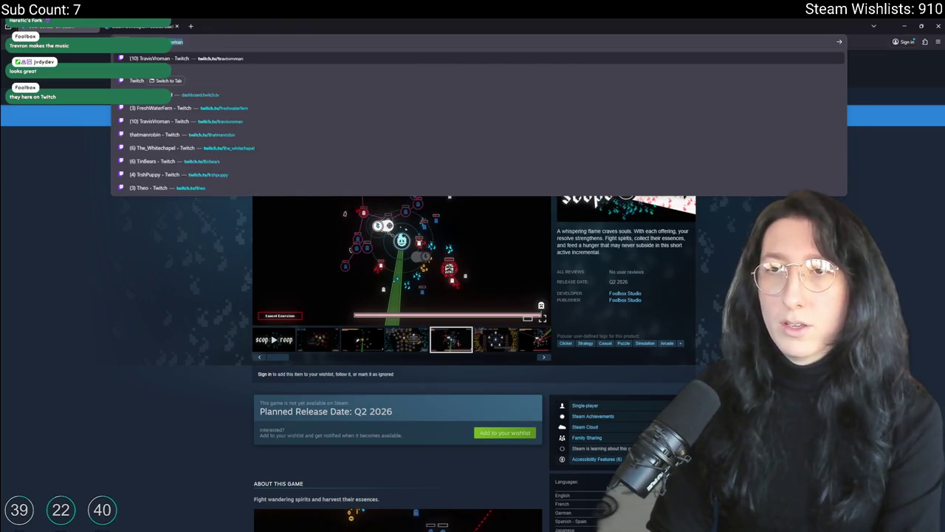
key("Return")
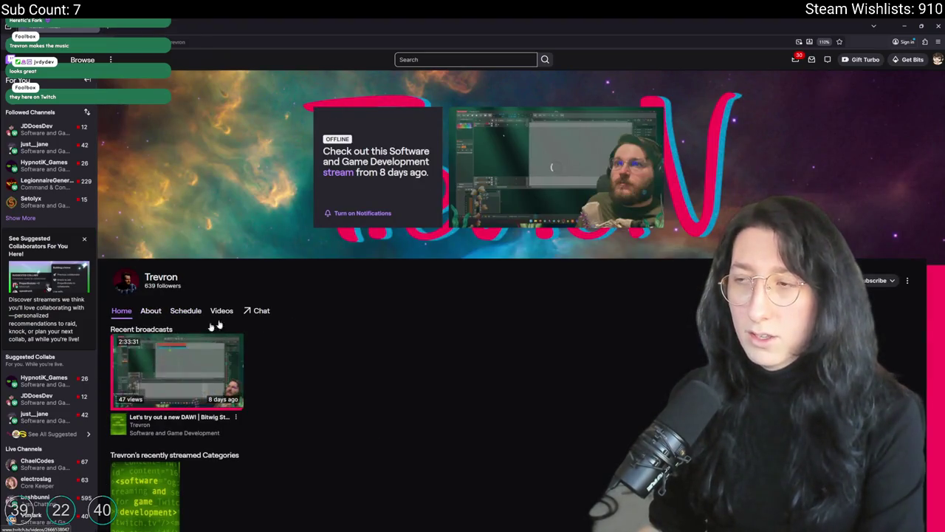
left_click(177, 408)
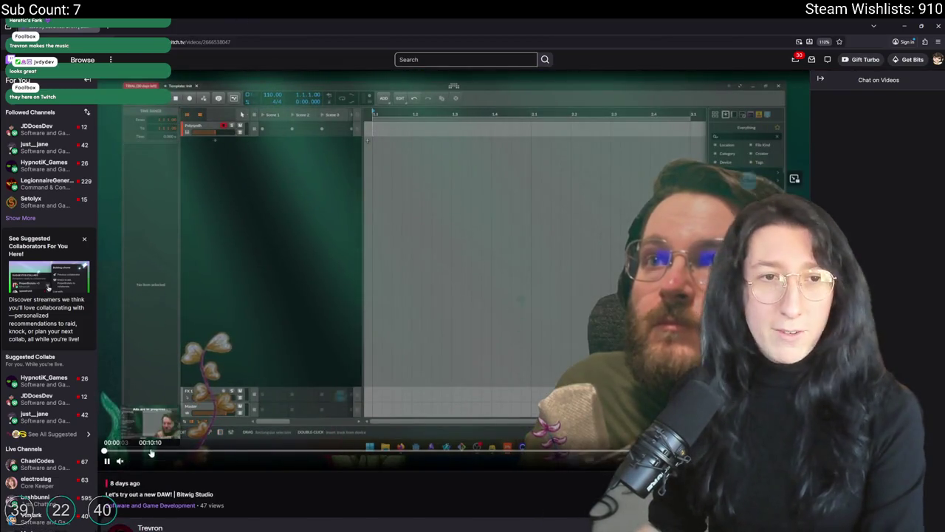
Skip the broadcast ahead to about 24 minutes, then switch back to GameMaker.
scroll(165, 452, "down", 2)
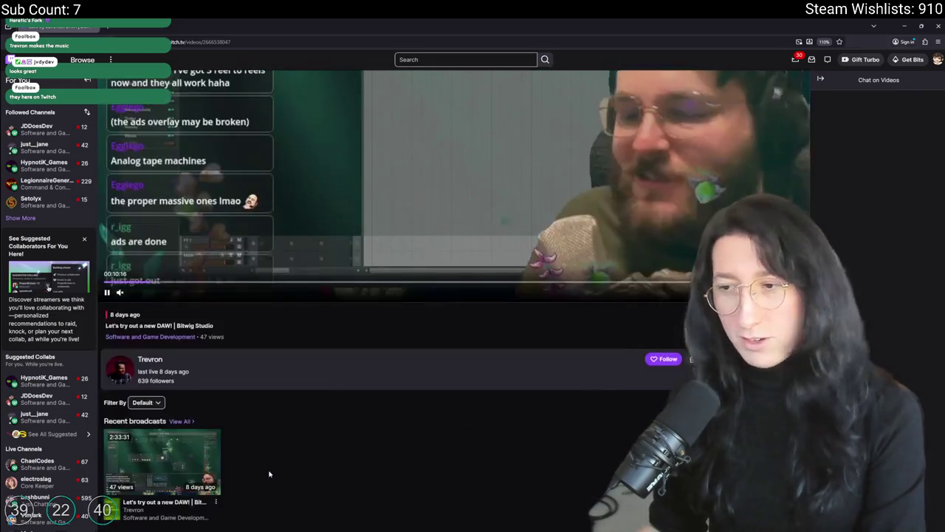
scroll(165, 452, "up", 1)
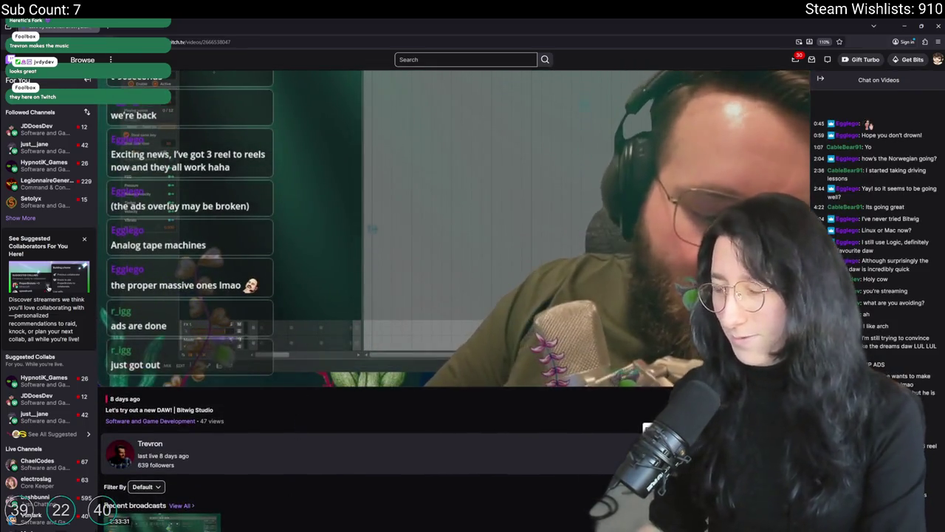
scroll(486, 426, "down", 2)
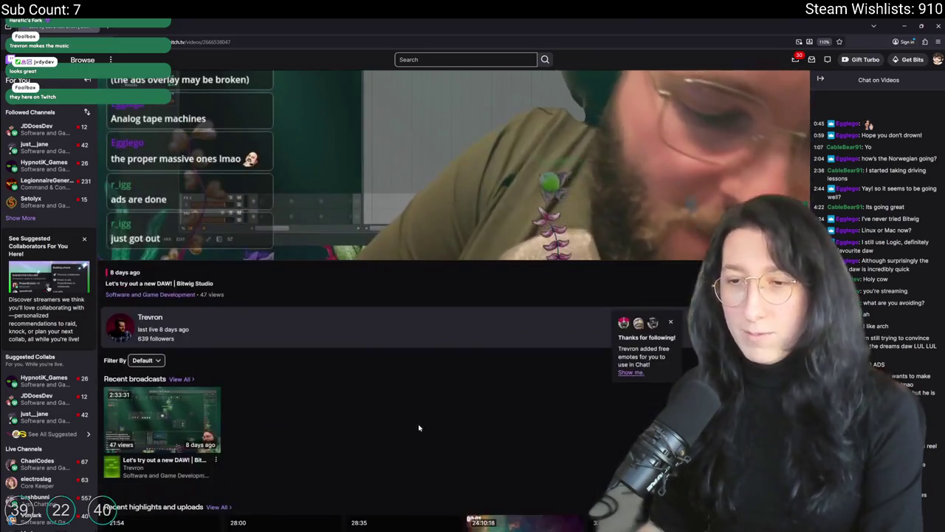
scroll(418, 428, "up", 1)
scroll(406, 396, "down", 4)
scroll(401, 389, "down", 1)
scroll(361, 361, "up", 4)
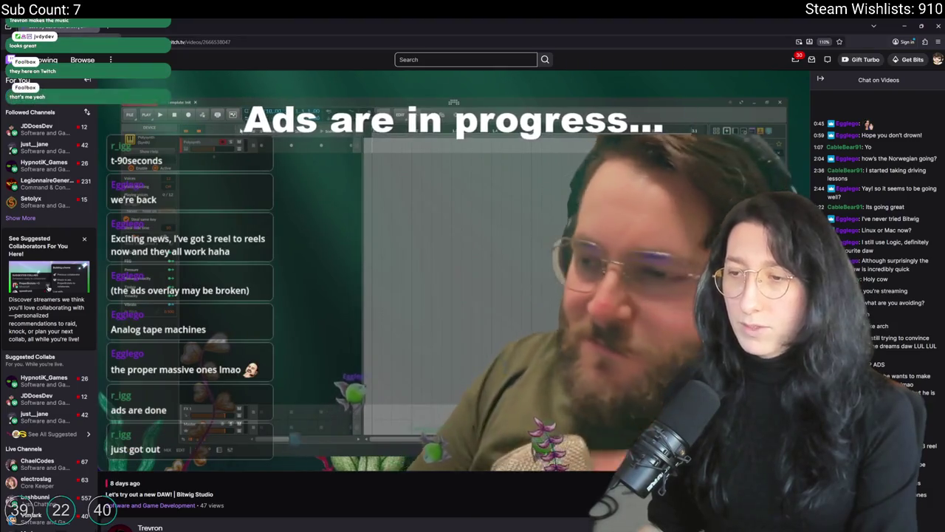
left_click(215, 451)
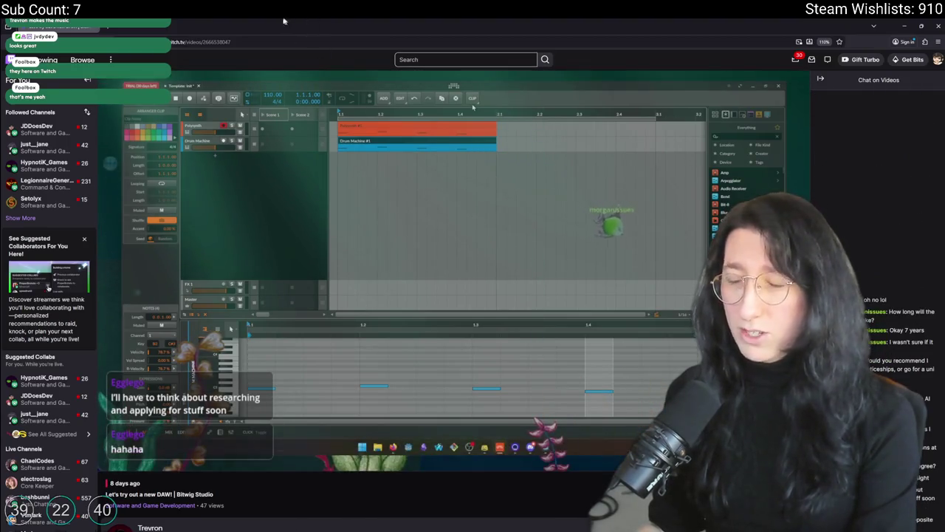
key("alt+Tab")
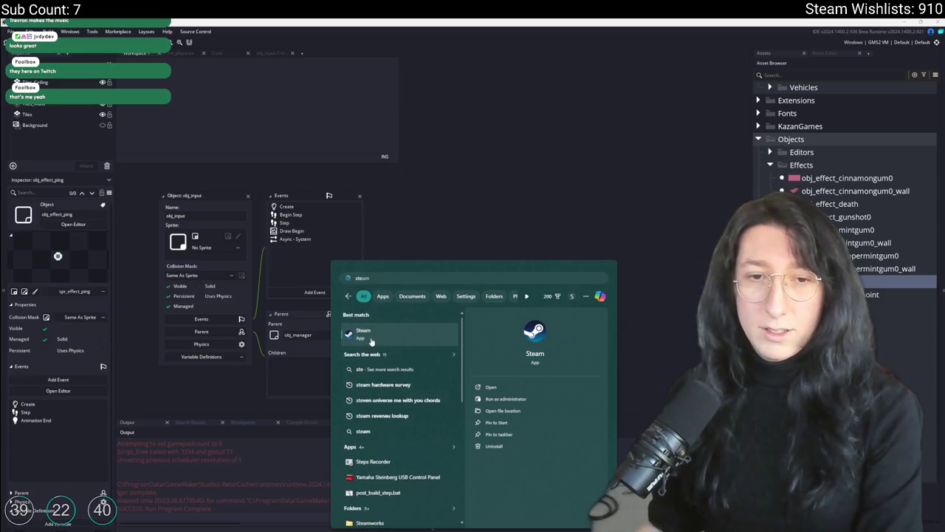
Launch Steam, view the Stream Avatars page in the library, then close Steam.
left_click(426, 344)
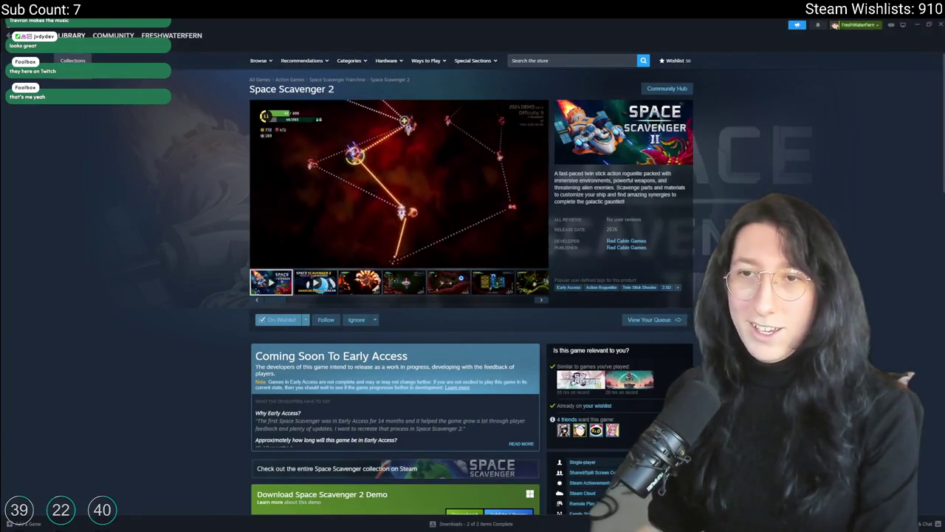
left_click(76, 34)
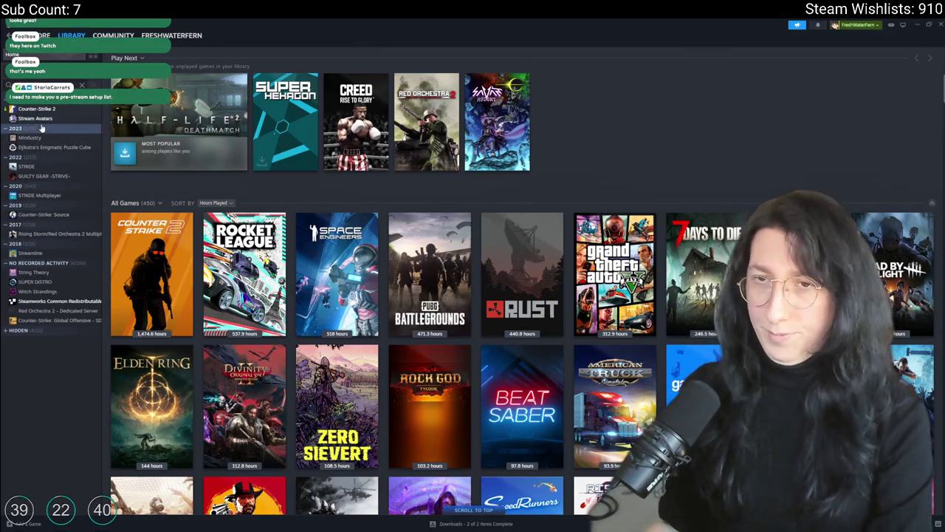
left_click(37, 119)
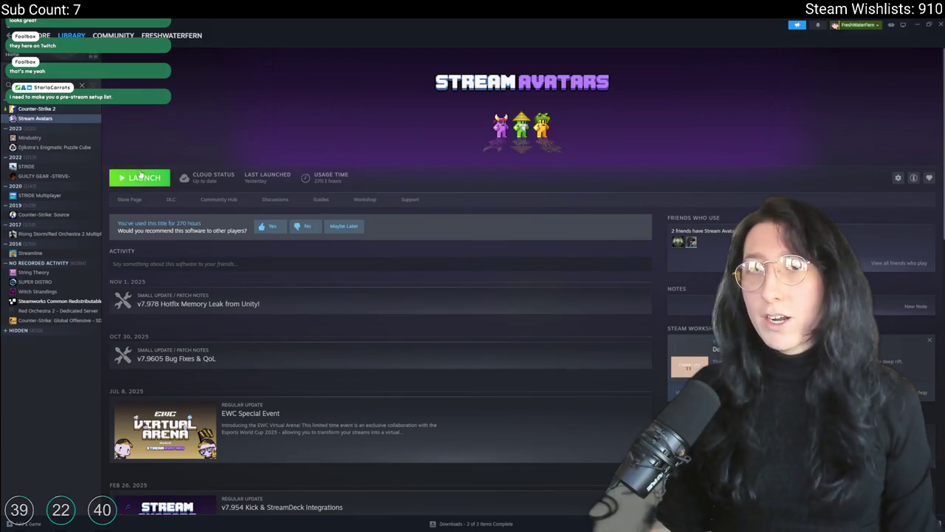
left_click(938, 23)
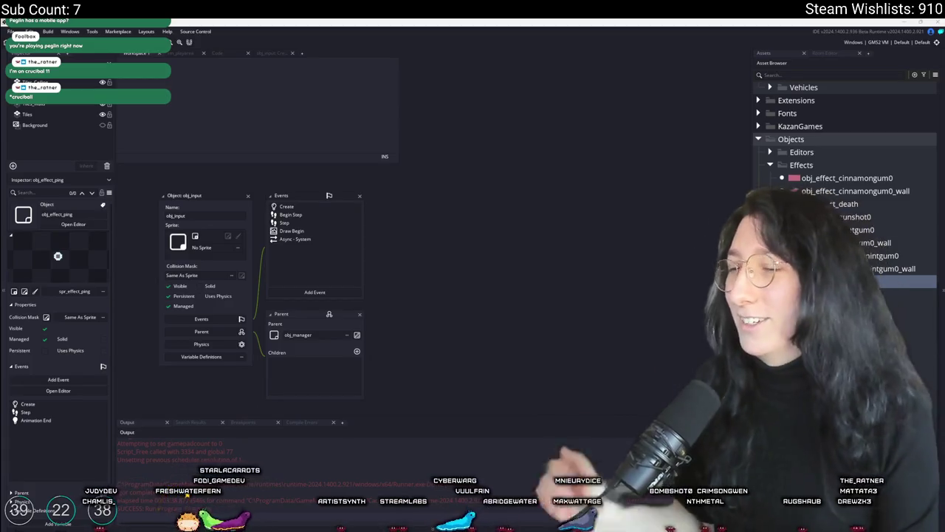
key("alt+Tab")
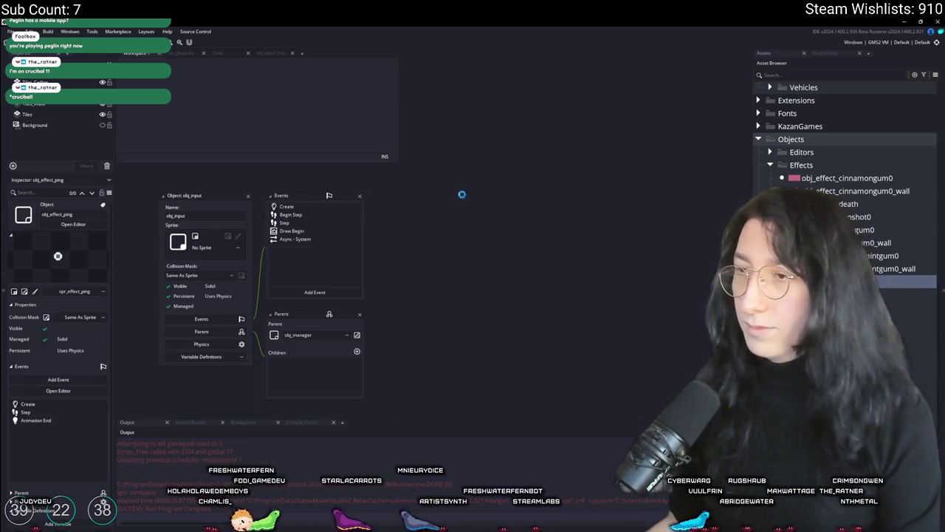
In the player's Step code, add a network_create_instance_unimportant line below instance_create_depth.
scroll(460, 219, "up", 1)
scroll(460, 124, "up", 5)
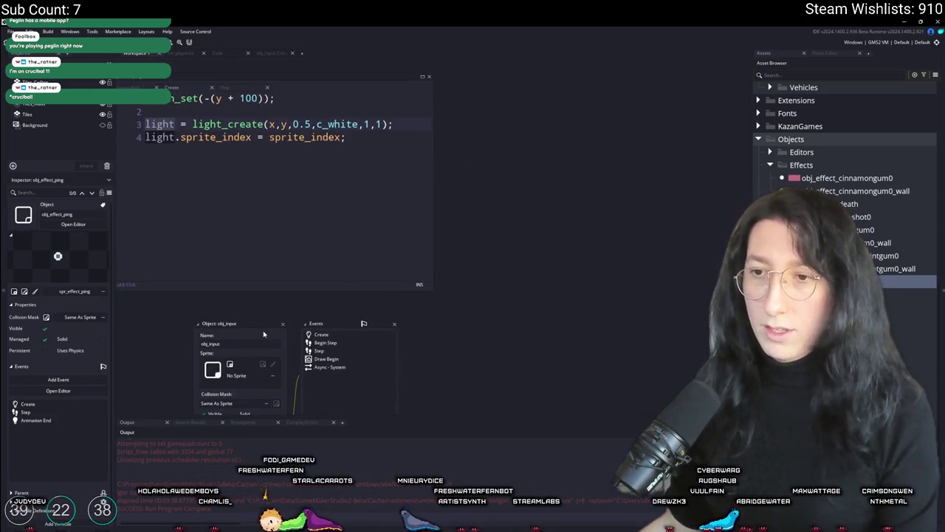
scroll(270, 179, "up", 1)
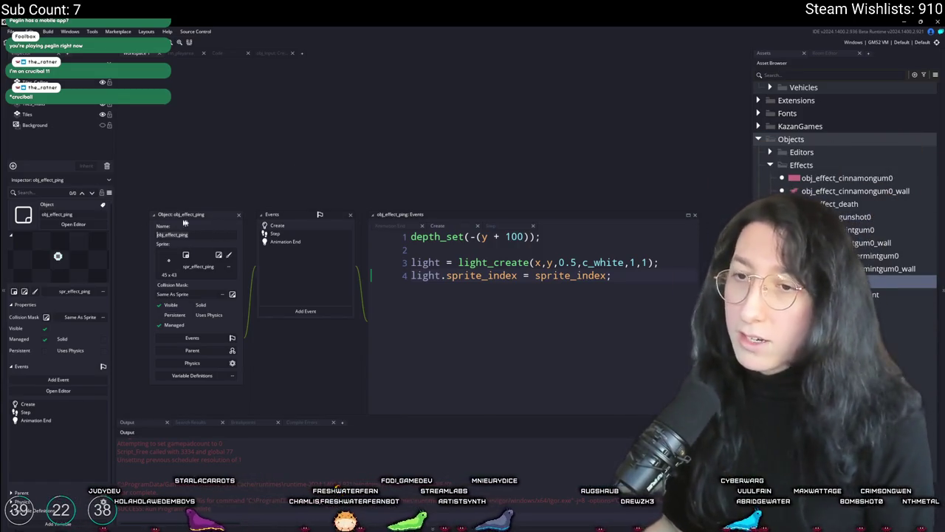
left_click(229, 54)
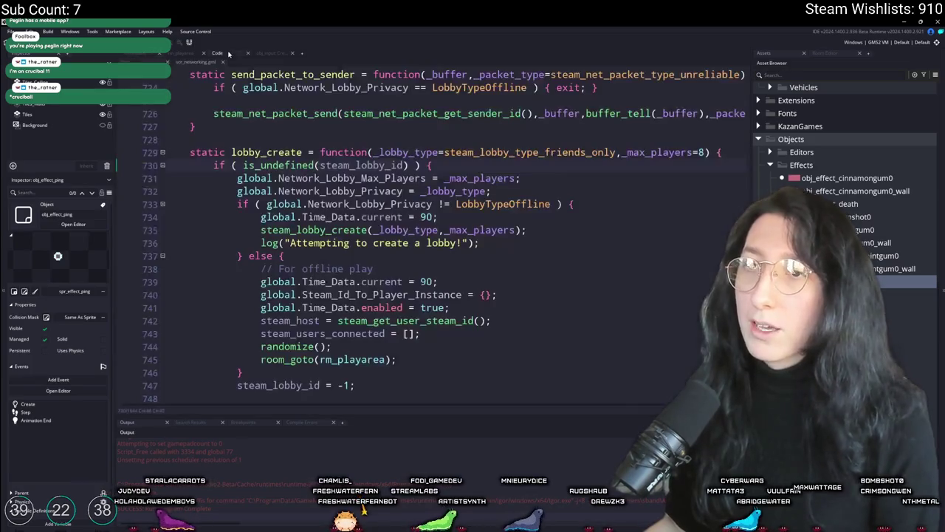
left_click(133, 61)
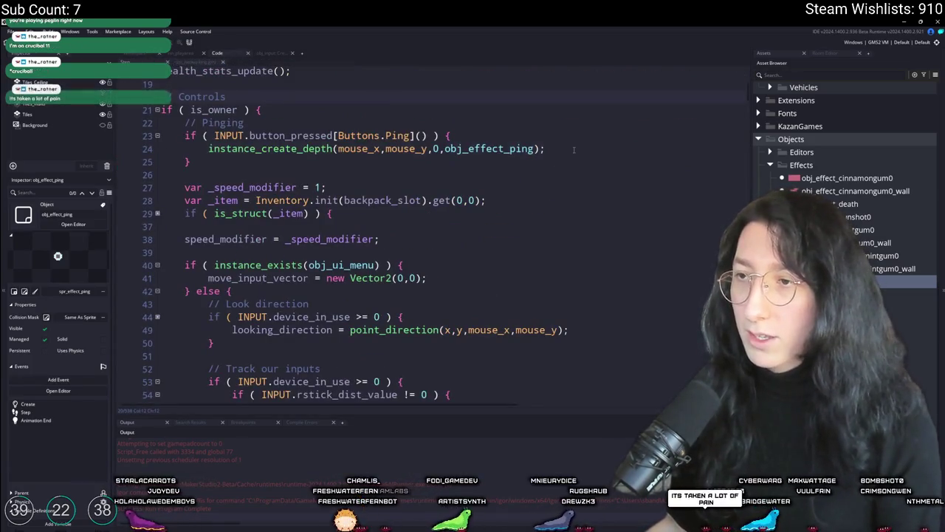
left_click(571, 150)
key("Return")
type("network_cr")
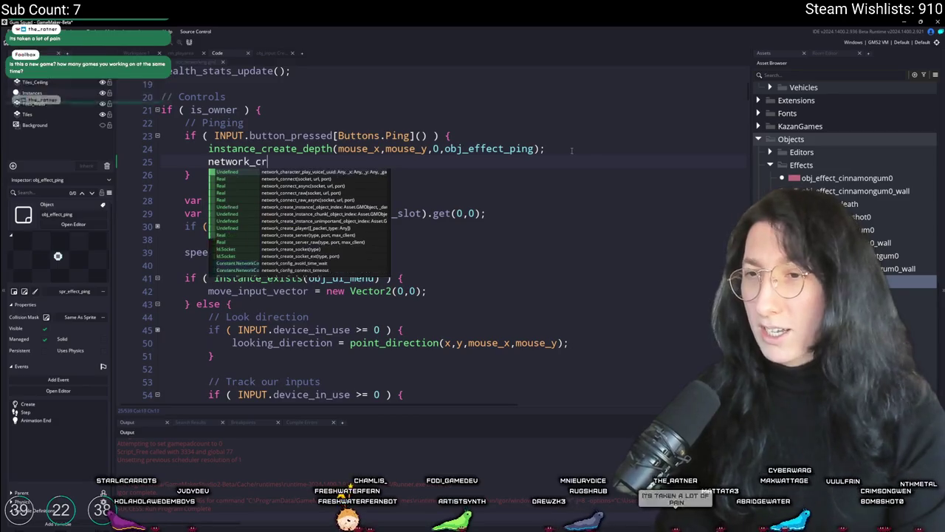
type("ea")
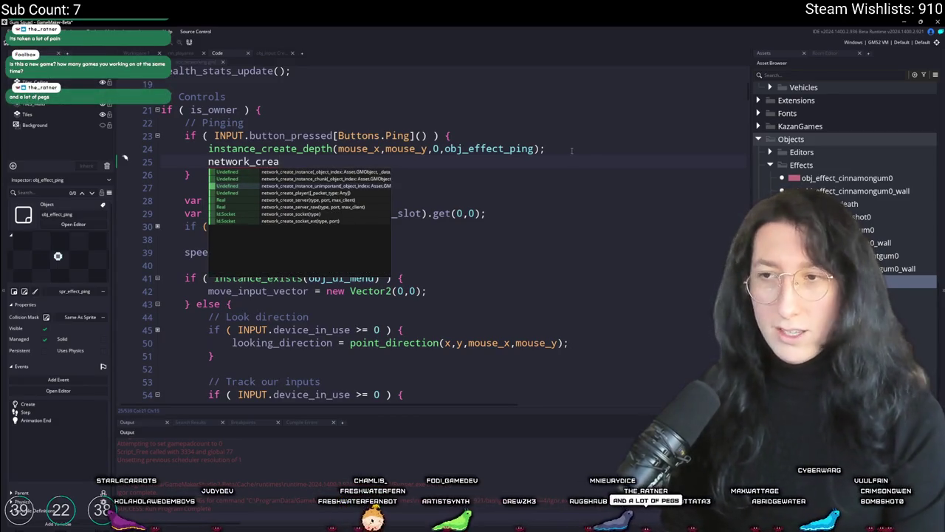
key("Return")
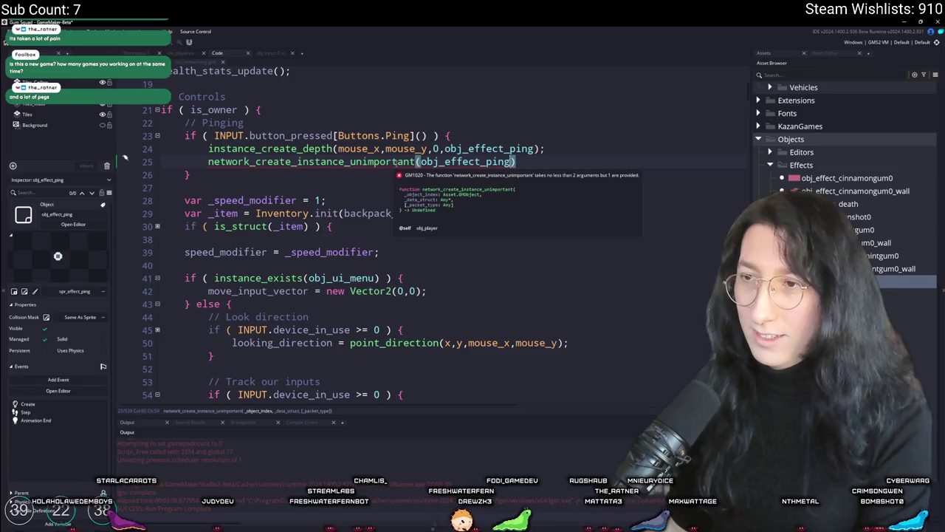
Check the _data_struct parameter, then pass obj_effect_ping with { x : mouse_x, y : mouse_y }.
key("F12")
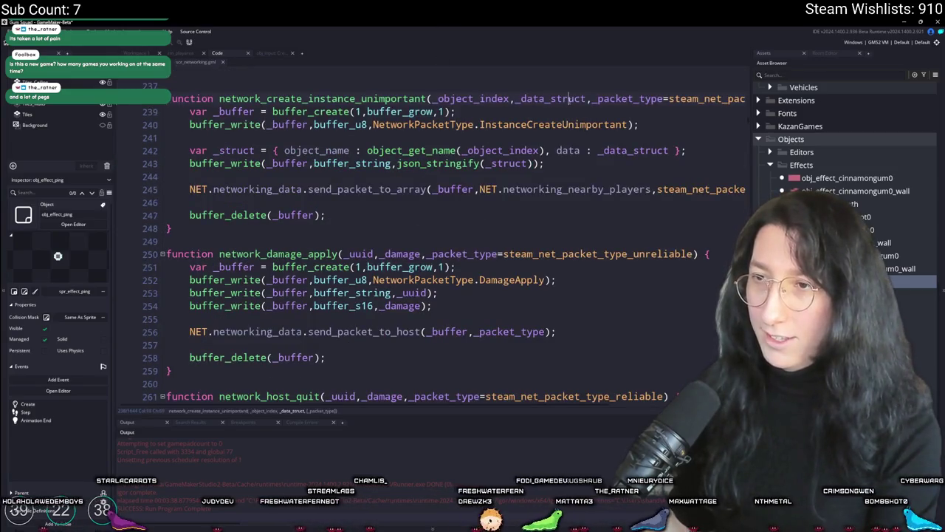
double_click(570, 99)
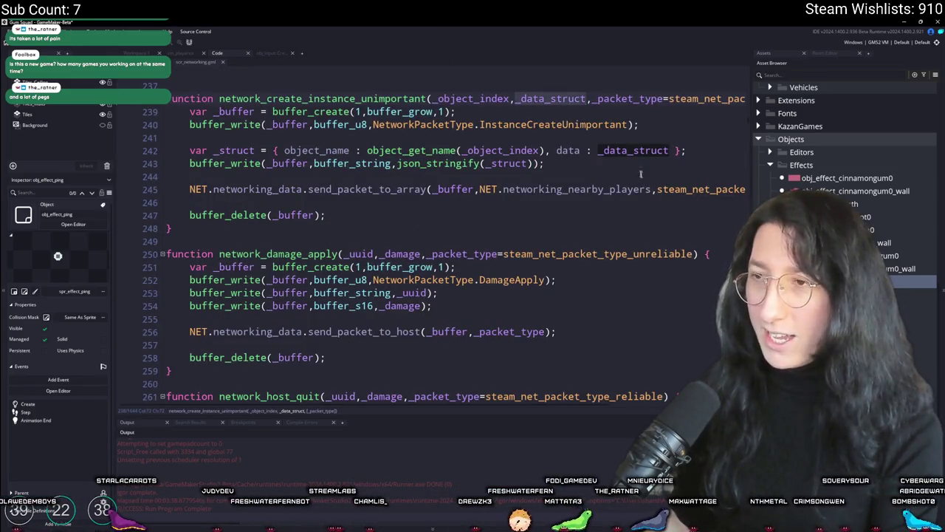
key("ctrl+w")
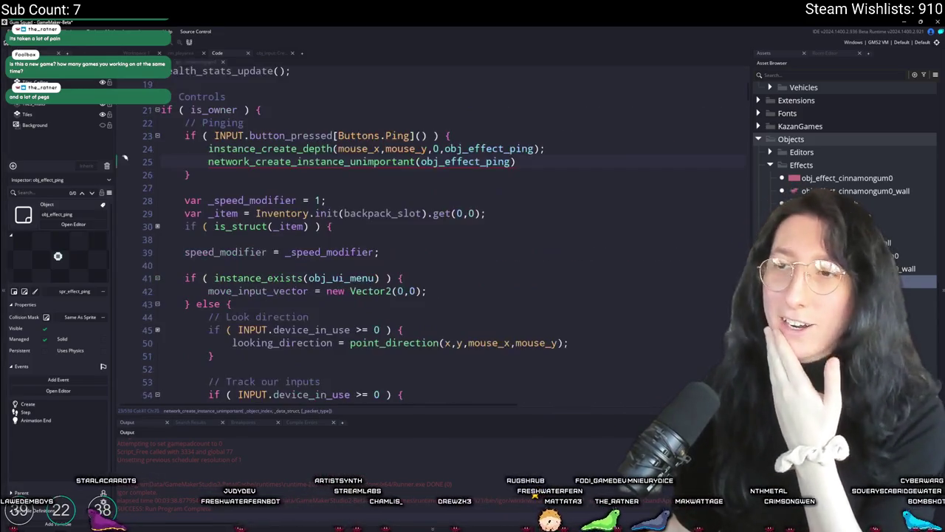
left_click(509, 161)
type(",{")
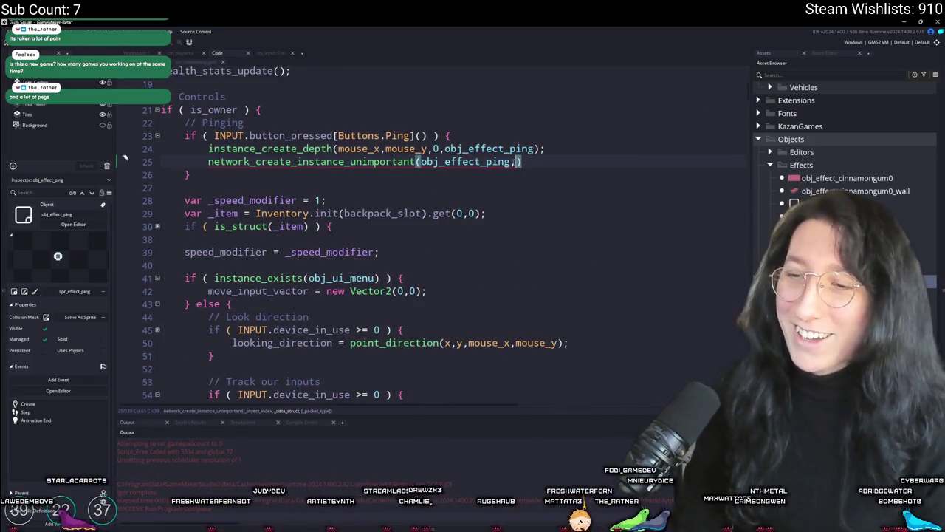
key("Up")
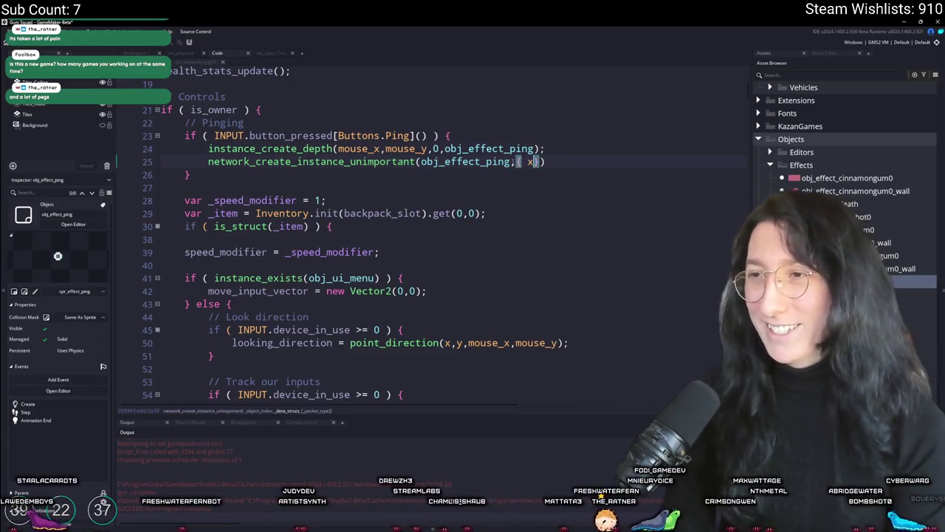
key("BackSpace")
type("mouse_x, y ")
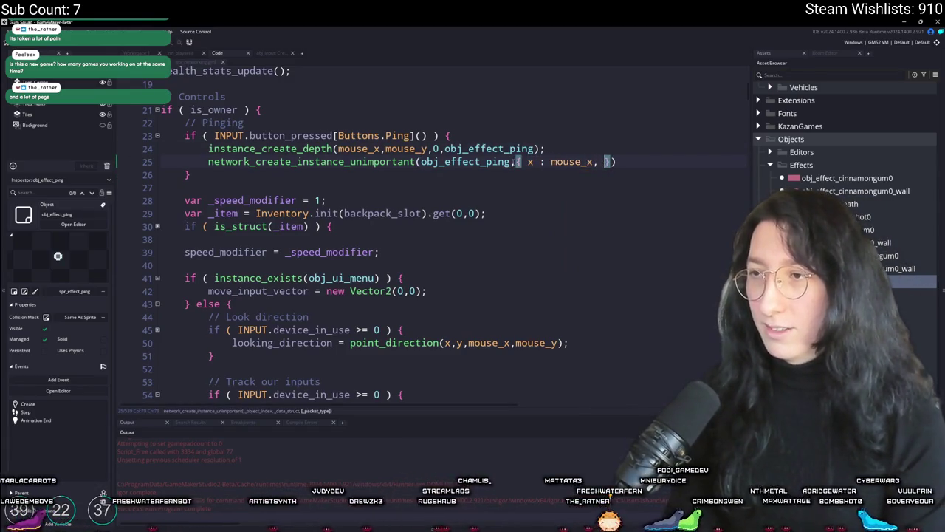
type(": mouse_y")
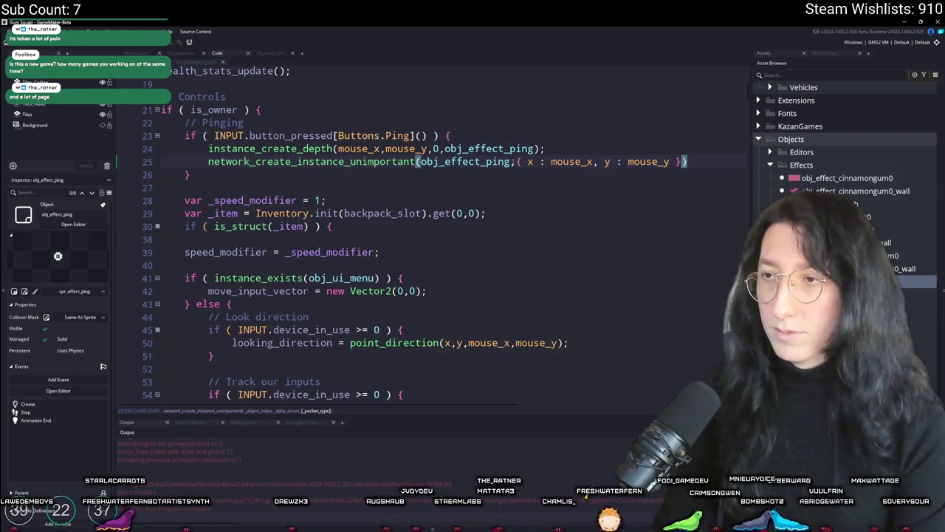
left_click(515, 161)
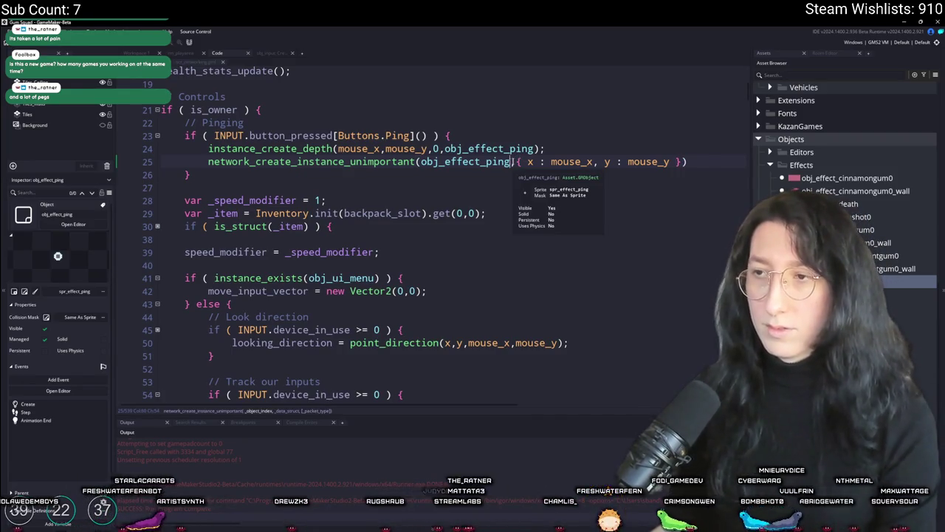
key("Right")
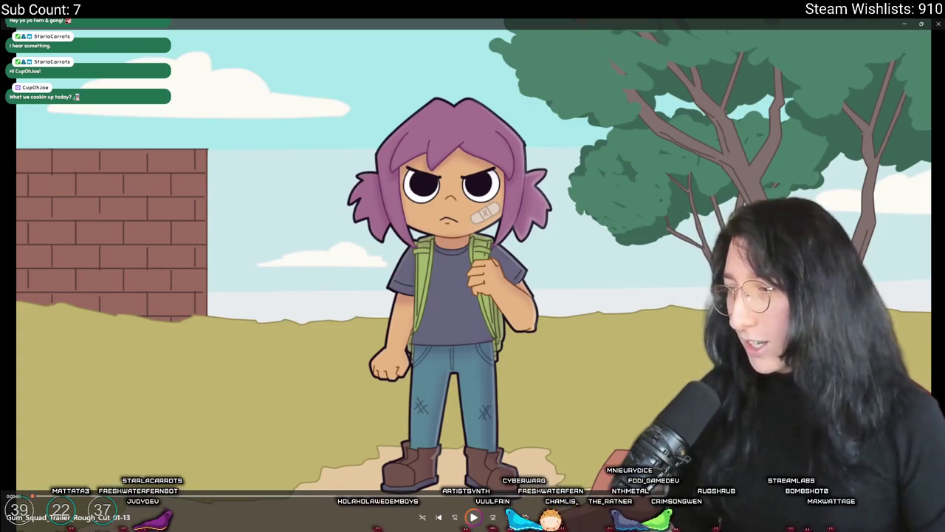
Play the Gum Squad trailer rough cut full screen in Windows Media Player.
double_click(444, 268)
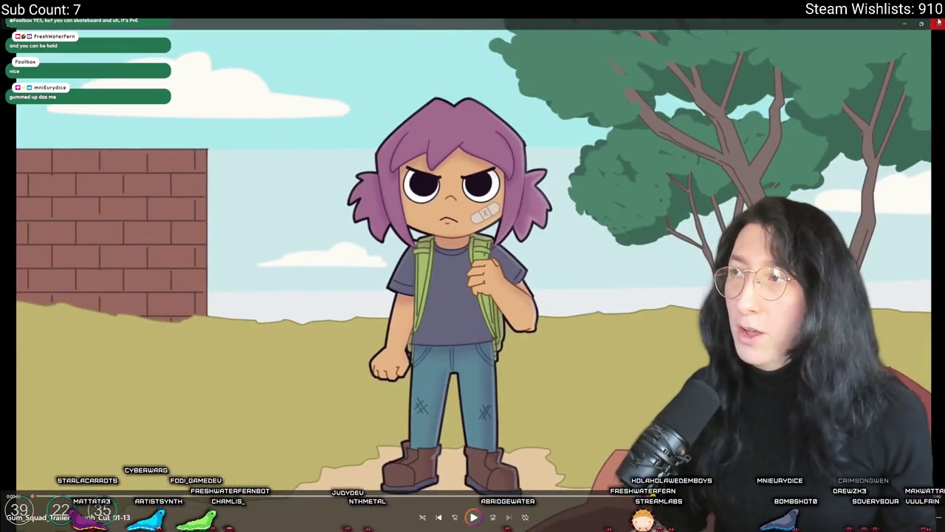
Close the Gum Squad trailer to return to the GameMaker code.
left_click(939, 22)
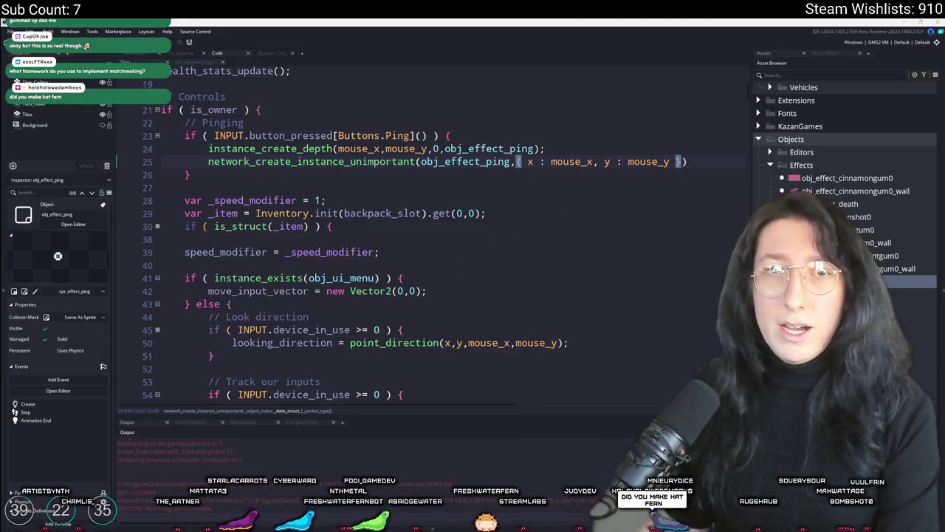
From the Twitch dashboard's Video Producer list, play 'Vibe Coding Goddess makes Friend Slop'.
key("alt+Tab")
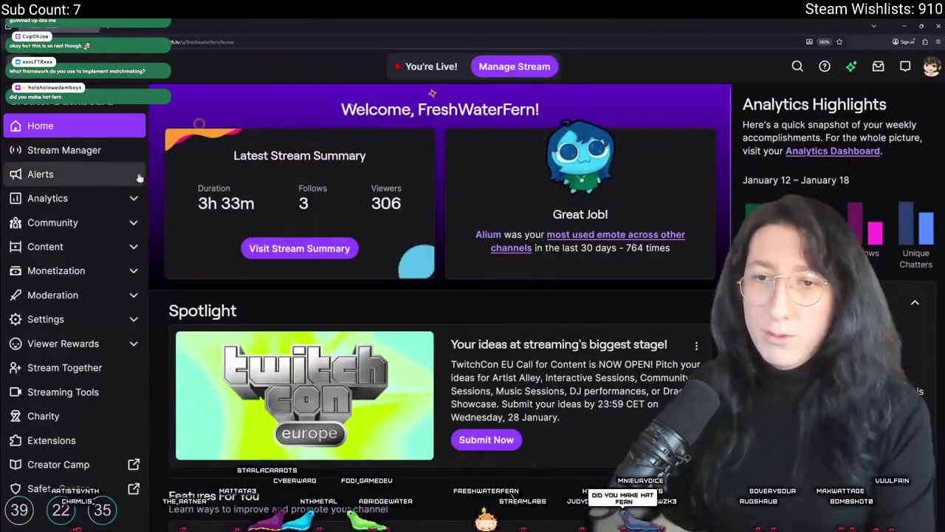
left_click(66, 246)
left_click(70, 271)
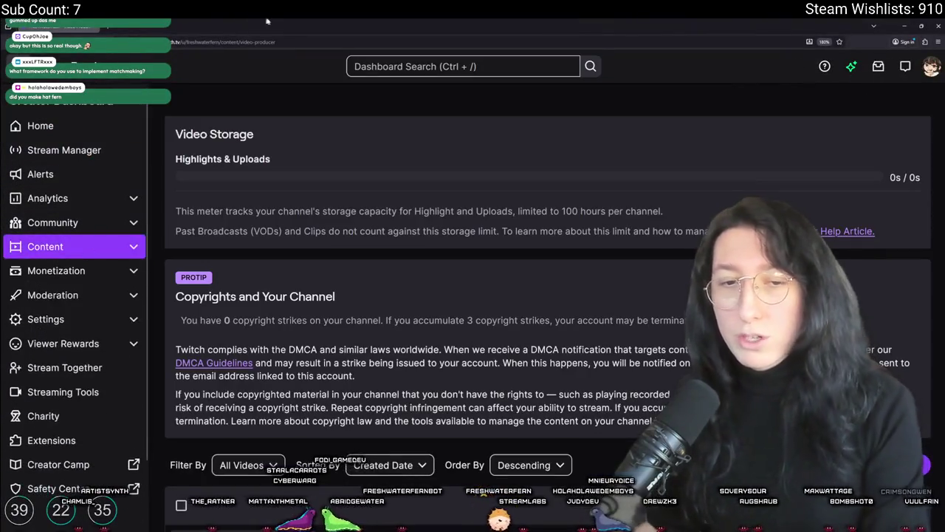
scroll(287, 253, "down", 3)
scroll(290, 228, "down", 5)
scroll(291, 209, "up", 2)
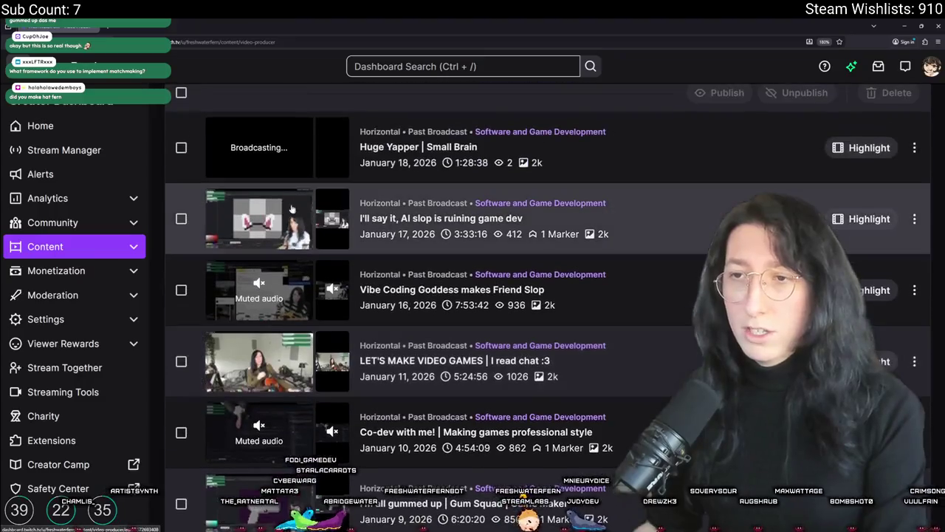
left_click(426, 299)
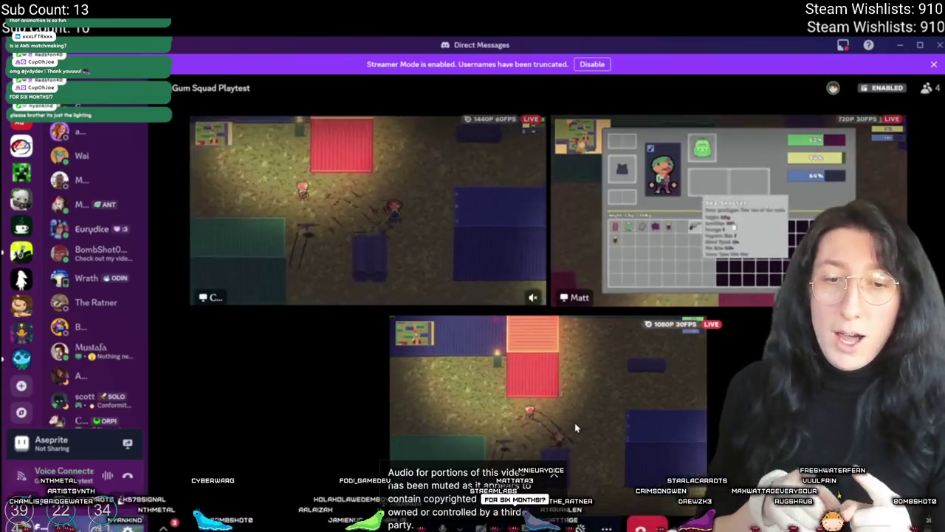
Enlarge one player's shared Gum Squad stream in the Playtest call grid.
left_click(703, 256)
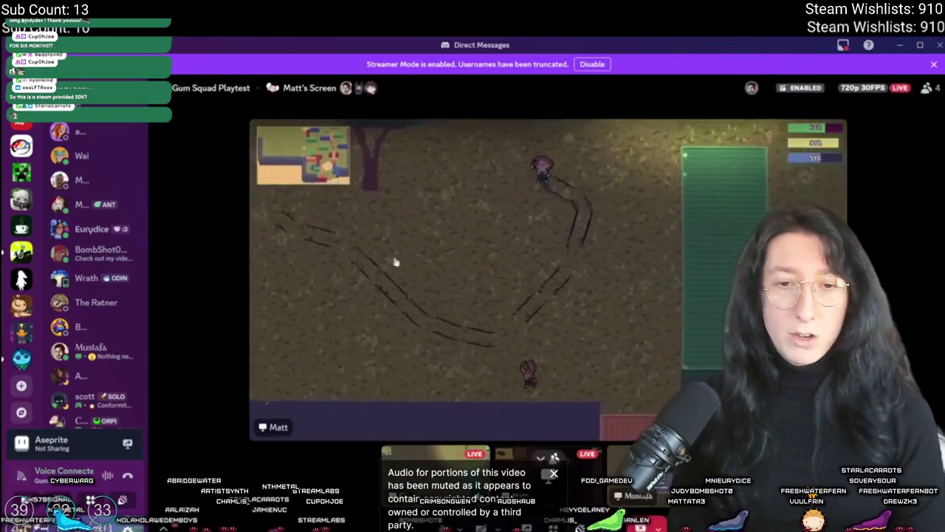
left_click(394, 205)
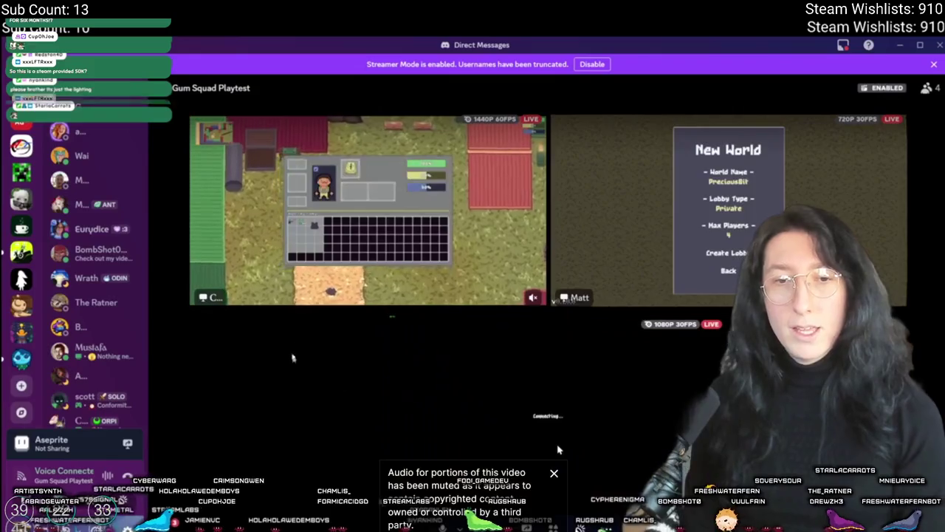
right_click(307, 308)
right_click(688, 217)
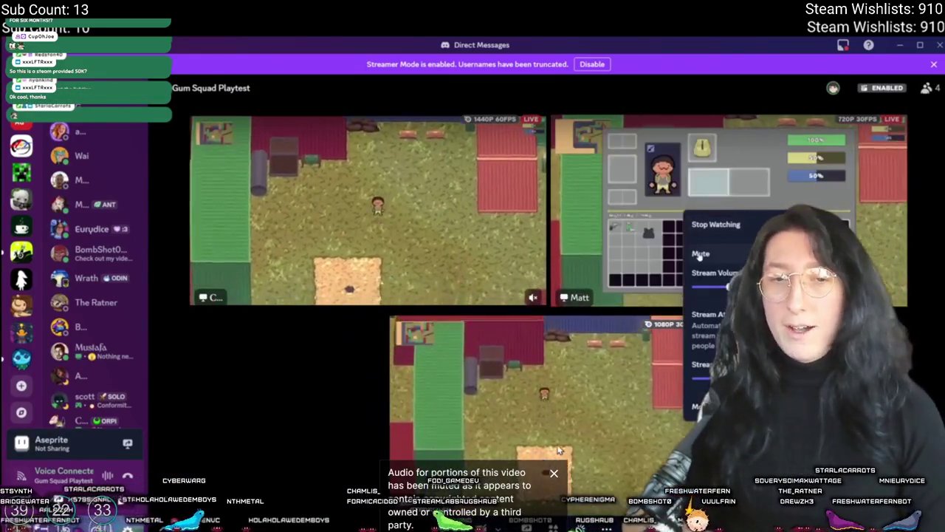
left_click(559, 451)
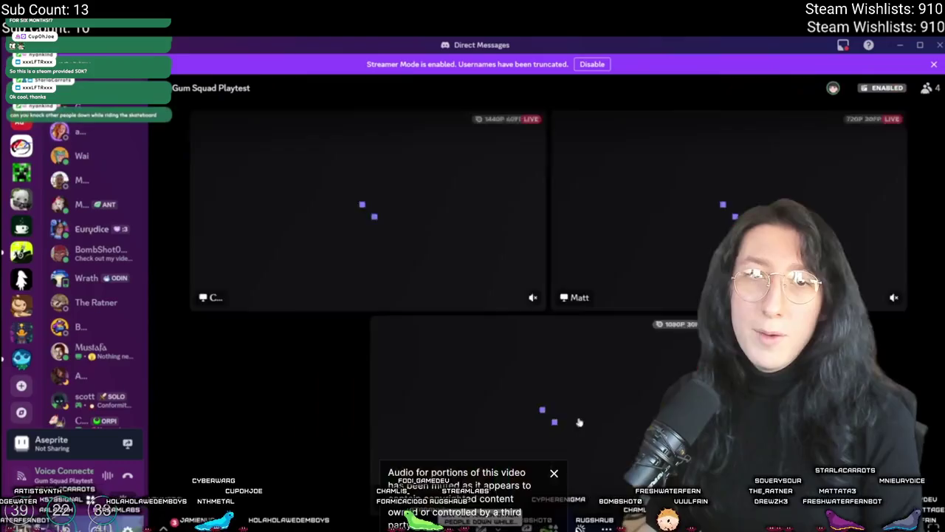
right_click(580, 422)
right_click(403, 391)
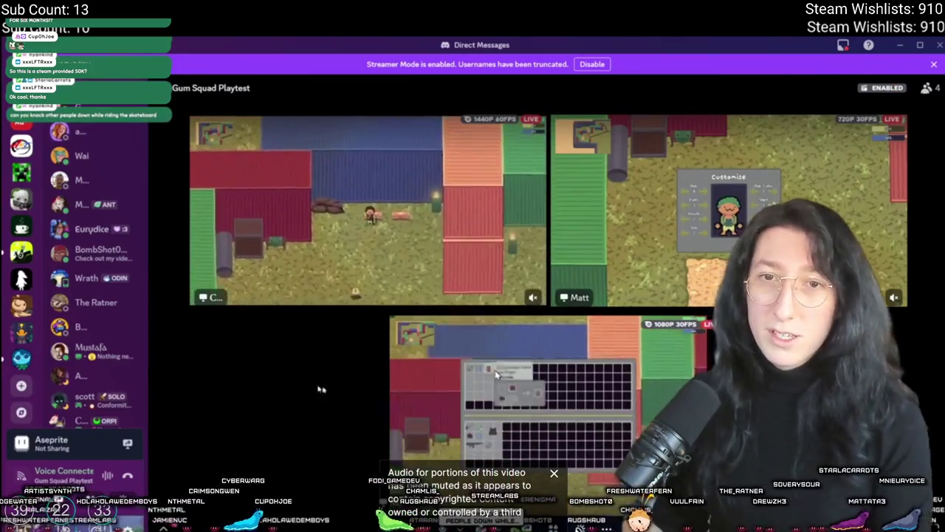
right_click(437, 392)
key("Escape")
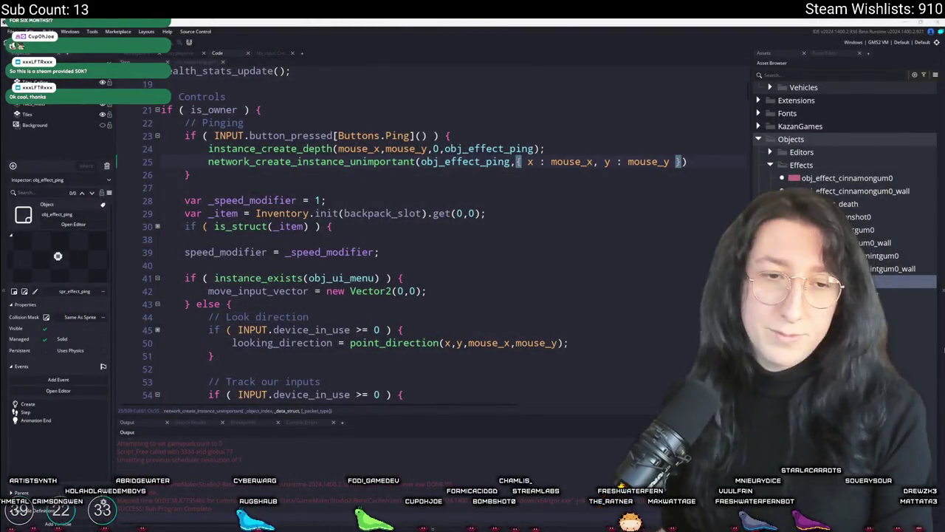
Move to empty line 40 after the finished ping line, then switch to GitHub Desktop.
left_click(381, 270)
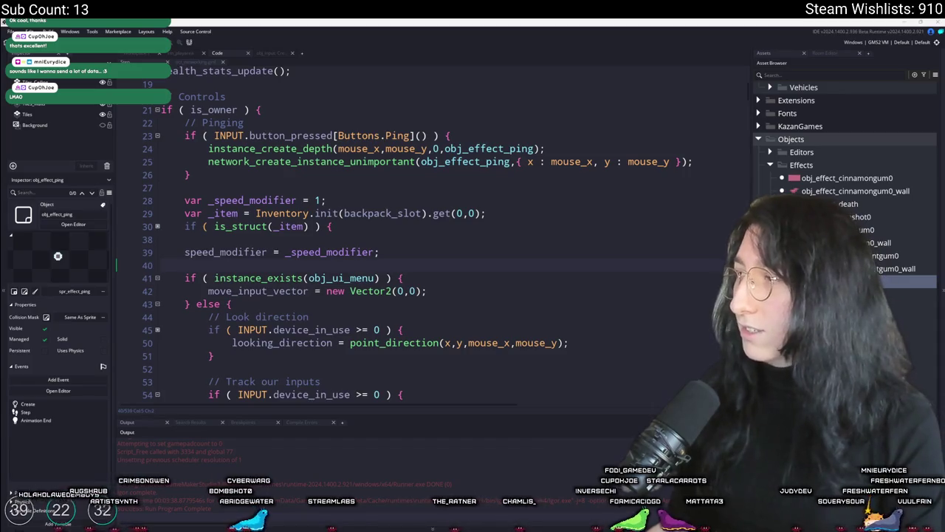
key("alt+Tab")
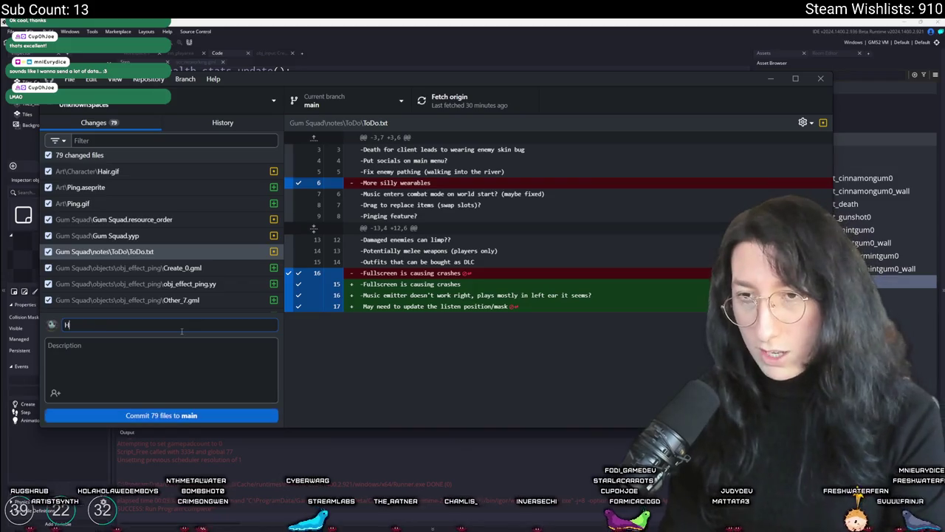
Commit the 79 files to main as 'Hair', push to origin, then build and run the game.
type("air")
left_click(190, 412)
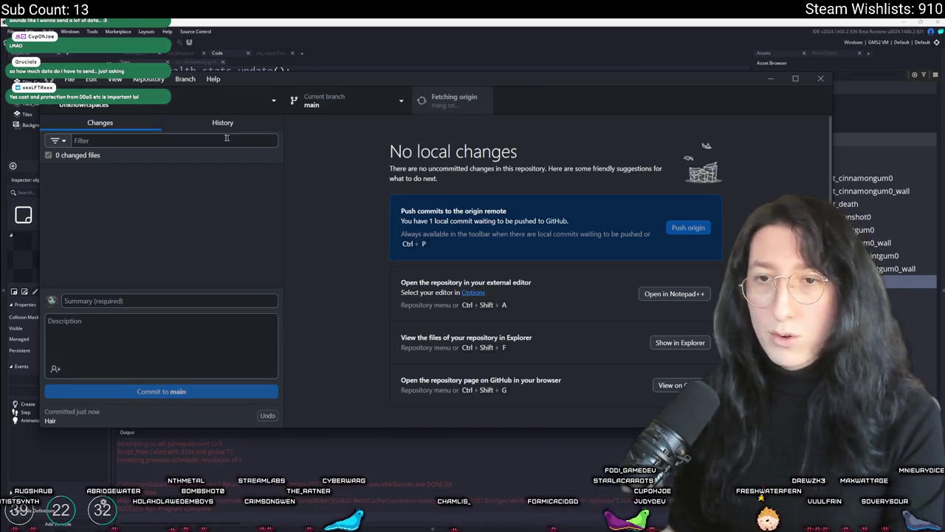
left_click(199, 123)
left_click(100, 122)
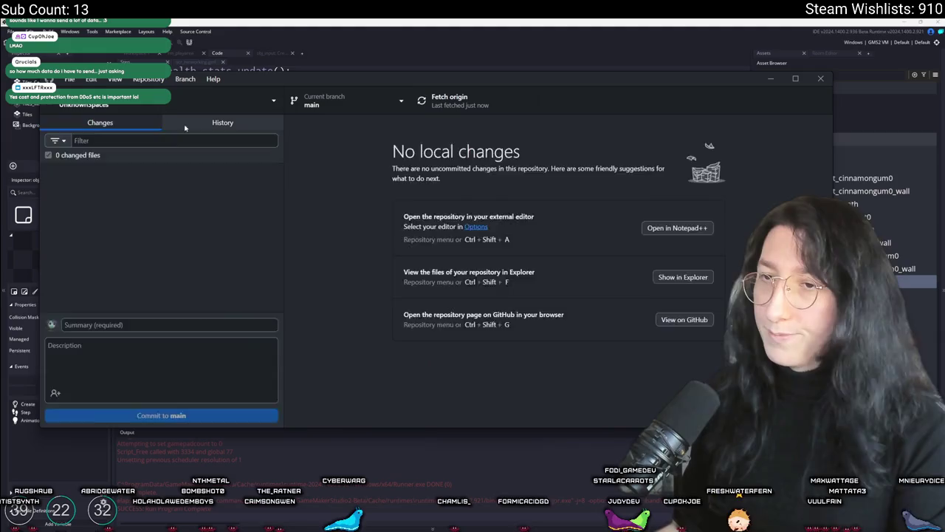
left_click(229, 65)
key("F5")
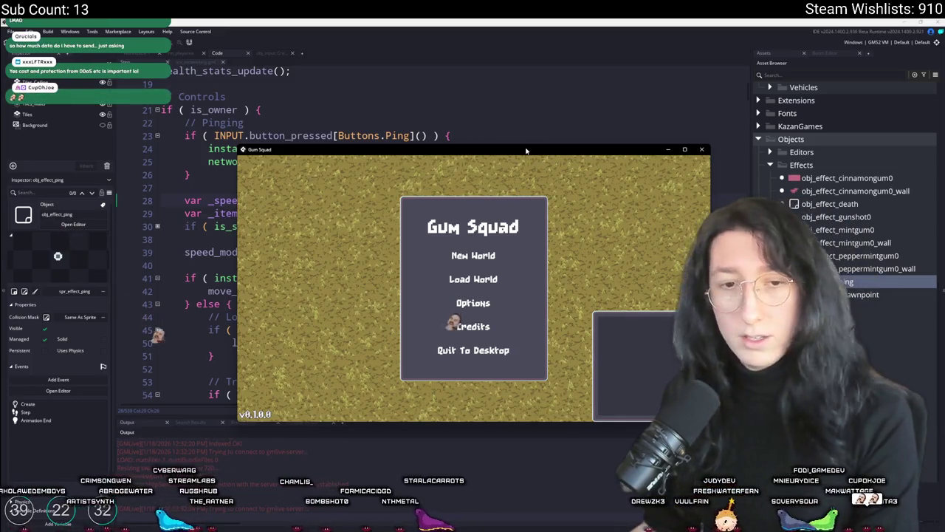
Maximize the game, create a Friends Only lobby for a new world, then return to GameMaker.
left_click_drag(526, 151, 505, 3)
key("Return")
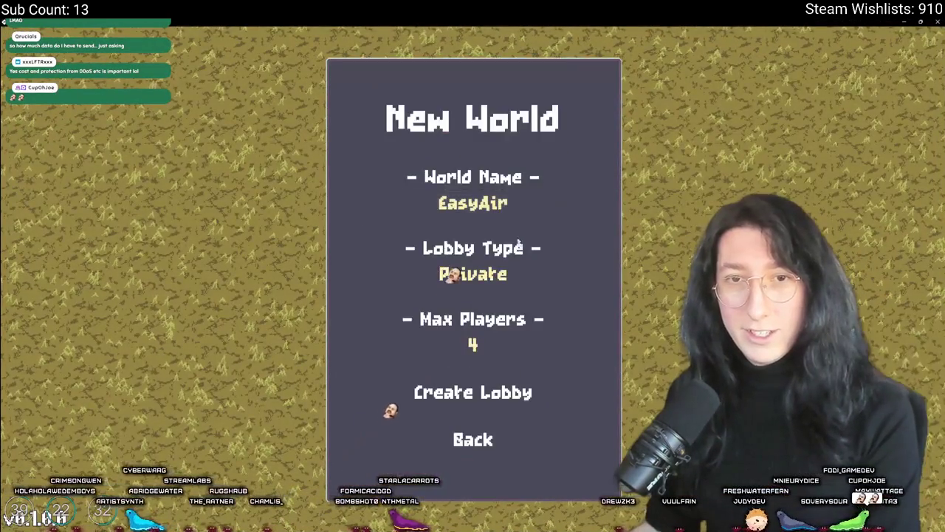
left_click(512, 288)
key("Down")
key("Down")
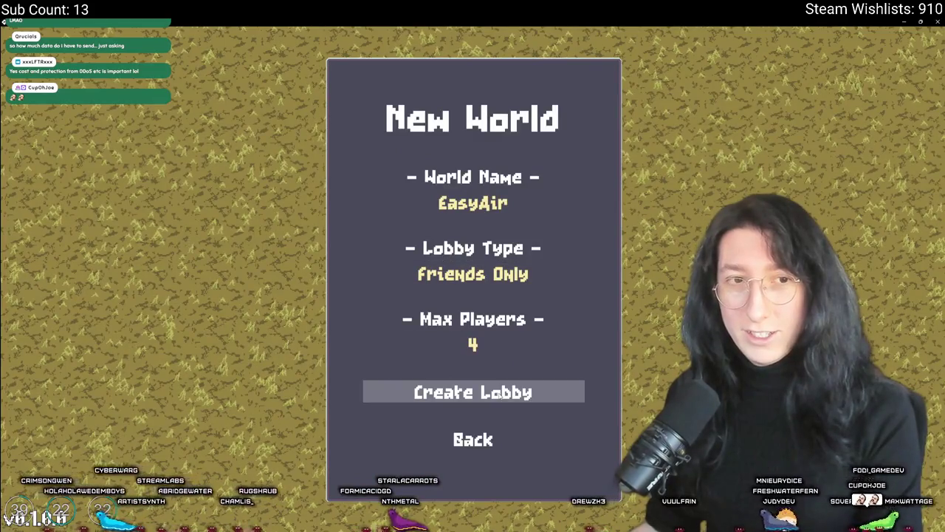
left_click(499, 396)
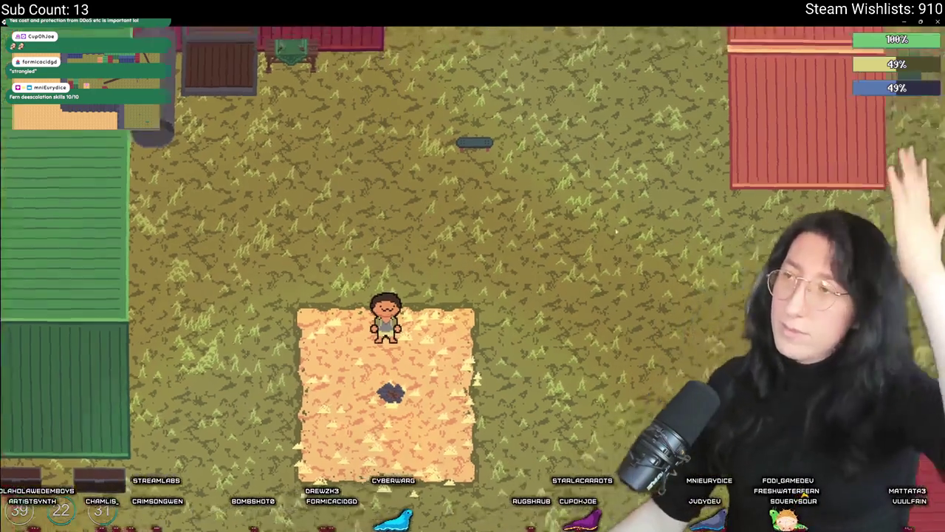
key("alt+Tab")
Open scr_networking through the asset search and set the BuildIsOffline macro on line 14 to 0.
scroll(842, 148, "up", 1)
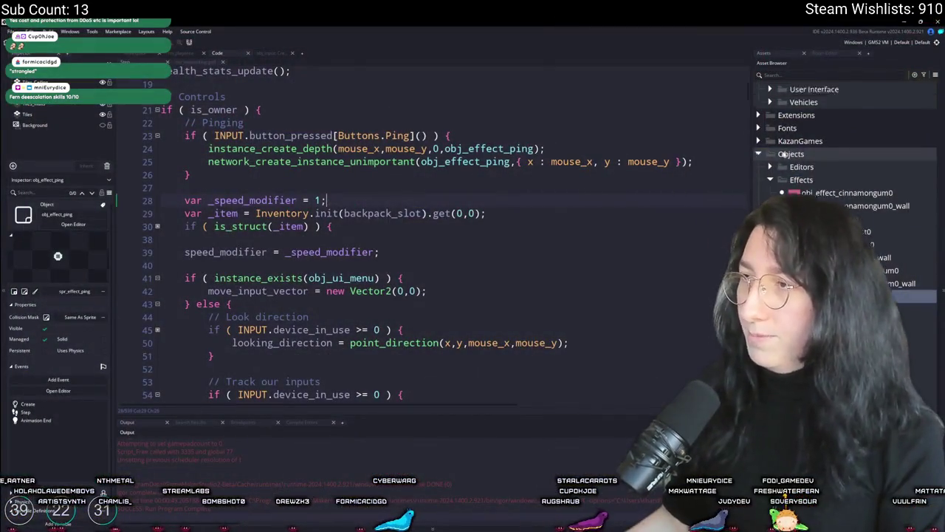
scroll(842, 148, "up", 5)
key("ctrl+Tab")
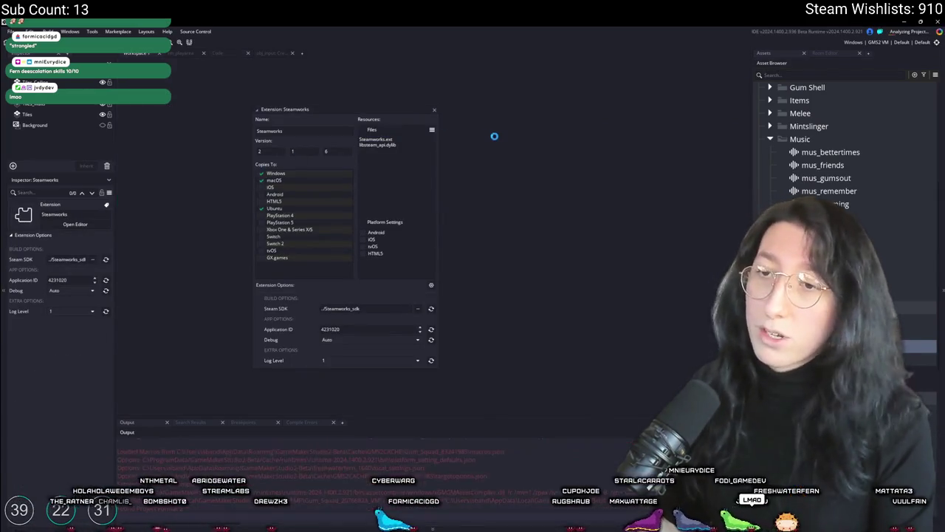
key("ctrl+t")
type("scr_re")
key("Return")
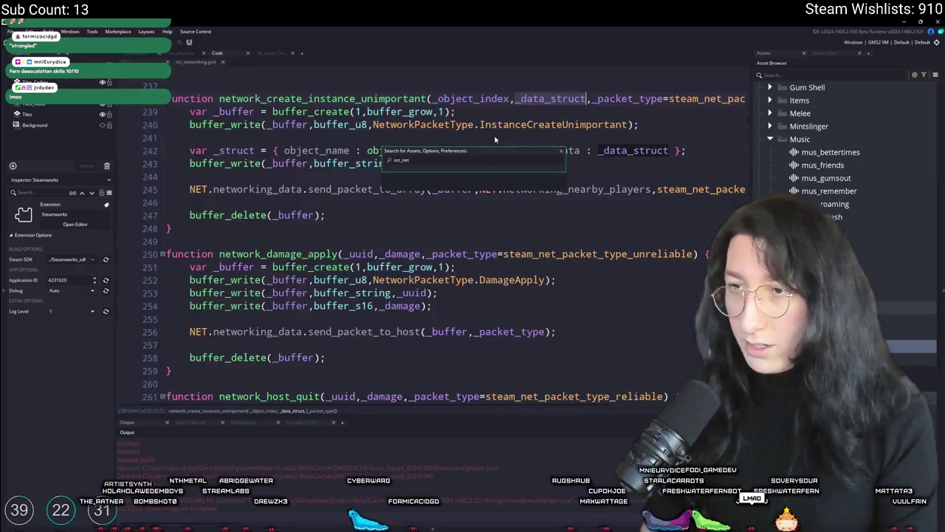
scroll(443, 221, "down", 10)
key("ctrl+Home")
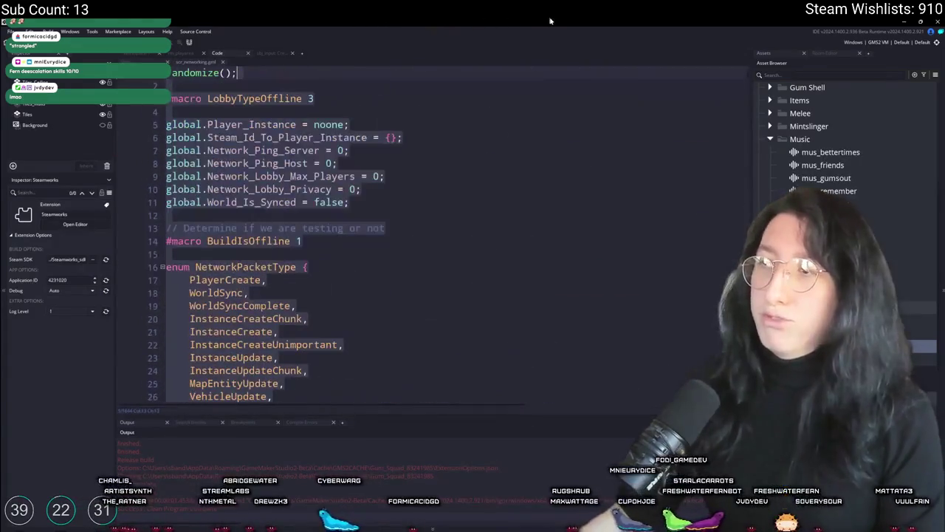
left_click(382, 246)
type("0")
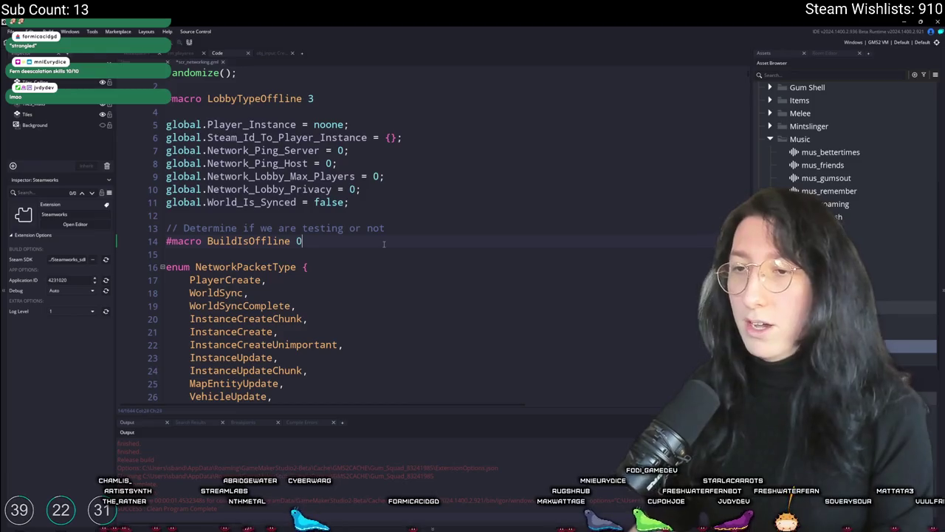
Start packaging the game build and begin the commit summary in GitHub Desktop.
key("ctrl+F8")
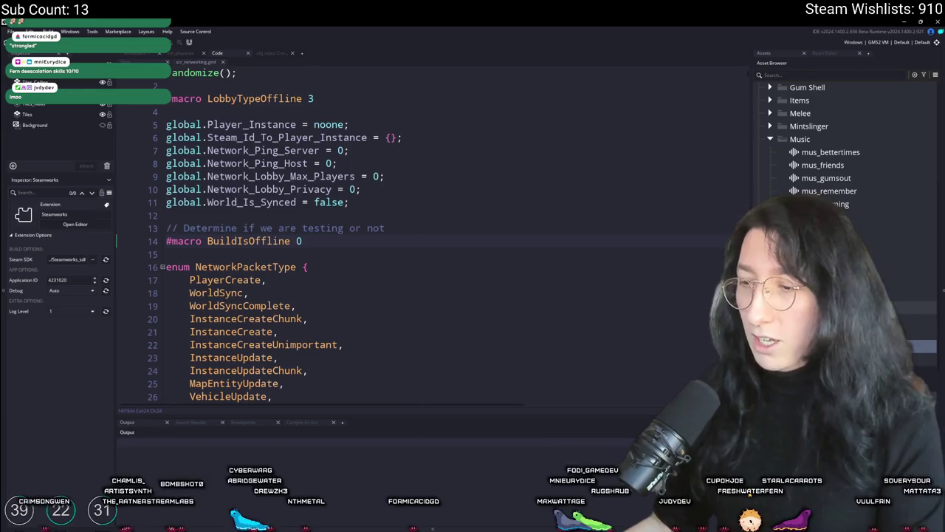
key("alt+Tab")
left_click(178, 324)
Commit both changed files to main as 'TEST', push to origin, and rebuild the game.
type("TEST")
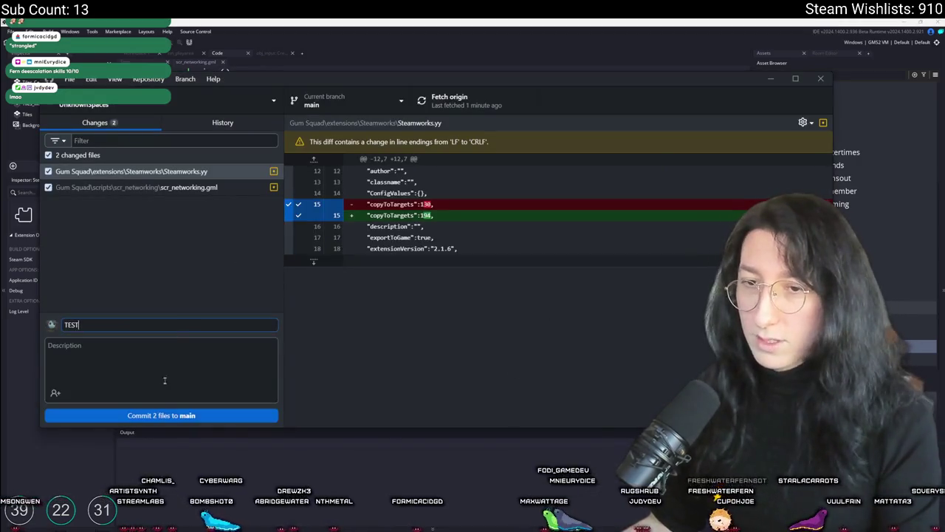
left_click(161, 415)
left_click(446, 102)
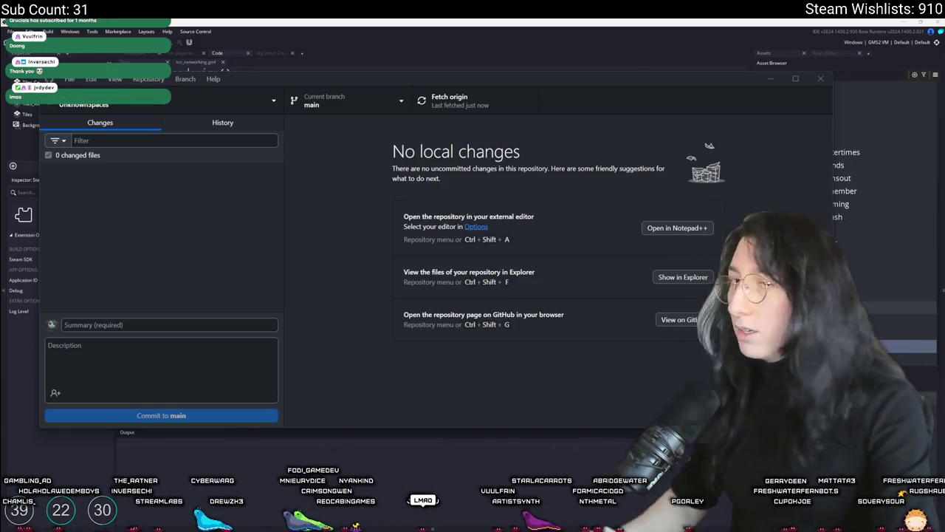
key("alt+Tab")
key("F5")
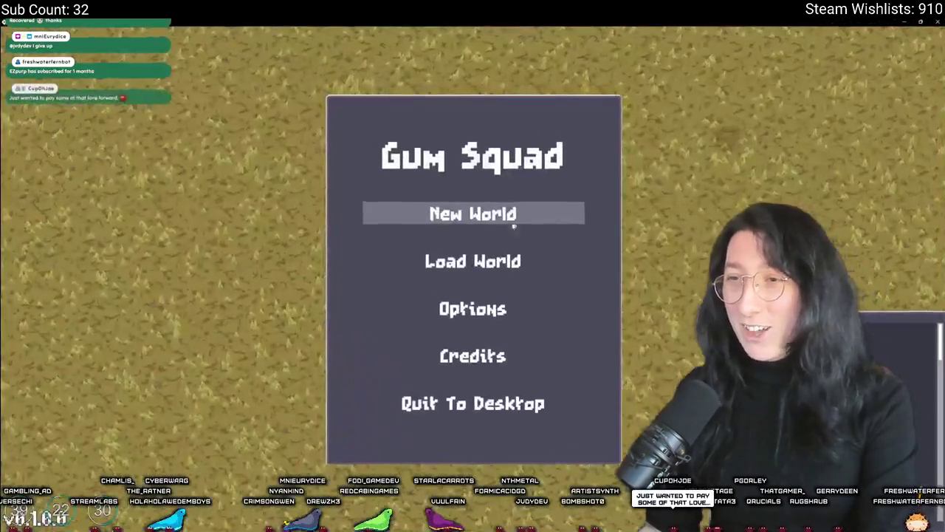
Create a New World lobby set to Friends Only and connect into it.
left_click(513, 222)
left_click(472, 273)
left_click(479, 391)
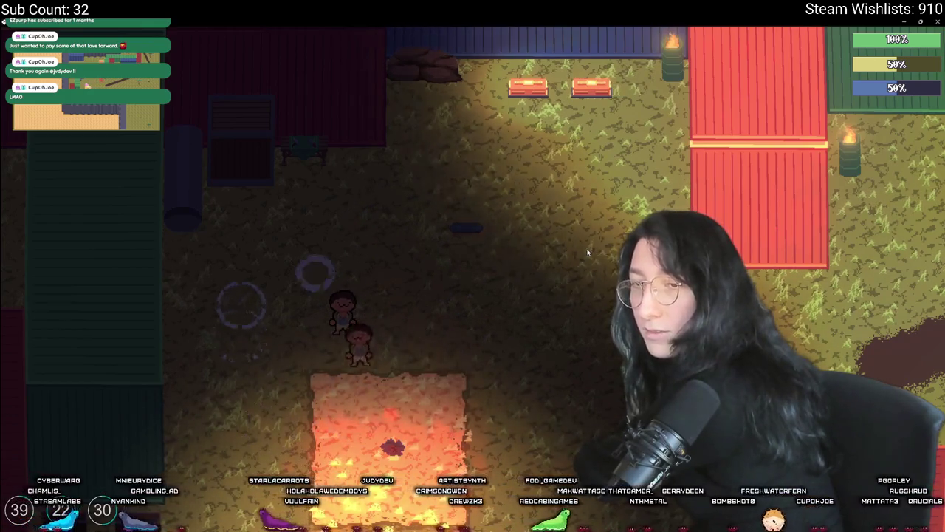
Walk the character around the fire, toggling the inventory and customization screens.
key("s")
key("a")
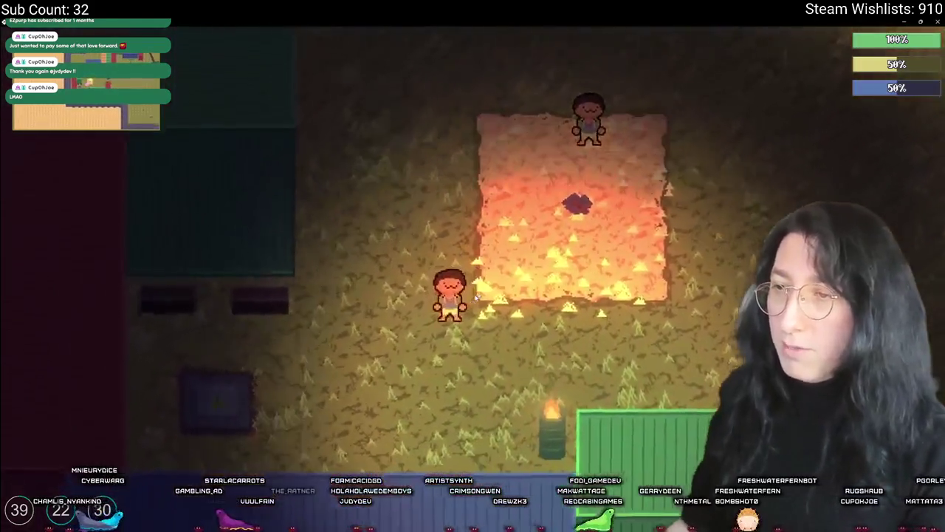
key("Tab")
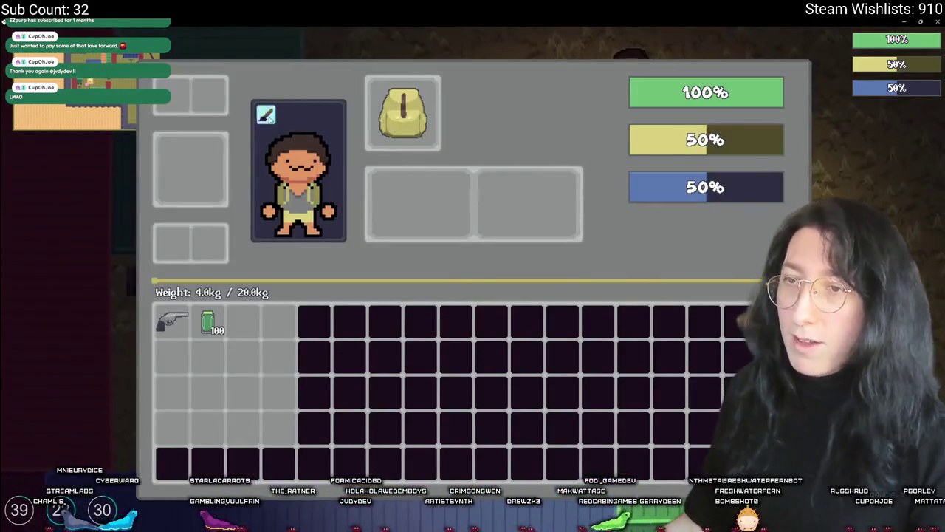
key("c")
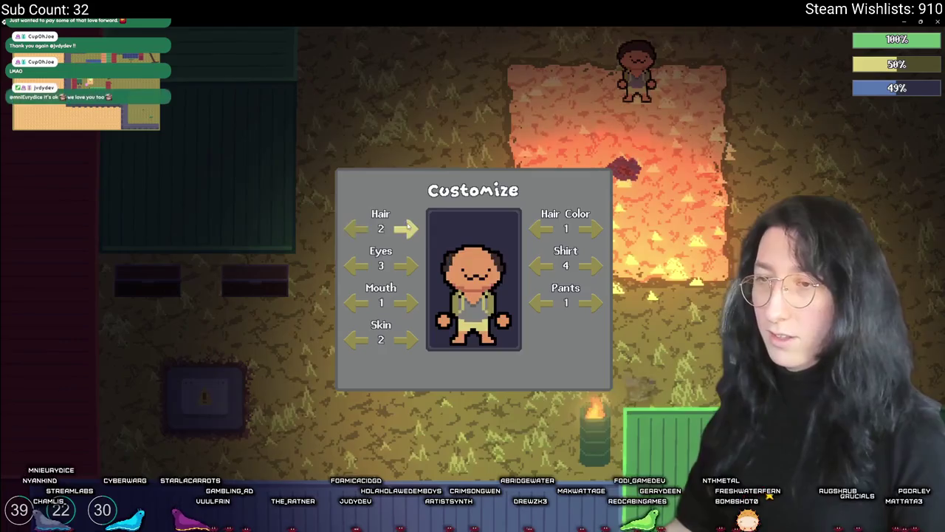
key("Tab")
key("Tab")
key("d")
key("w")
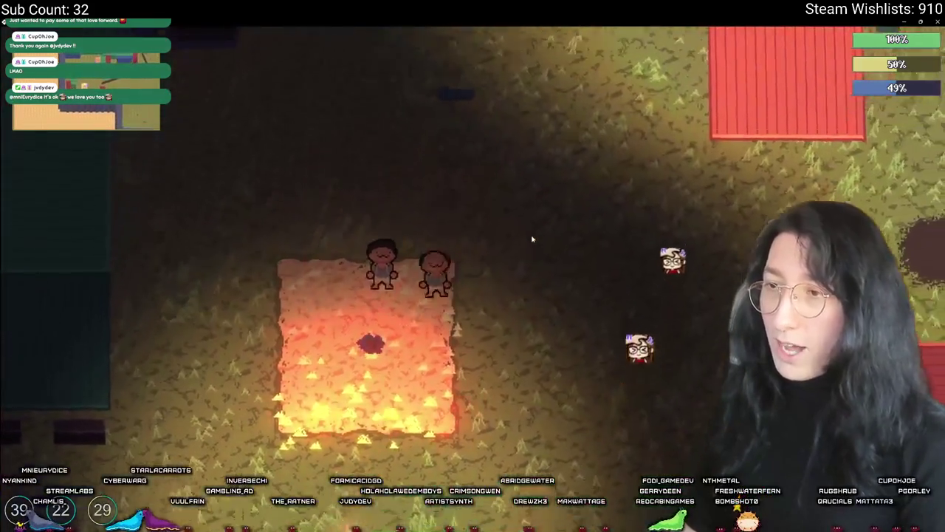
key("d")
key("s")
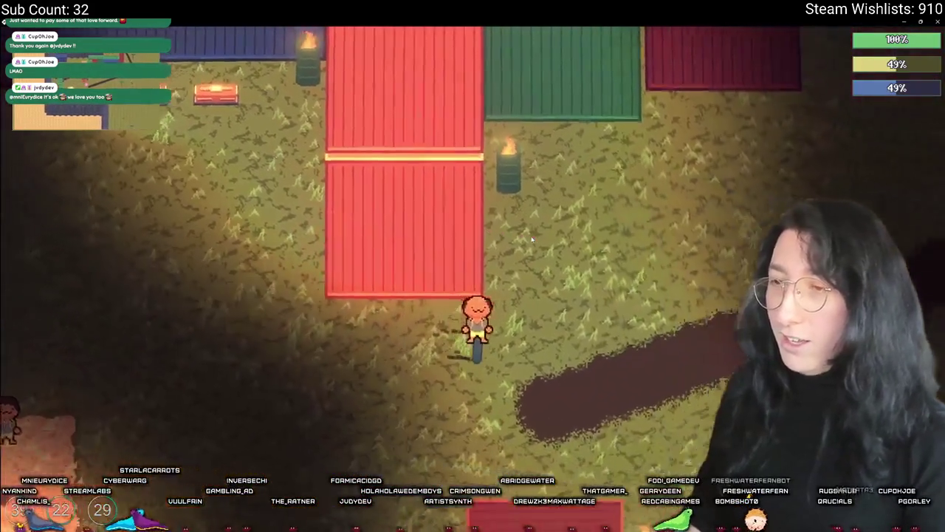
key("Tab")
key("Tab")
key("c")
Change the hairstyle and cycle through hair colours, settling on colour 11.
left_click(404, 228)
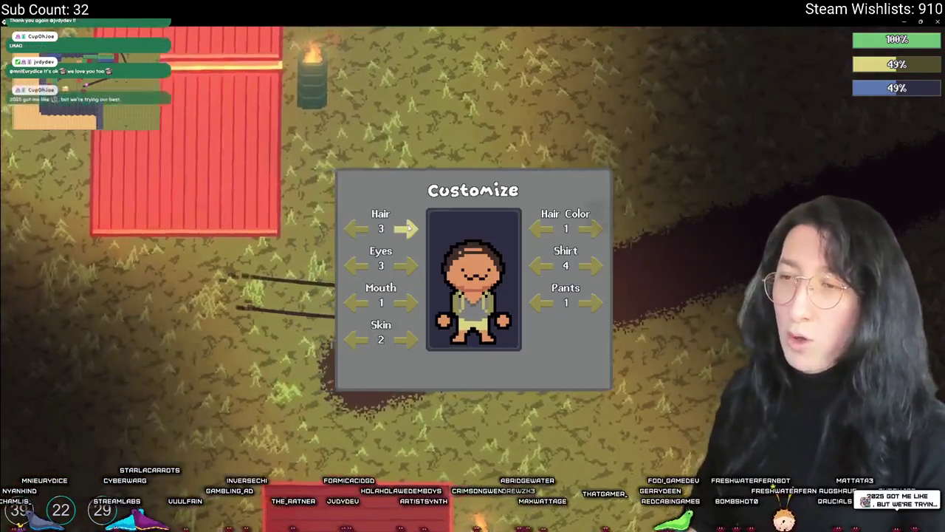
left_click(541, 229)
left_click(541, 230)
left_click(541, 229)
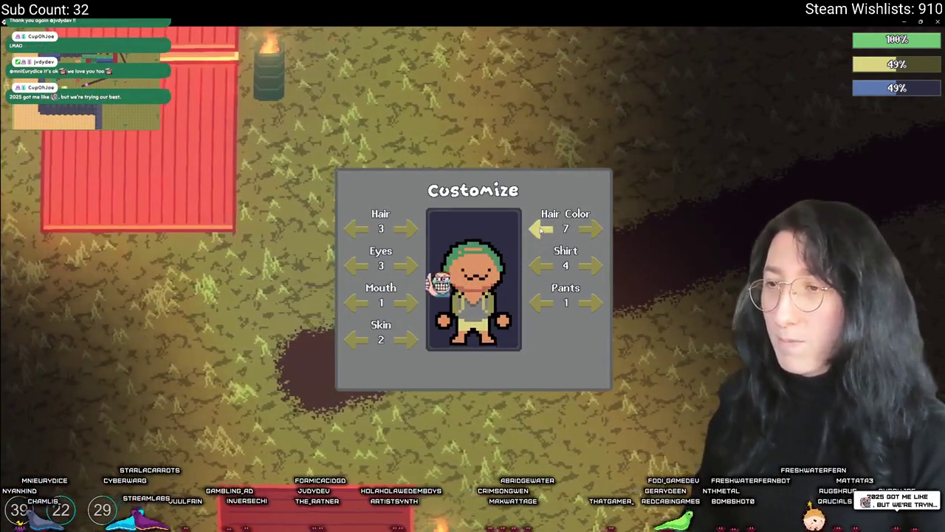
left_click(541, 230)
left_click(542, 230)
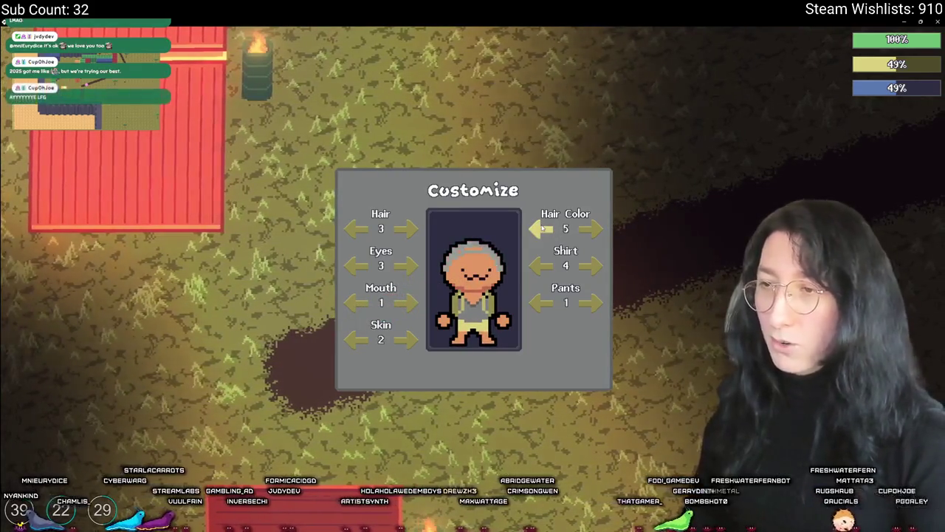
left_click(541, 230)
left_click(541, 230)
left_click(541, 229)
left_click(543, 230)
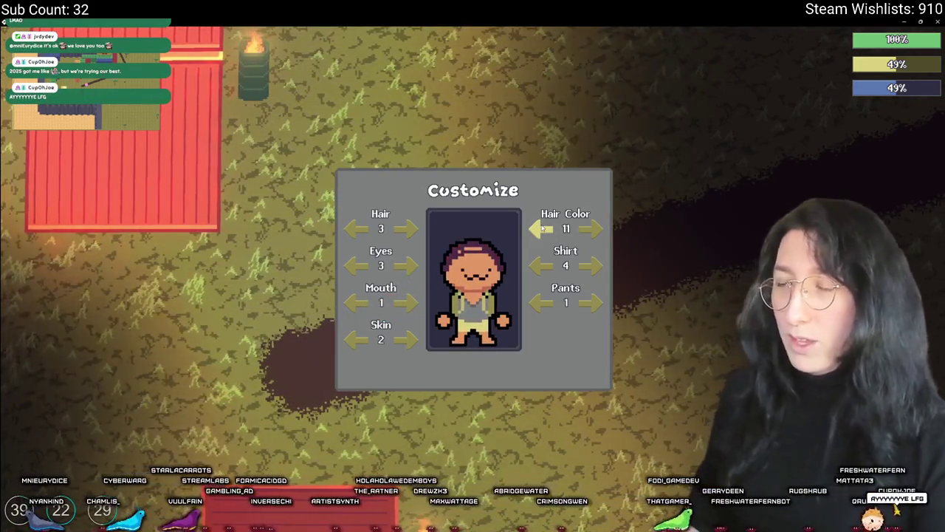
Ride north, then reopen the customizer to change the mouth and eye styles.
key("Escape")
key("w")
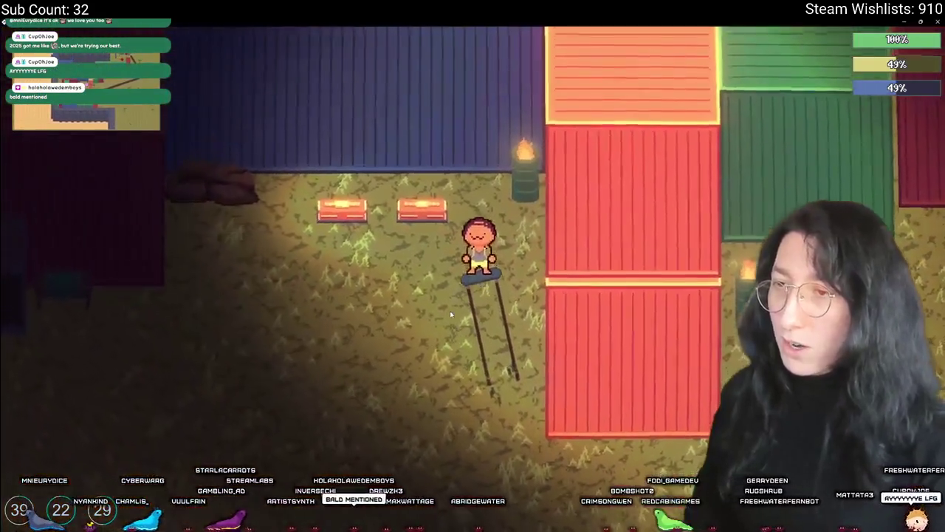
key("i")
left_click(266, 116)
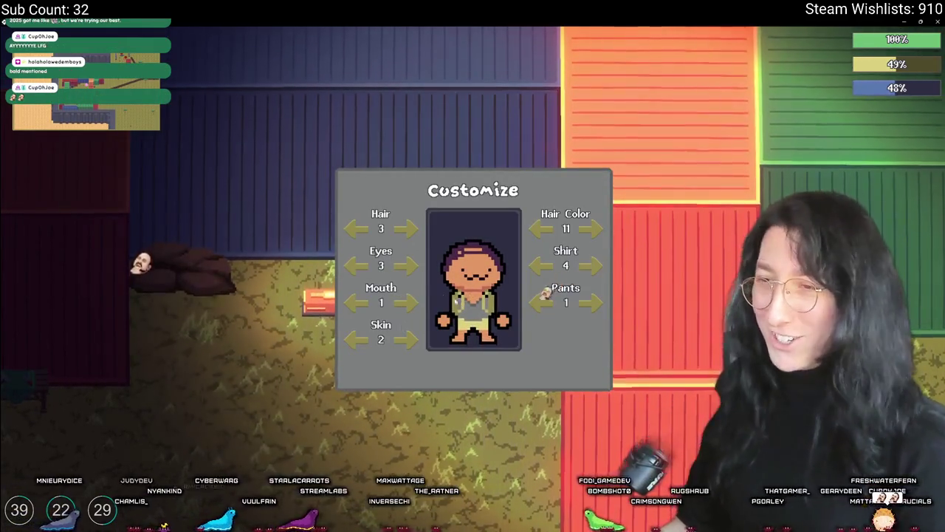
double_click(411, 302)
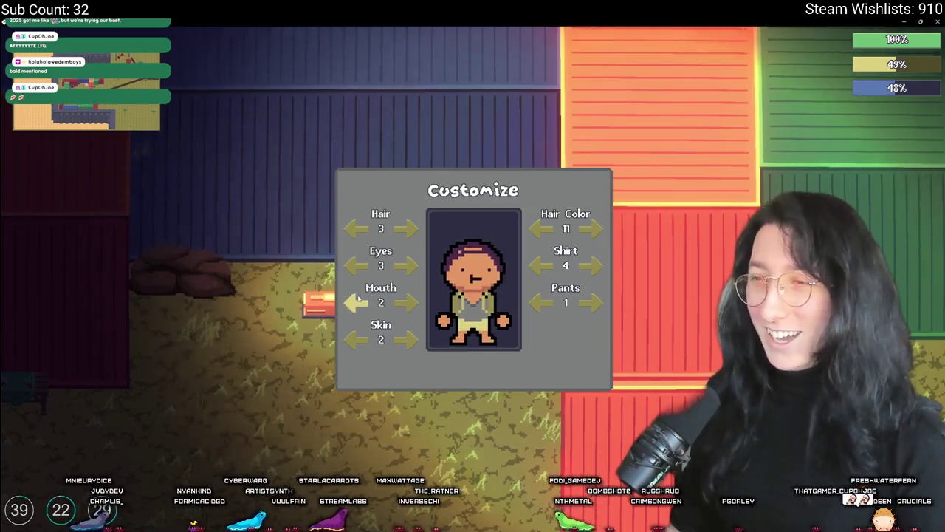
left_click(403, 267)
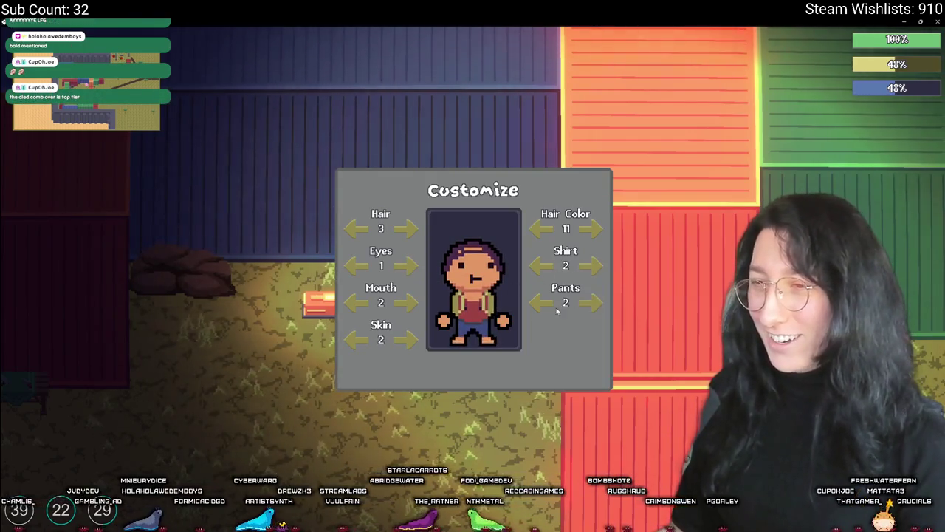
key("Escape")
Walk around the container yard, dive sideways once, then leave the game.
key("s")
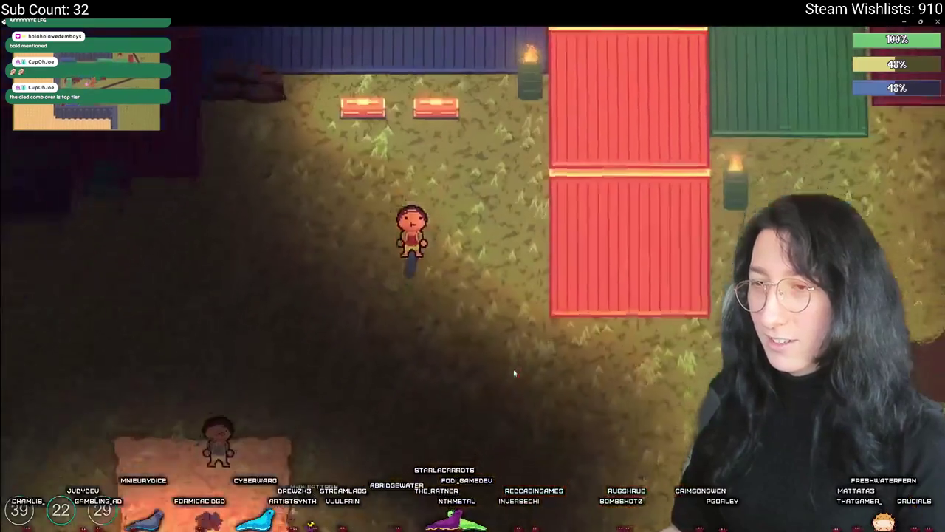
key("d")
key("s")
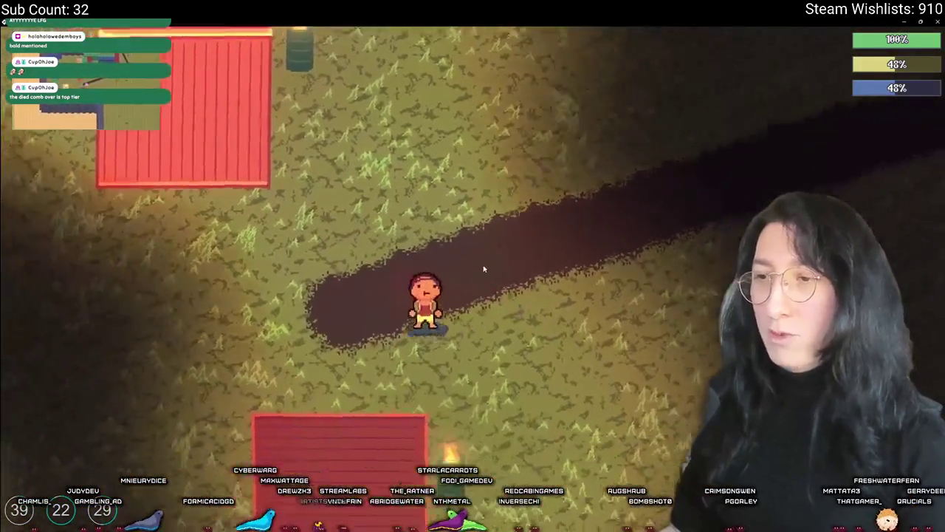
key("w")
key("d")
key("s")
key("w")
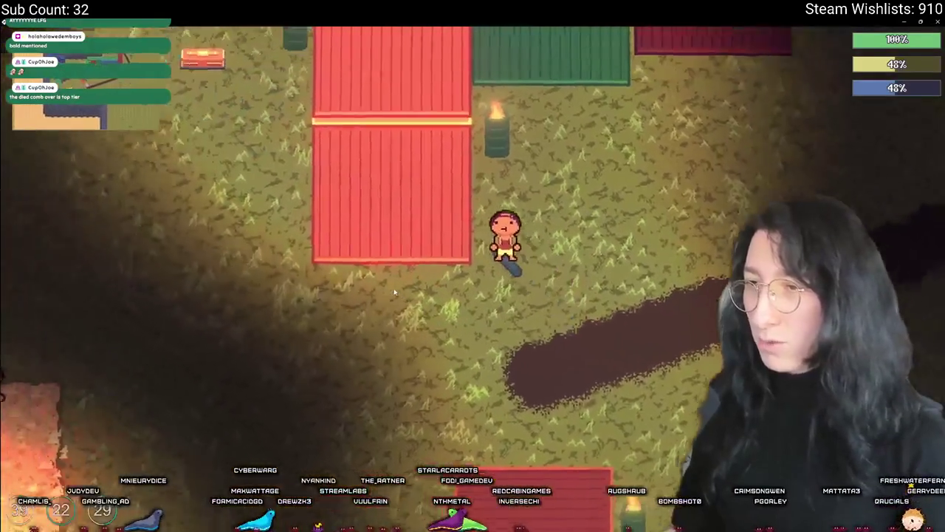
key("space")
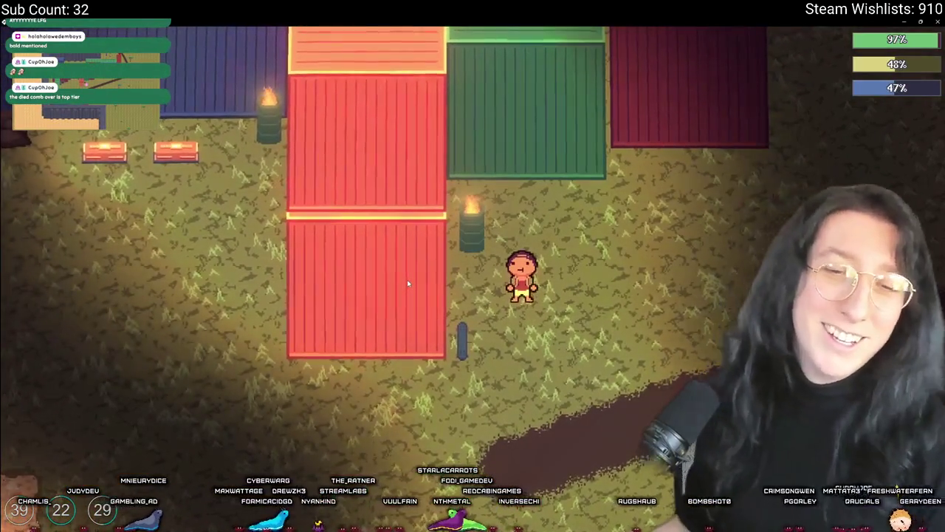
key("a")
key("s")
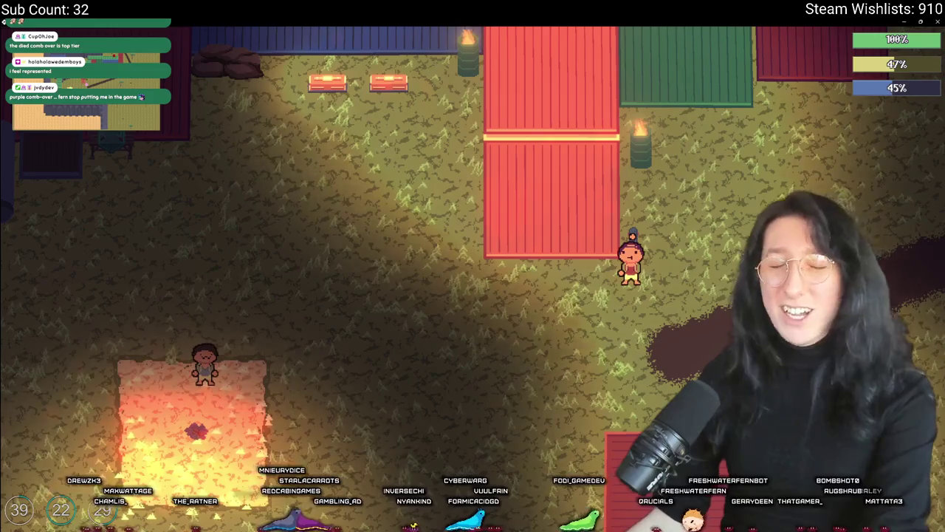
key("a")
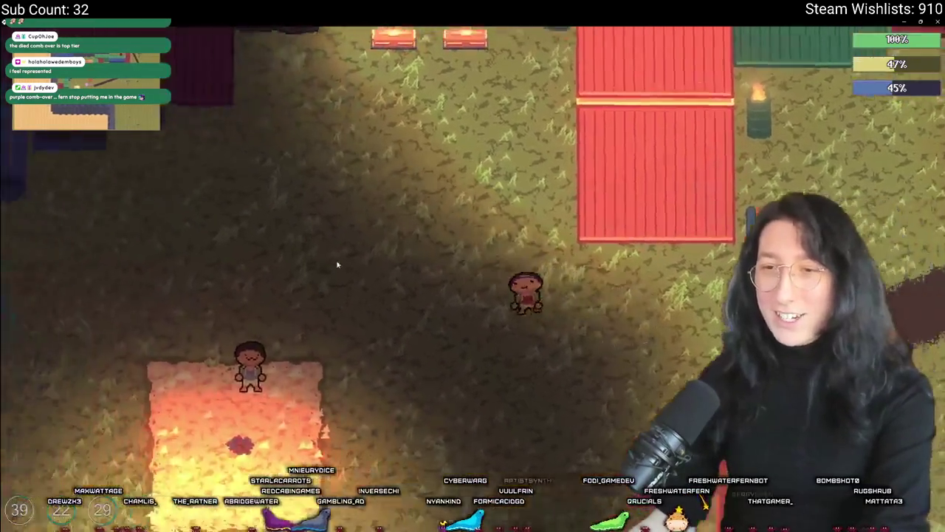
key("d")
key("s")
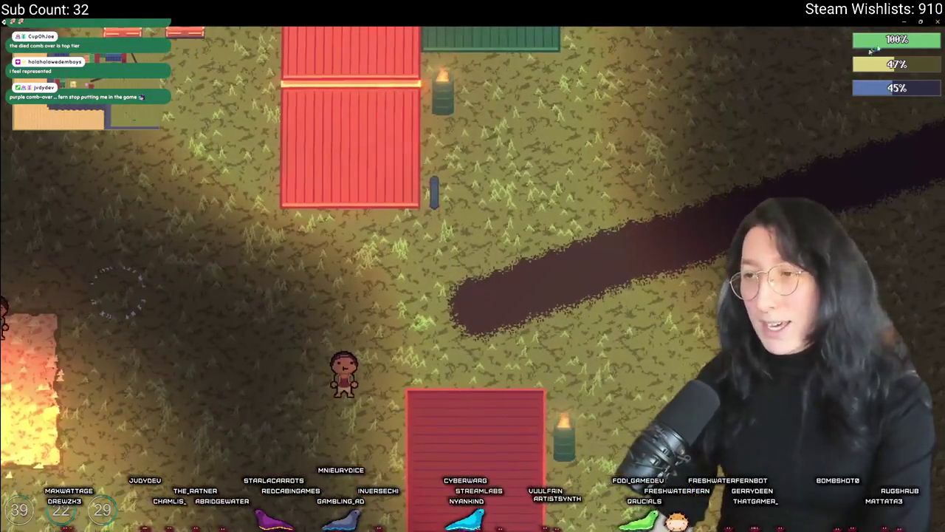
key("alt+Tab")
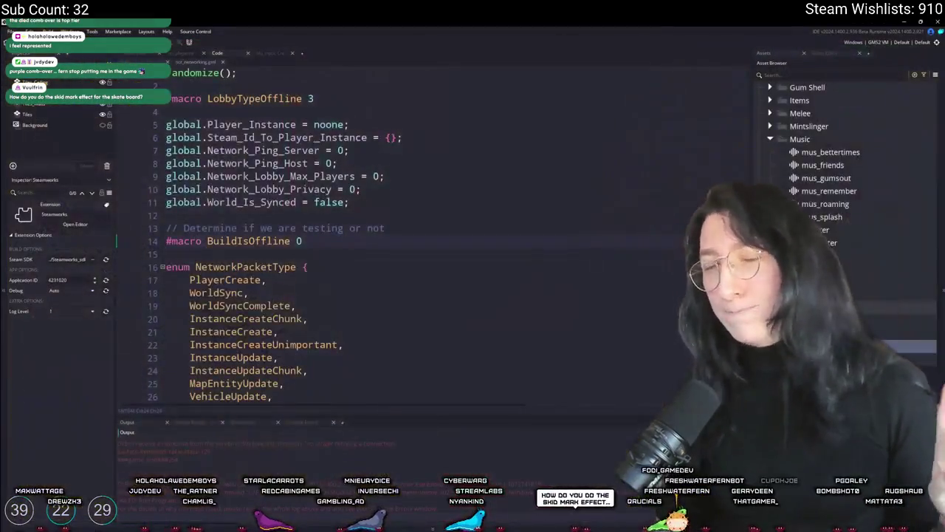
Open the obj_effect_ping object's Step event code.
scroll(242, 248, "down", 2)
scroll(242, 248, "down", 2)
scroll(241, 248, "down", 2)
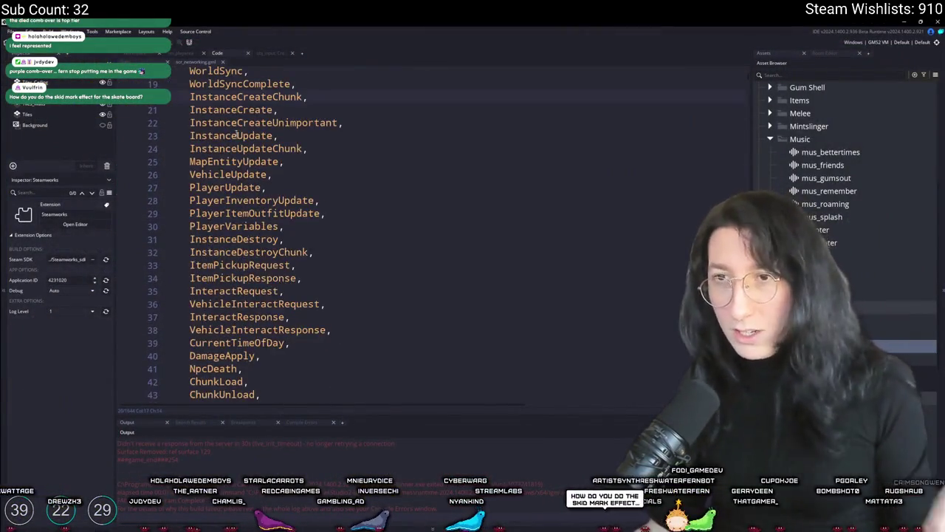
left_click(180, 52)
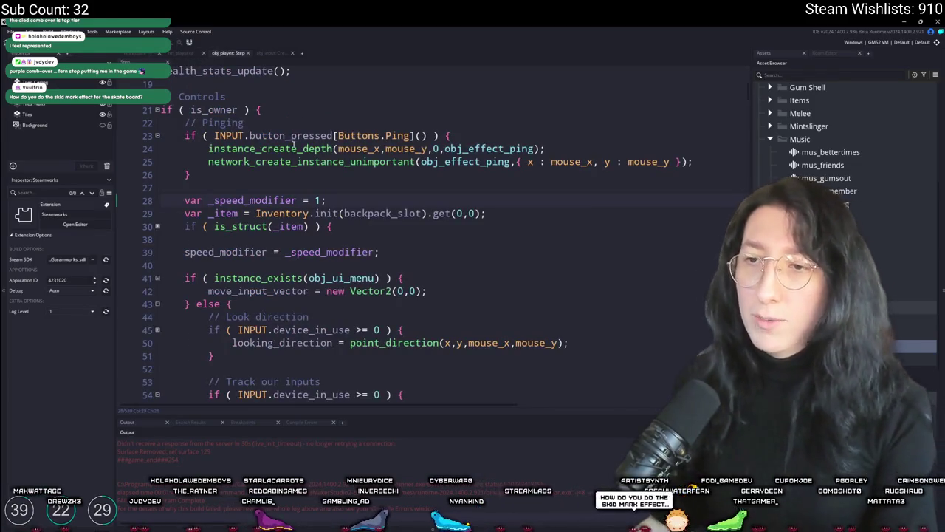
middle_click(466, 151)
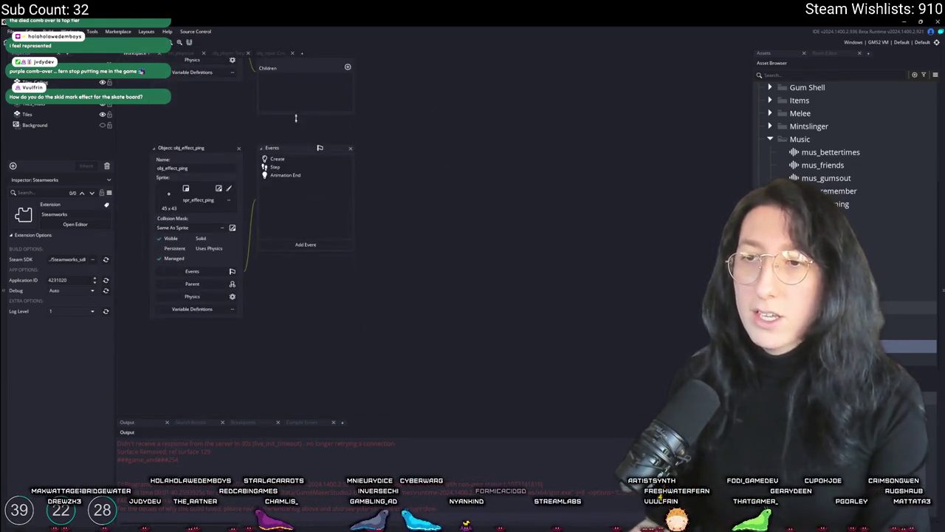
left_click(293, 160)
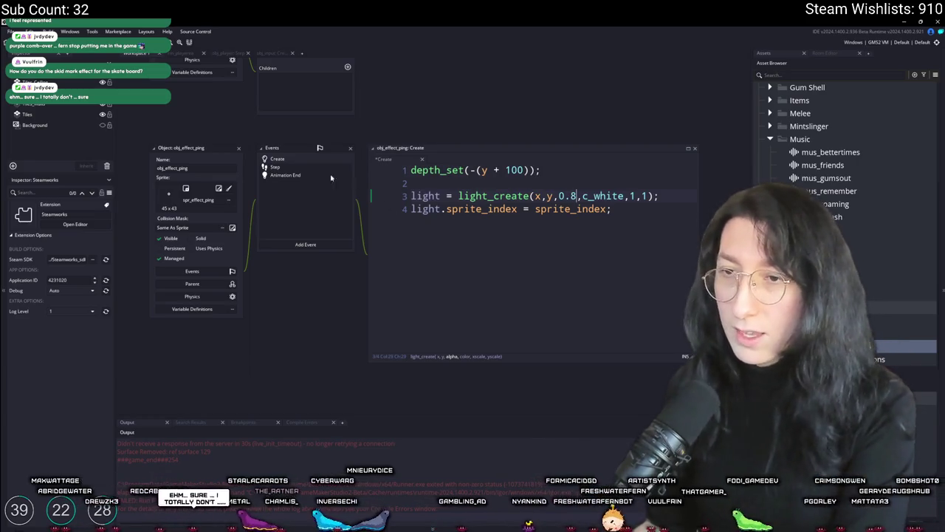
left_click(275, 167)
Change the light alpha multiplier from 0.5 to 0.8 and save.
left_click(681, 170)
key("BackSpace")
key("BackSpace")
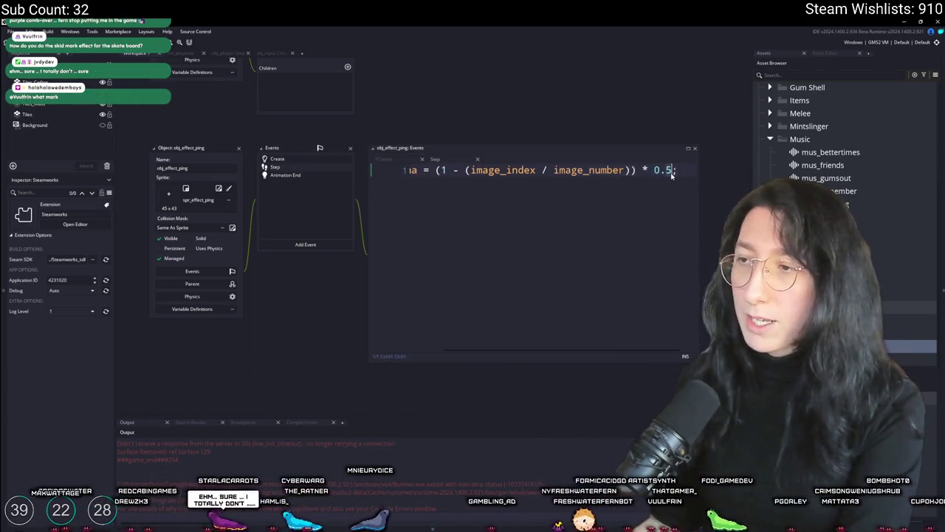
type("8;")
key("ctrl+s")
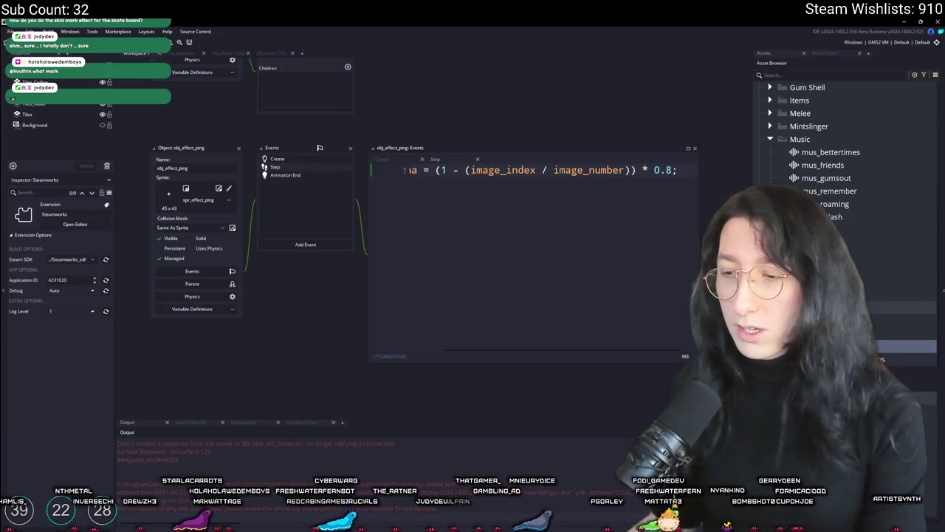
Switch to Aseprite and go to its Home page.
key("alt+Tab")
scroll(411, 240, "up", 1)
key("ctrl+Tab")
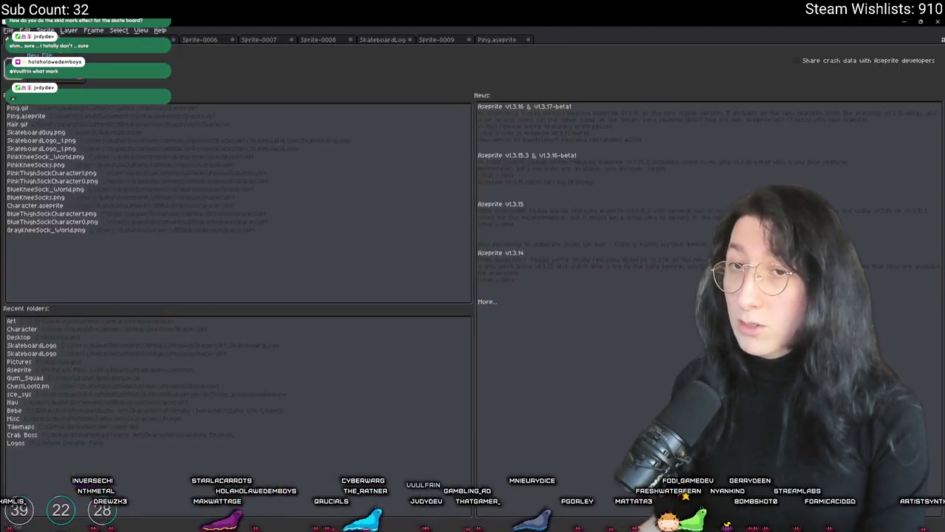
Create a new 64px sprite and paint a wide dark deck across it.
key("ctrl+n")
key("Return")
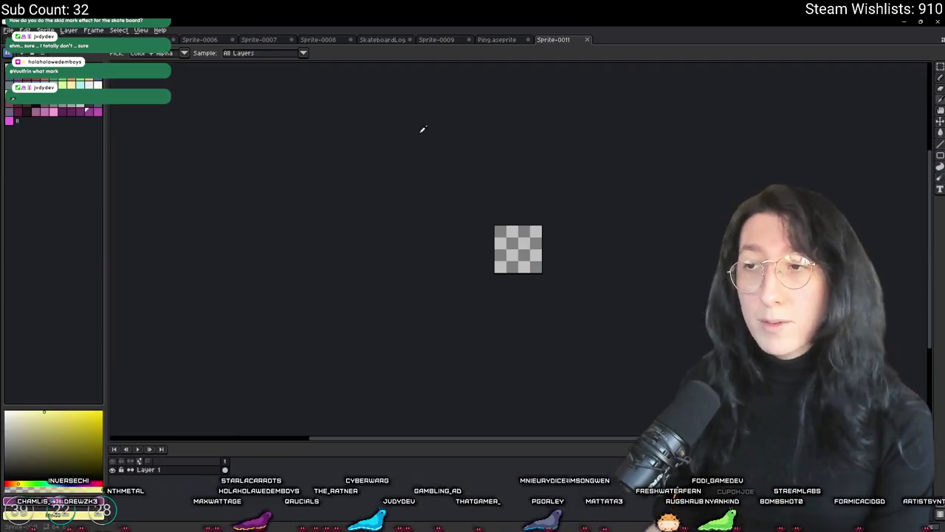
scroll(519, 271, "up", 4)
scroll(272, 268, "up", 1)
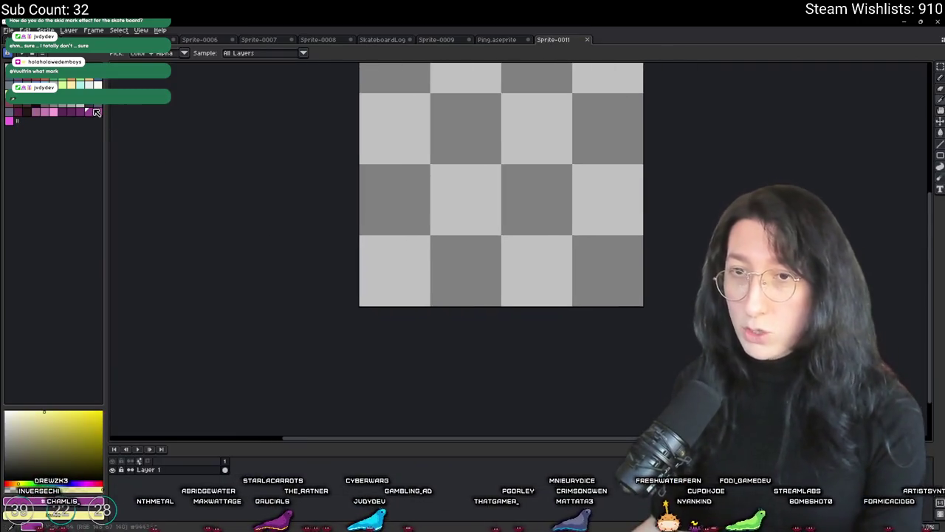
left_click(96, 112)
scroll(384, 226, "up", 3)
left_click(377, 226)
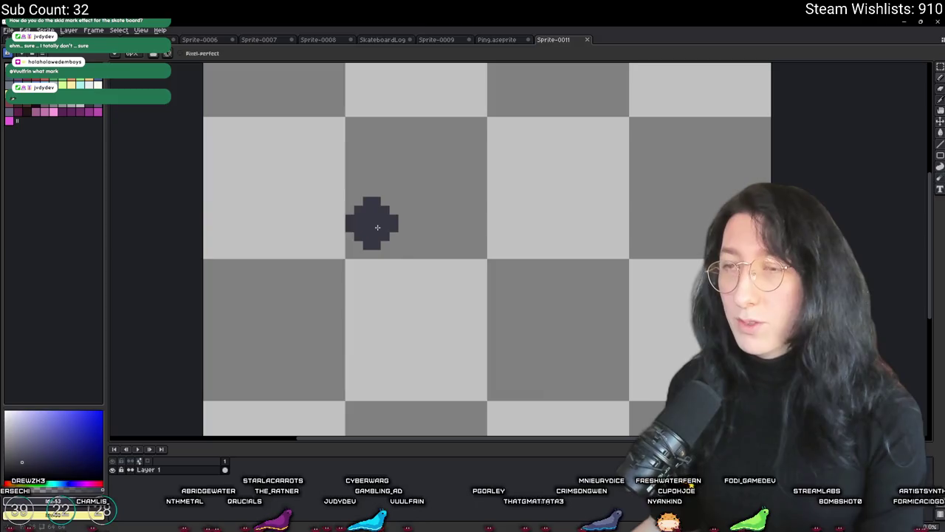
mouse_move(336, 233)
left_mouse_down()
mouse_move(630, 236)
mouse_move(526, 275)
left_mouse_up()
Add Layer 2, pick light grey, and shrink the brush to one pixel.
key("shift+n")
left_click(76, 105)
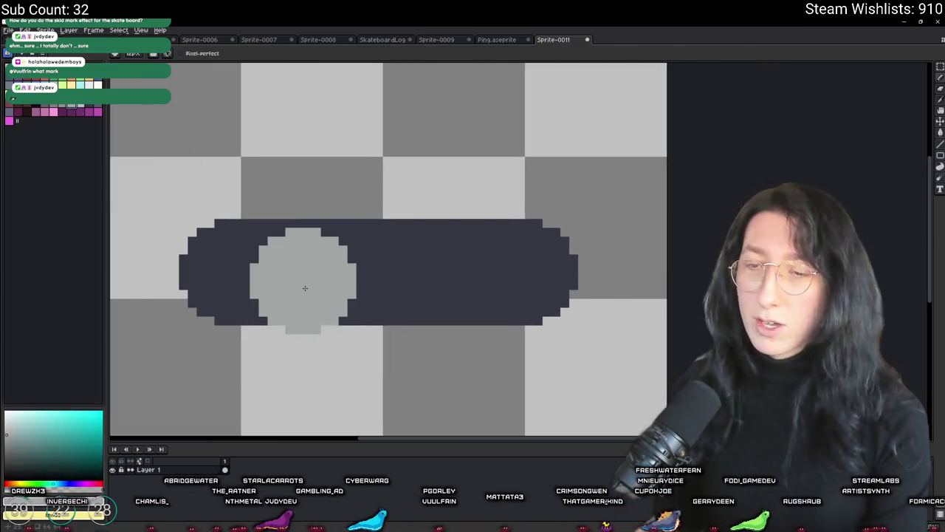
key("minus")
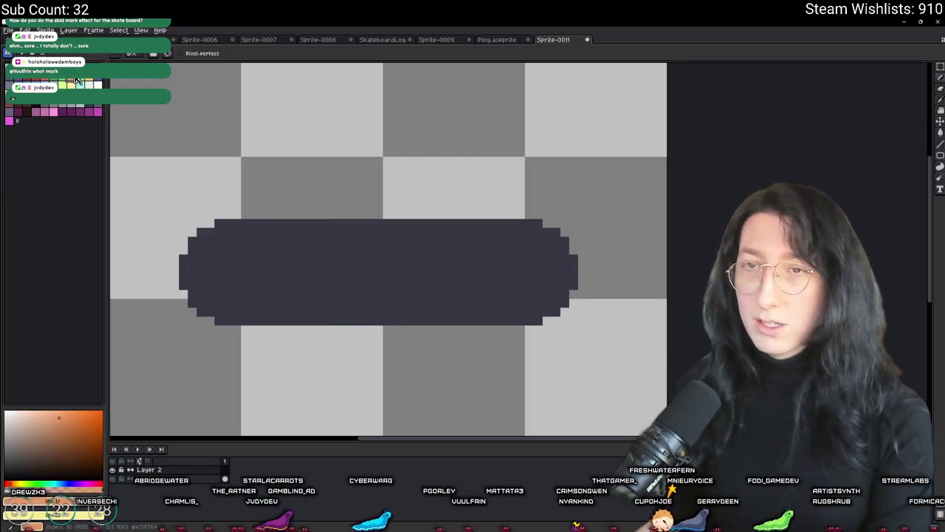
Paint a green pixel at the deck's centre and enlarge the brush to about 4 pixels.
left_click(46, 484)
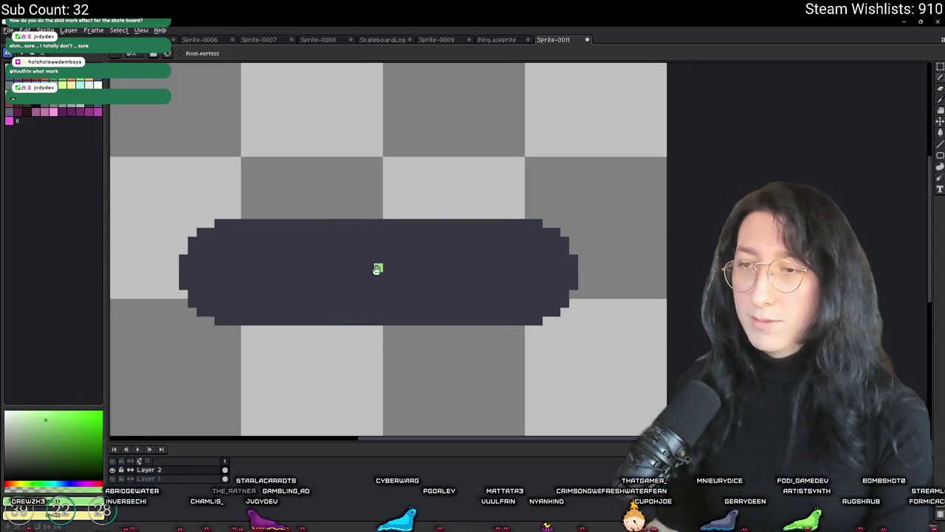
left_click(378, 269)
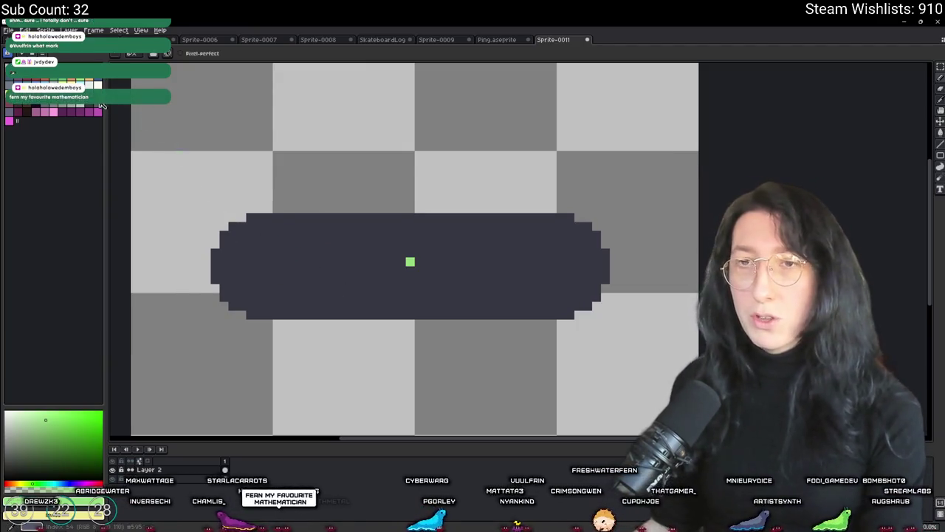
key("plus")
key("plus")
key("plus")
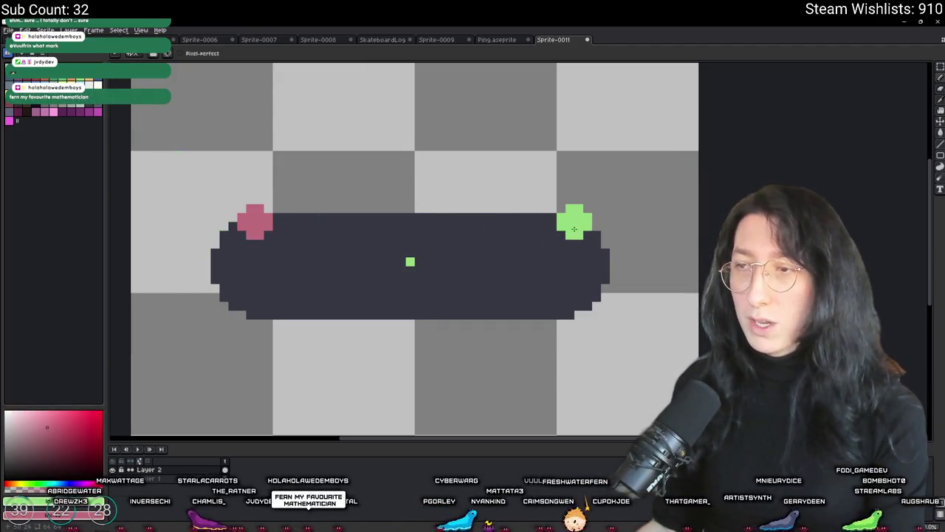
Undo a misplaced pink wheel, then draw a vertical pink line below the green pixel.
left_click(577, 225)
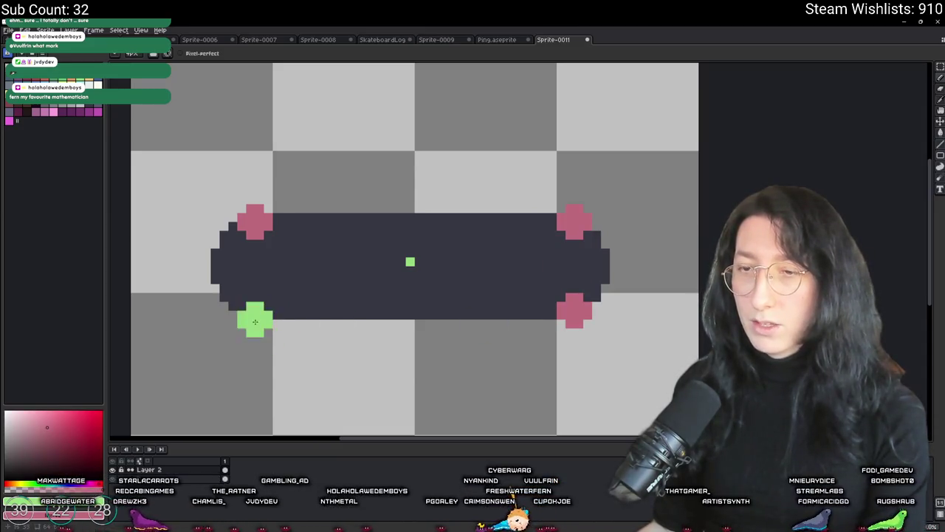
key("ctrl+z")
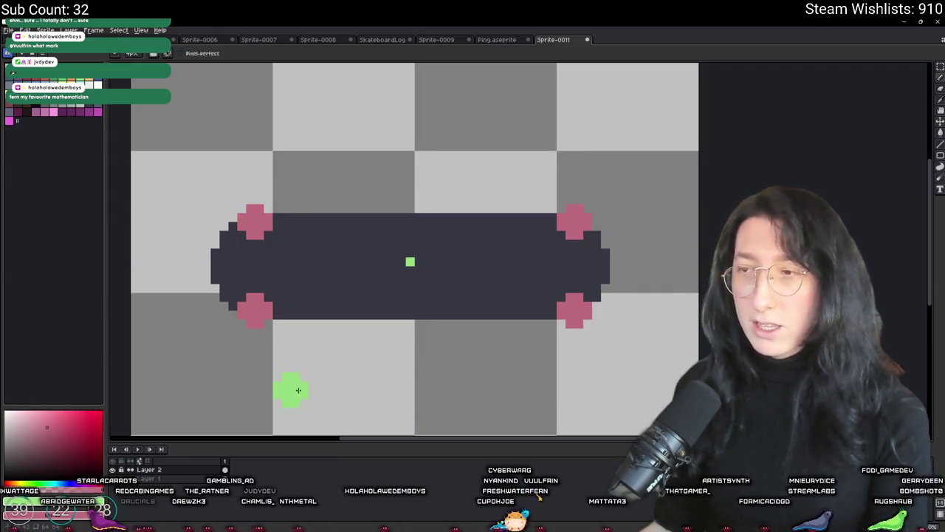
scroll(291, 373, "down", 3)
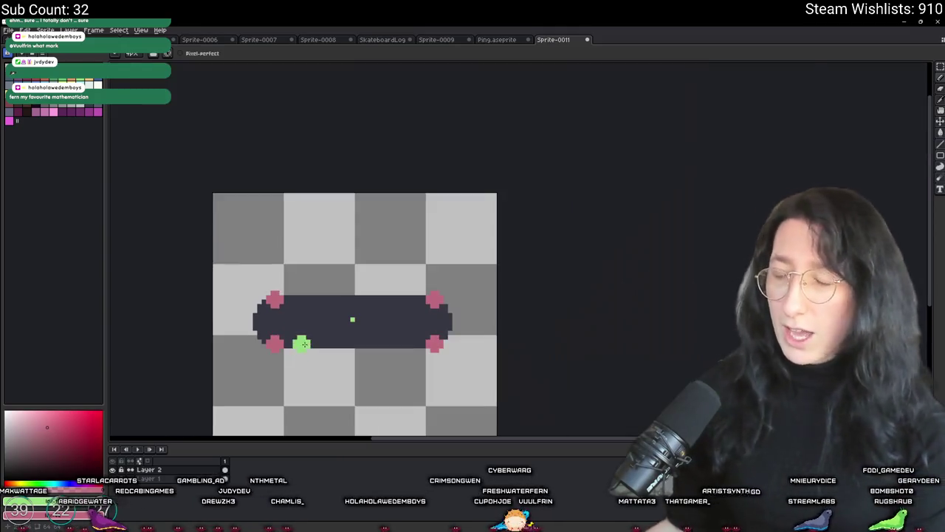
scroll(302, 342, "up", 4)
scroll(374, 310, "down", 1)
scroll(460, 283, "up", 1)
scroll(554, 246, "up", 1)
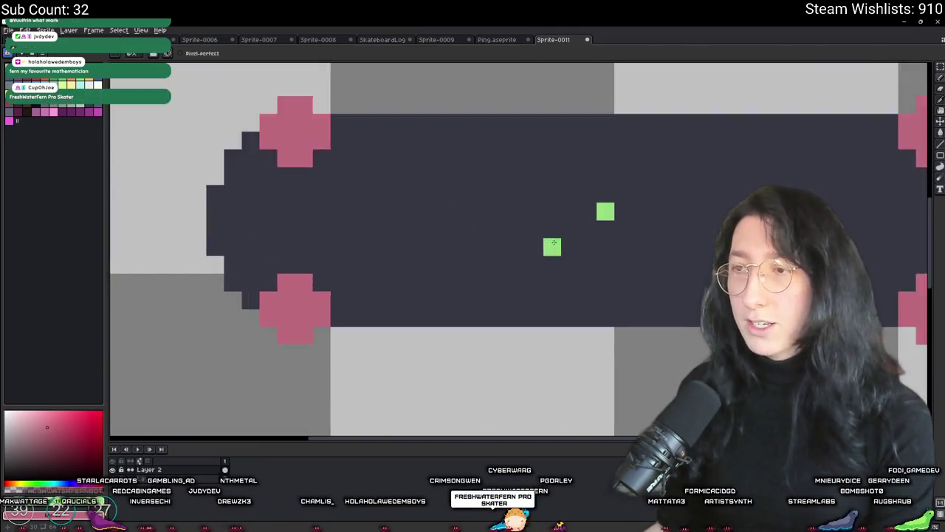
scroll(563, 241, "up", 1)
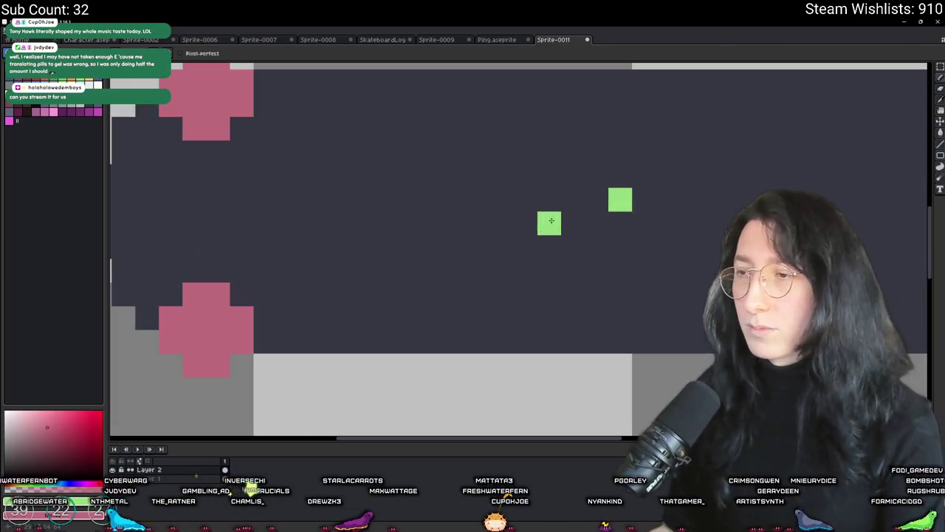
left_click_drag(597, 248, 591, 319)
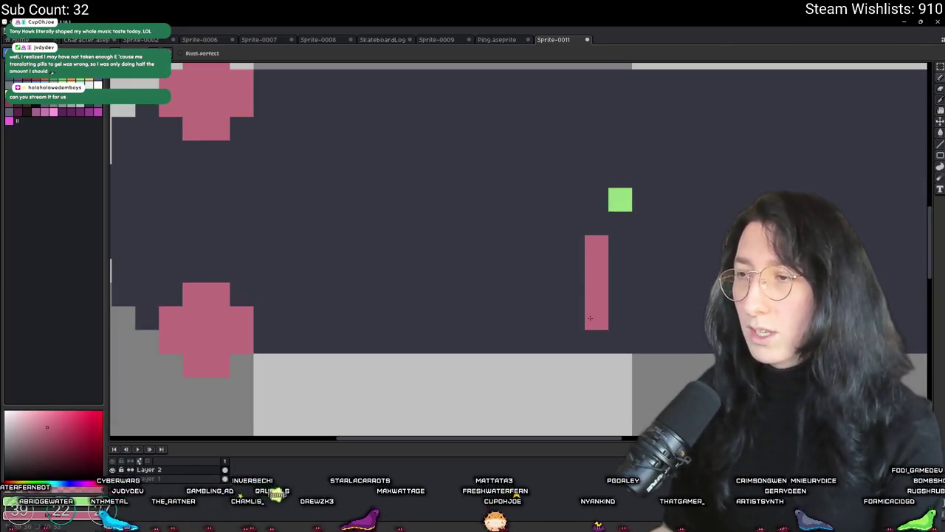
Undo the pink line and draw a stepped dark green line on the deck instead.
key("ctrl+z")
key("x")
left_click(611, 262)
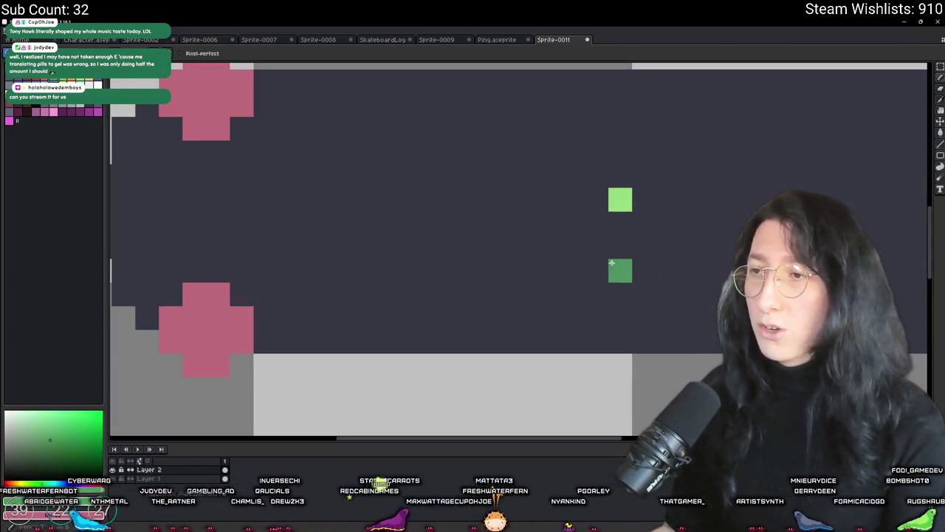
scroll(618, 315, "down", 1)
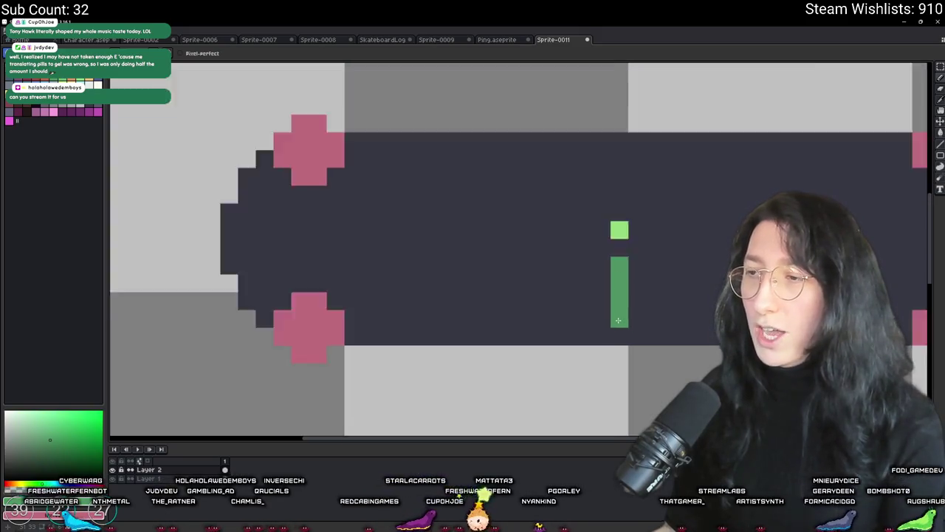
scroll(610, 308, "down", 2)
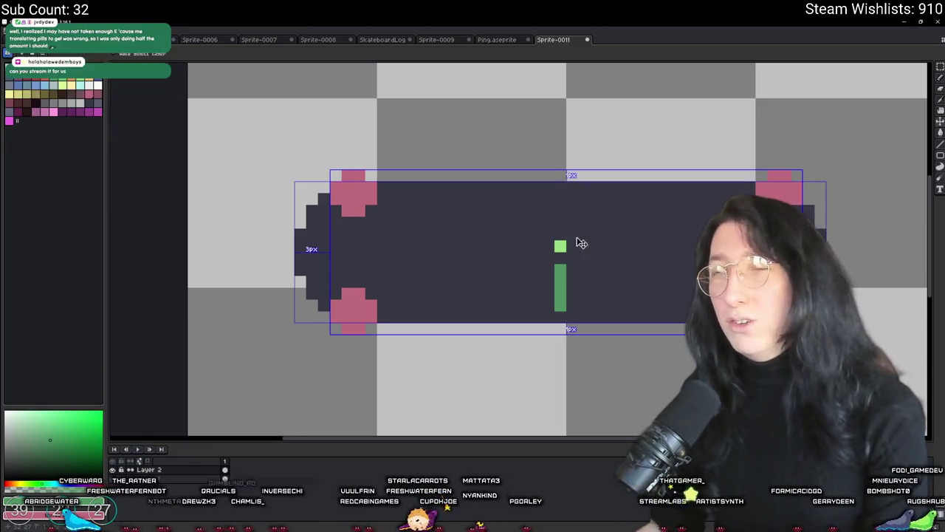
key("ctrl+z")
scroll(491, 247, "up", 2)
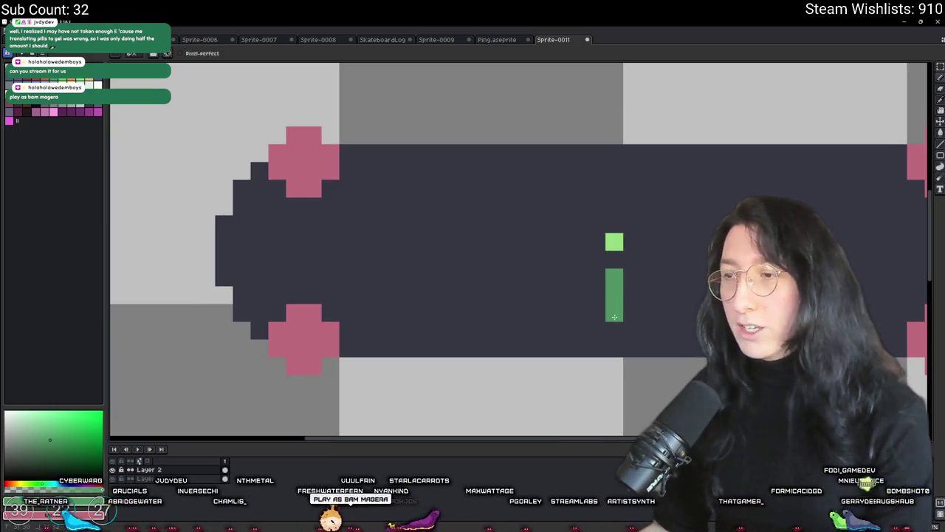
scroll(517, 244, "up", 1)
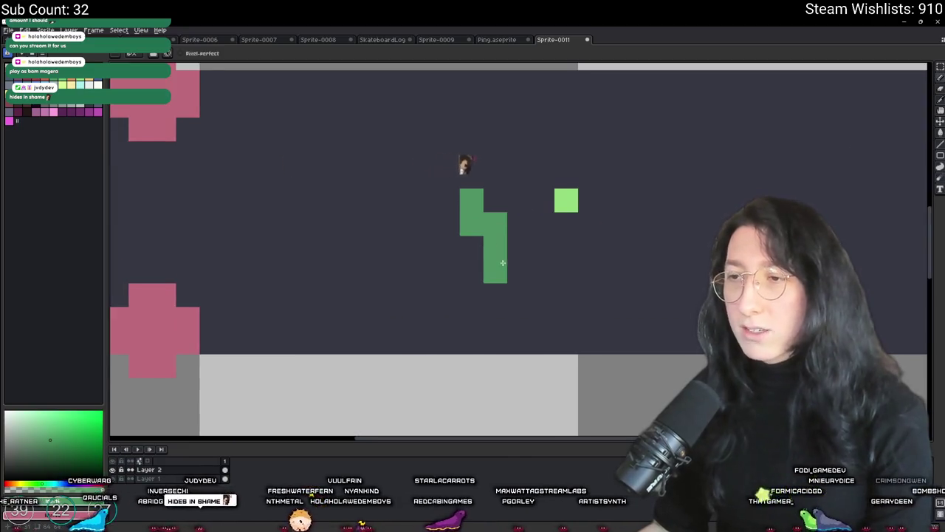
left_click_drag(480, 222, 125, 108)
Paint white pixels forming the letters X and Y on the deck.
key("x")
left_click(282, 153)
left_click(306, 176)
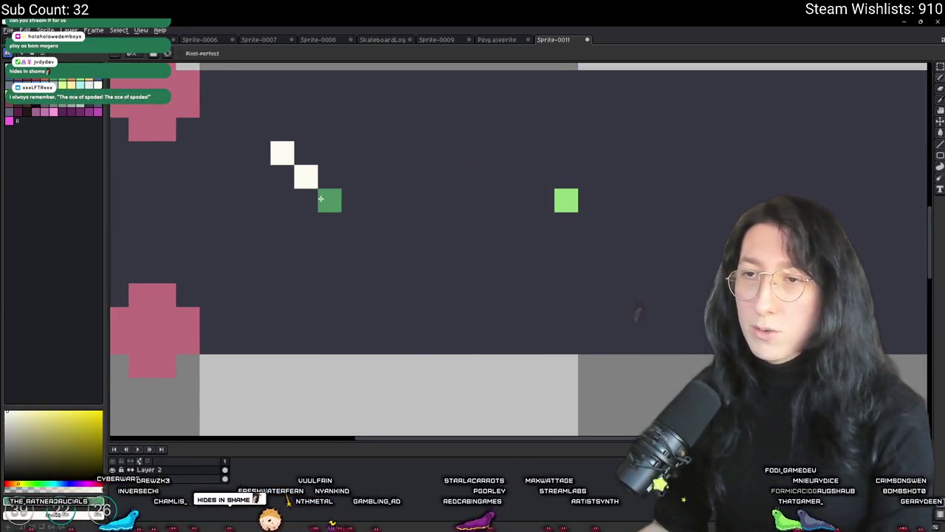
left_click(330, 200)
left_click(329, 153)
left_click(282, 200)
left_click(377, 176)
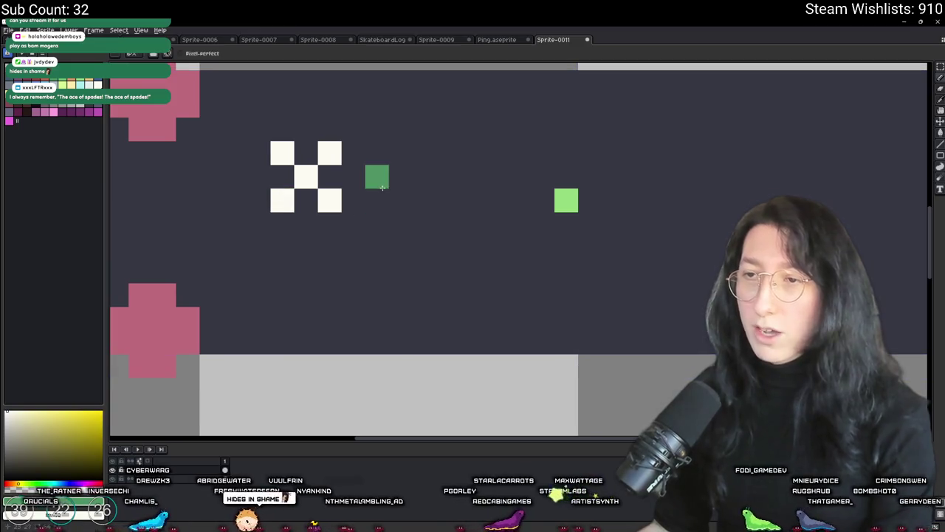
left_click(400, 200)
left_click(427, 177)
left_click(377, 224)
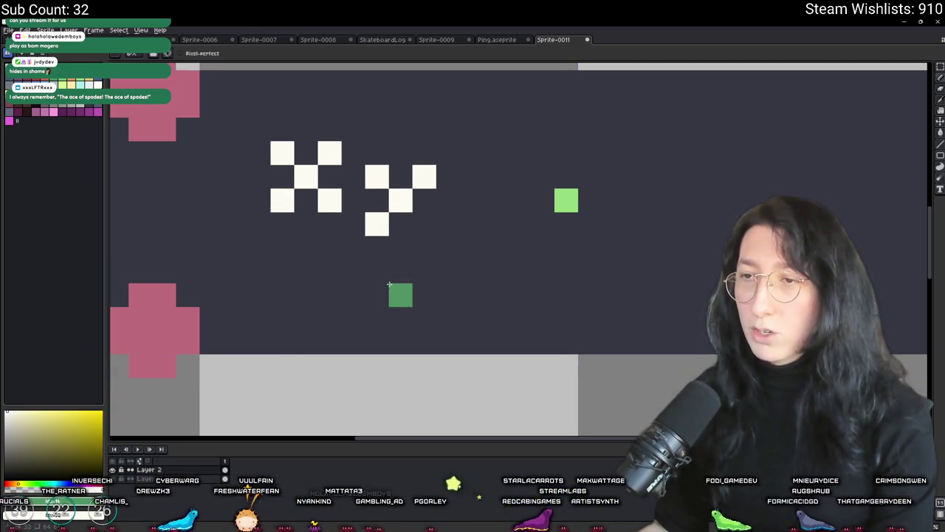
Remove the stray white block beside the Y and draw a green line along the deck's top.
scroll(635, 244, "down", 2)
scroll(635, 245, "up", 1)
scroll(636, 244, "up", 1)
scroll(635, 245, "down", 1)
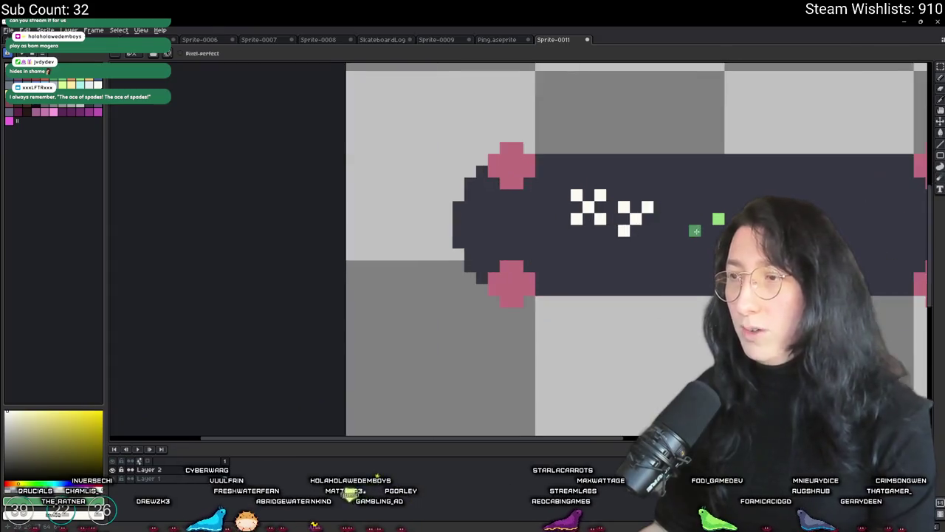
scroll(590, 221, "up", 1)
key("m")
key("ctrl+z")
key("b")
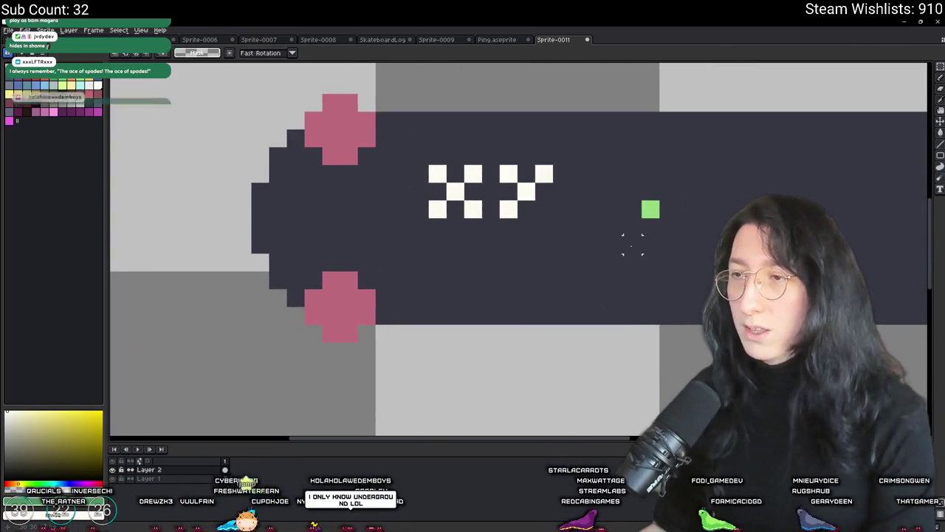
scroll(633, 243, "down", 1)
scroll(631, 242, "up", 1)
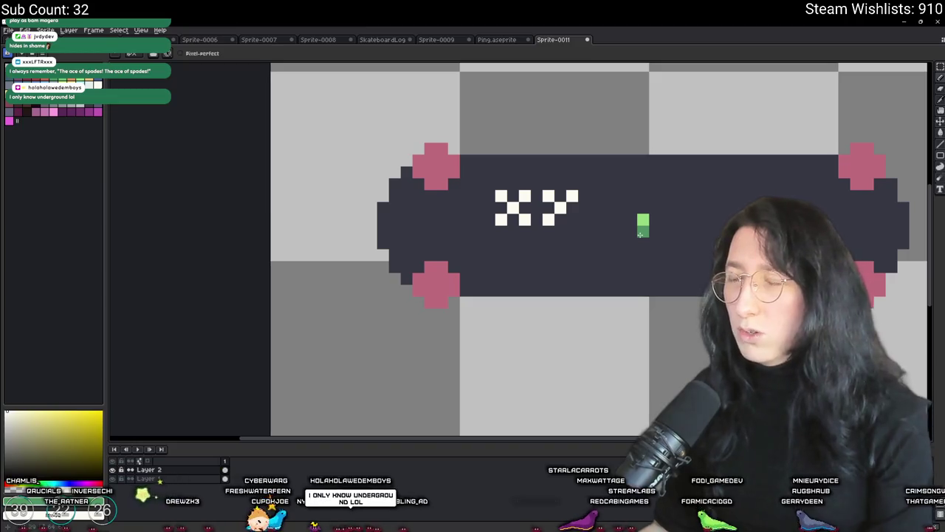
scroll(641, 234, "down", 1)
scroll(640, 234, "up", 1)
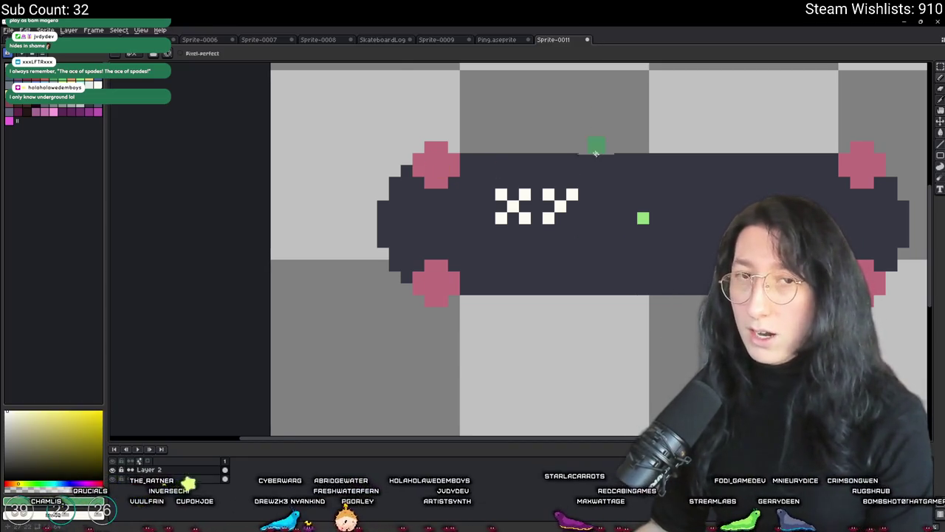
scroll(596, 153, "up", 1)
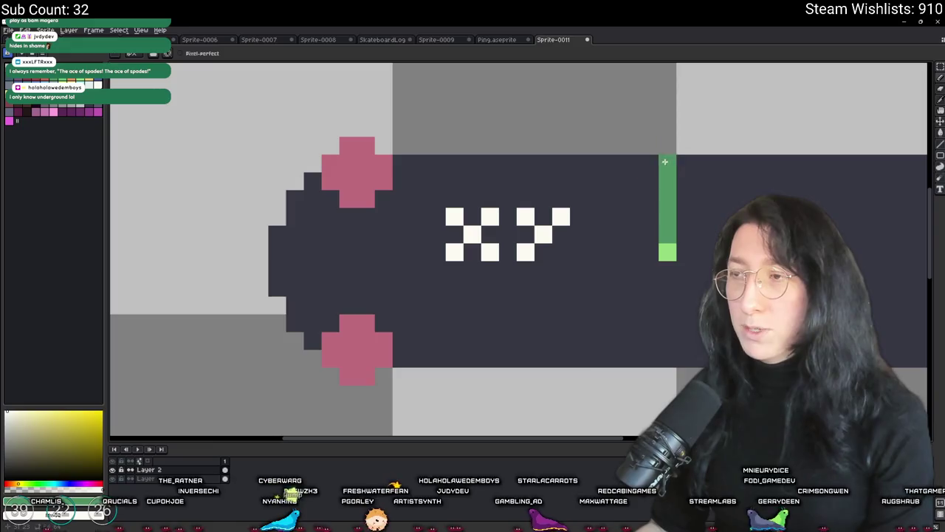
scroll(634, 162, "up", 1)
left_click_drag(645, 161, 340, 160)
Draw green circuit lines along the deck's bottom edge and across its middle to the wheels.
scroll(323, 185, "down", 1)
scroll(328, 258, "down", 2)
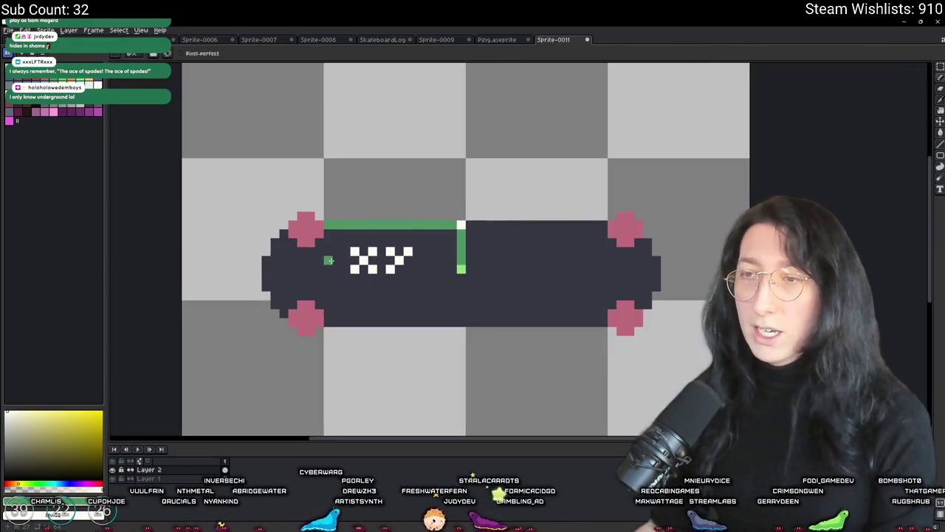
scroll(325, 214, "up", 2)
scroll(333, 222, "down", 3)
scroll(391, 273, "down", 1)
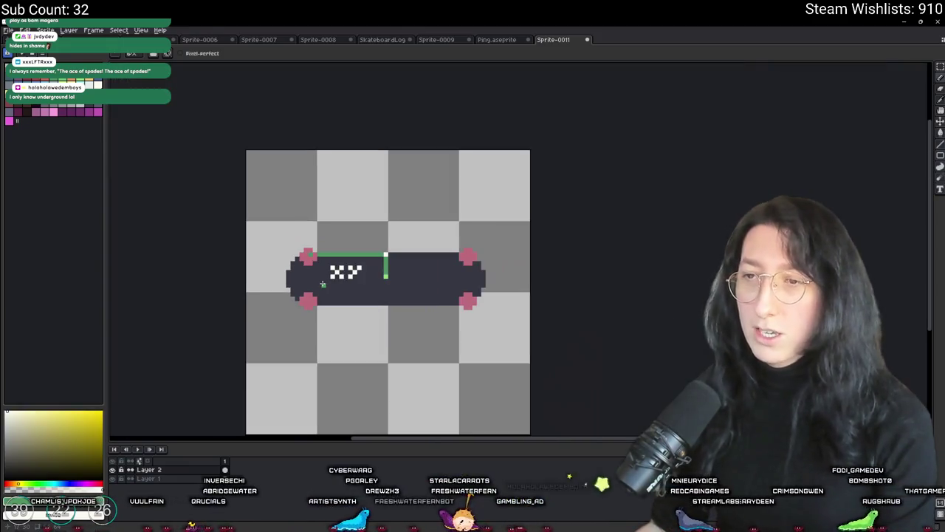
scroll(480, 279, "up", 3)
left_click_drag(483, 335, 691, 335)
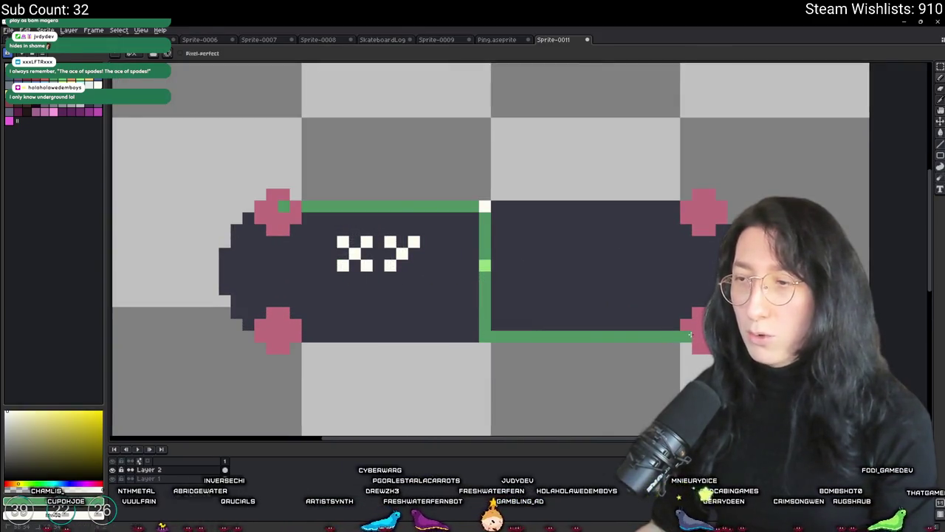
mouse_move(497, 265)
left_mouse_down()
mouse_move(640, 265)
mouse_move(698, 215)
left_mouse_up()
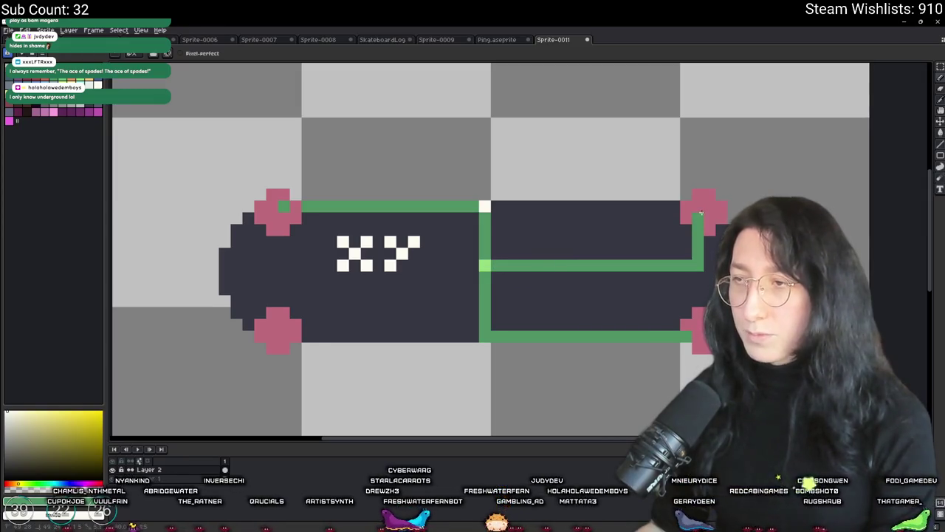
mouse_move(475, 266)
left_mouse_down()
mouse_move(391, 266)
mouse_move(280, 316)
left_mouse_up()
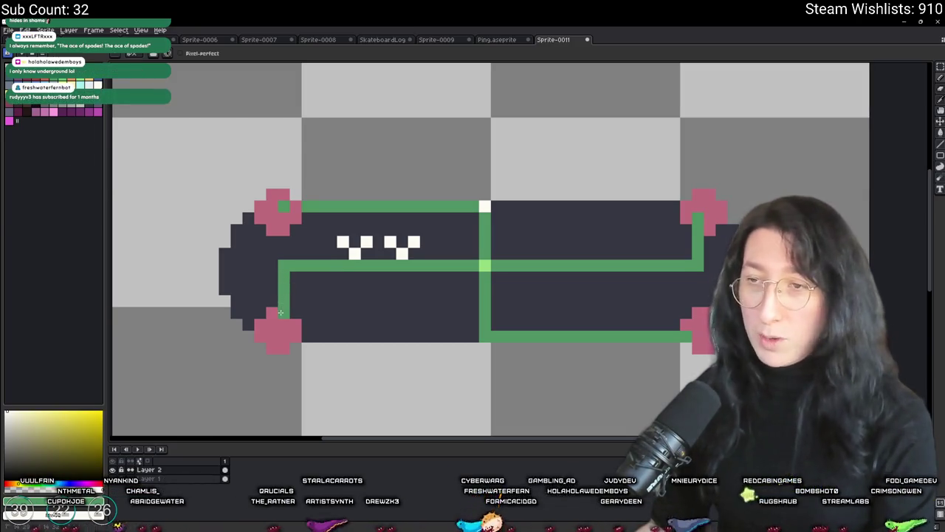
Add two white junction dots, then select the sprite area and delete its details.
scroll(449, 253, "down", 1)
scroll(449, 253, "down", 1)
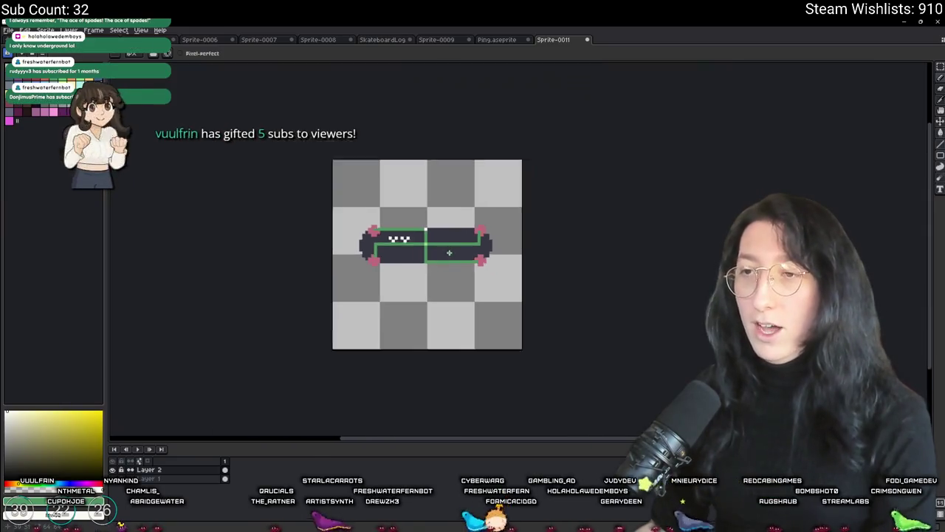
scroll(449, 252, "up", 3)
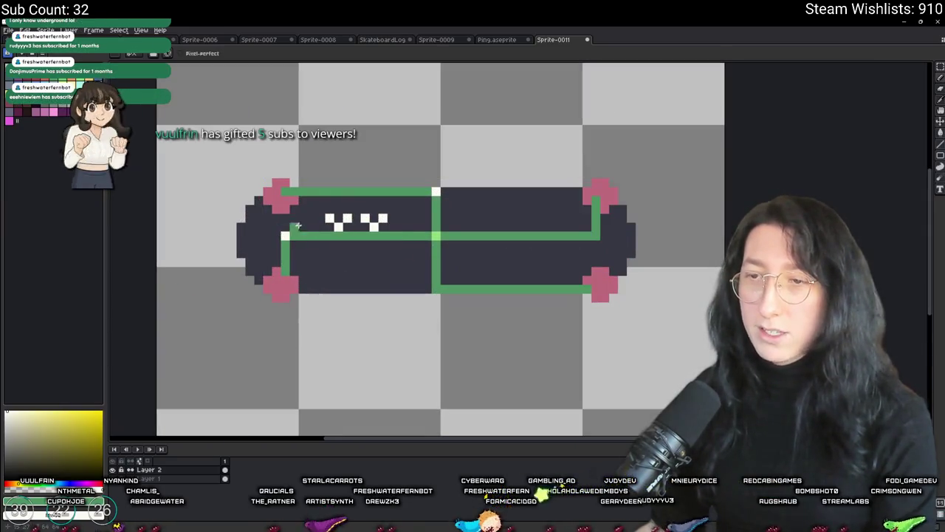
left_click(596, 236)
left_click(436, 282)
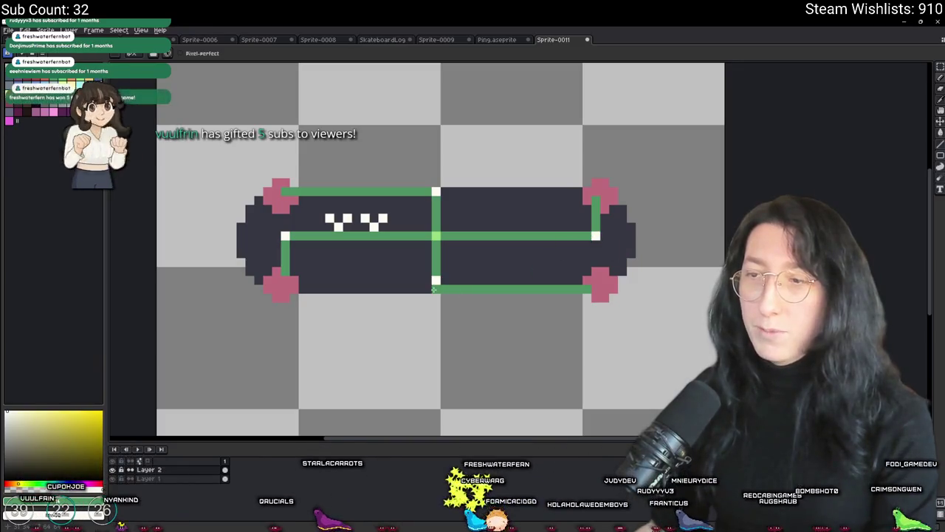
scroll(434, 290, "down", 2)
key("m")
mouse_move(558, 325)
left_mouse_down()
mouse_move(325, 187)
mouse_move(352, 294)
mouse_move(359, 217)
left_mouse_up()
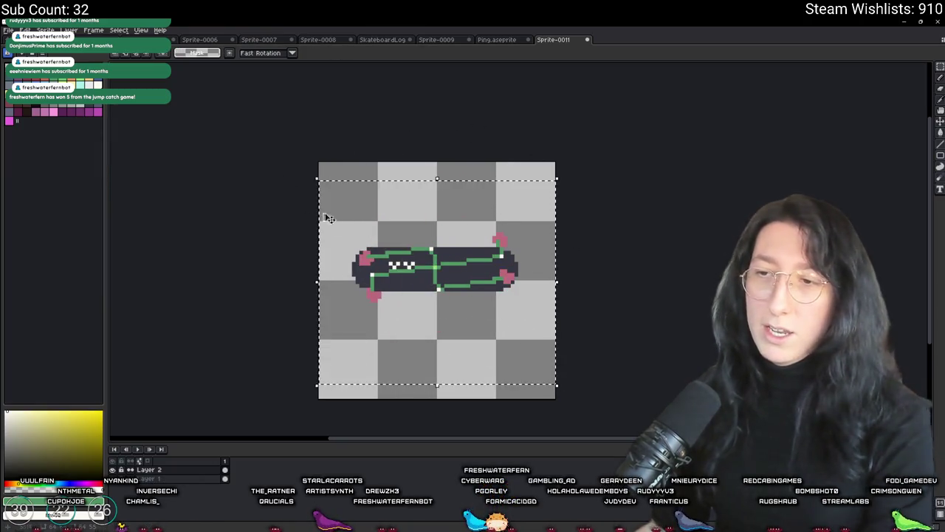
key("Delete")
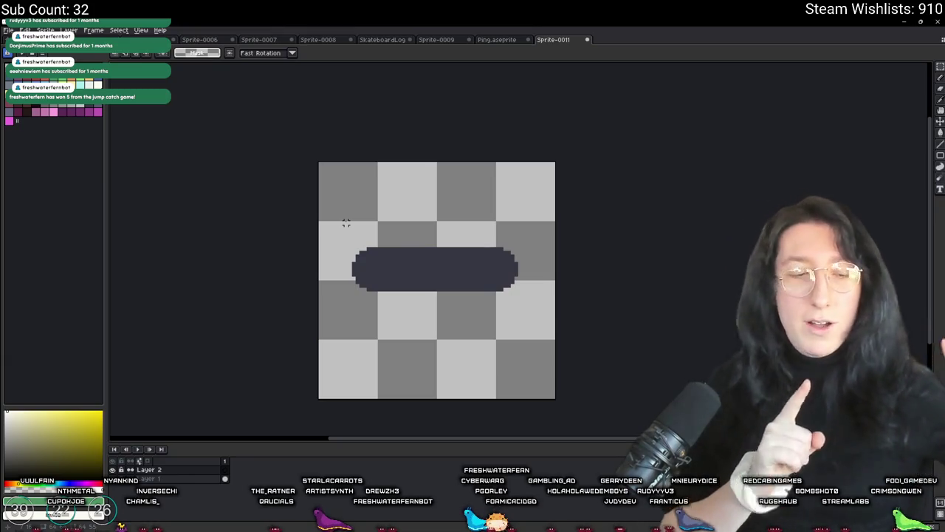